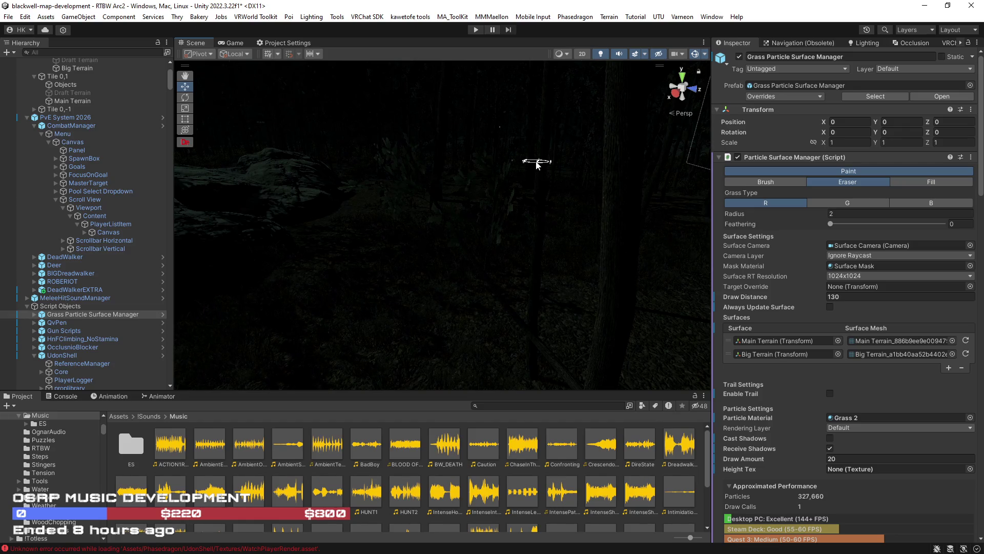
Turn off scene lighting and orbit the camera to view the forest terrain clearly
mouse_move(535, 205)
mouse_down()
mouse_move(621, 218)
mouse_move(644, 267)
mouse_move(595, 269)
mouse_move(631, 60)
mouse_up()
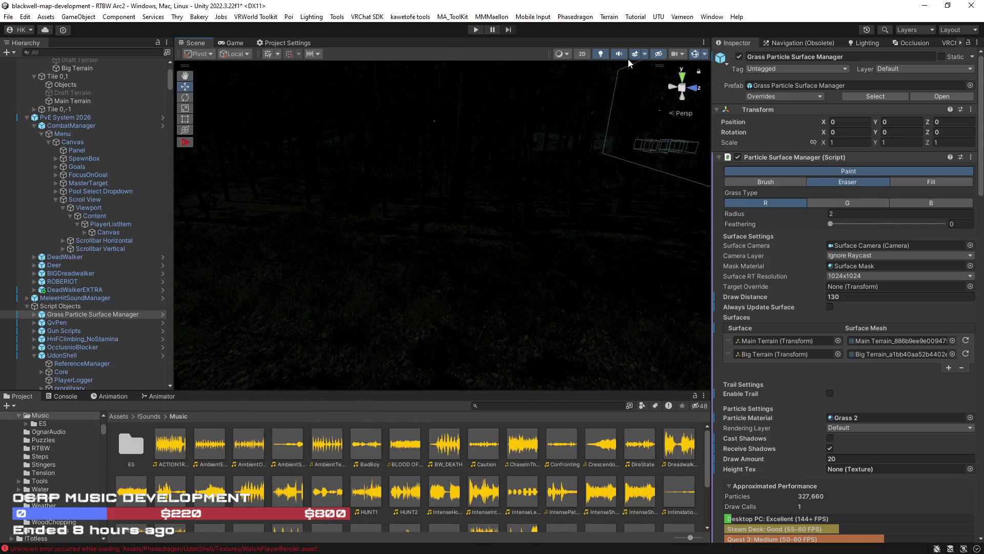
click(602, 54)
mouse_move(670, 235)
mouse_down()
mouse_move(347, 158)
mouse_move(285, 228)
mouse_move(413, 208)
mouse_move(620, 229)
mouse_move(406, 204)
mouse_move(383, 275)
mouse_move(441, 306)
mouse_move(515, 259)
mouse_up()
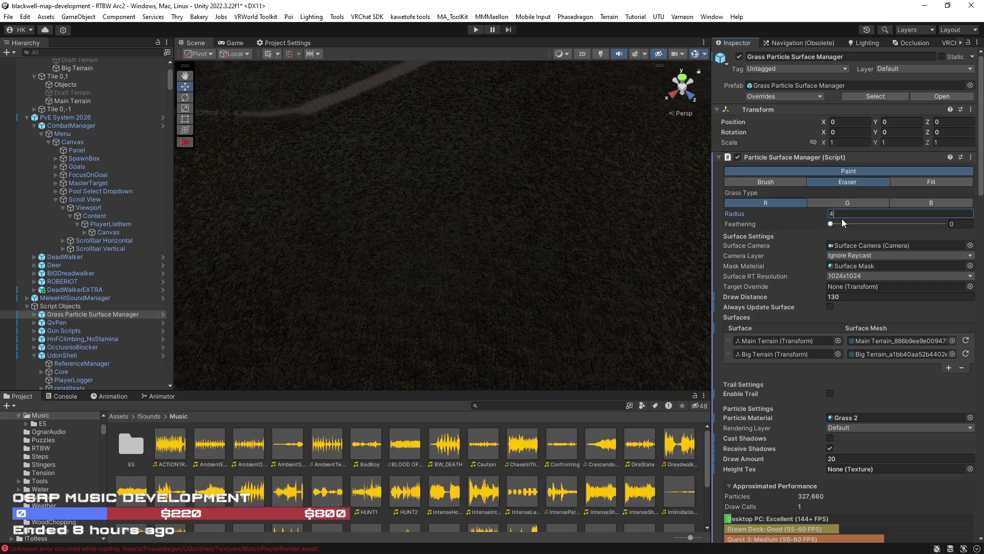
Set eraser feathering to 0.323, then erase grass along the road and around the house
drag(839, 224, 866, 225)
mouse_move(322, 164)
mouse_down()
mouse_move(567, 131)
mouse_move(534, 186)
mouse_move(539, 202)
mouse_move(337, 243)
mouse_up()
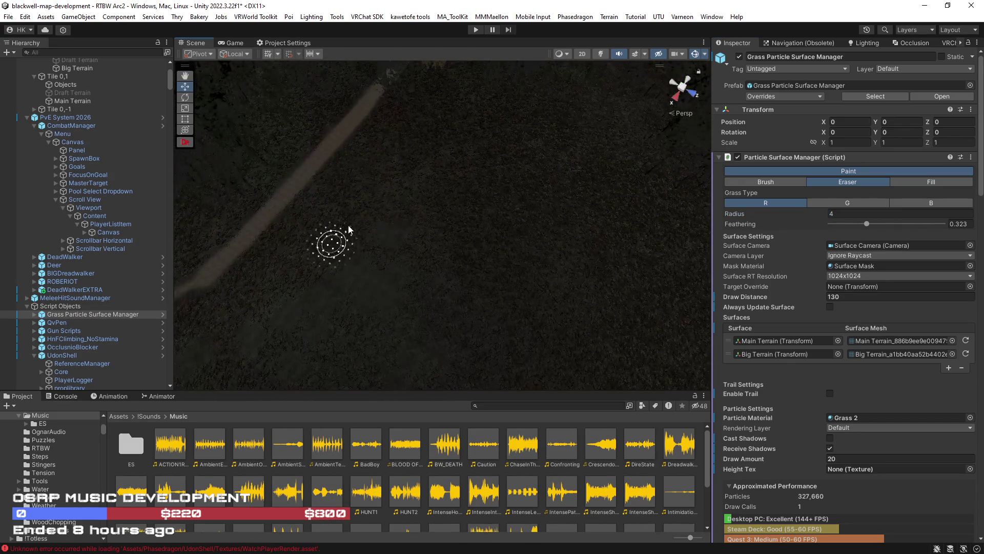
mouse_move(412, 197)
mouse_down()
mouse_move(487, 257)
mouse_move(556, 242)
mouse_move(460, 301)
mouse_up()
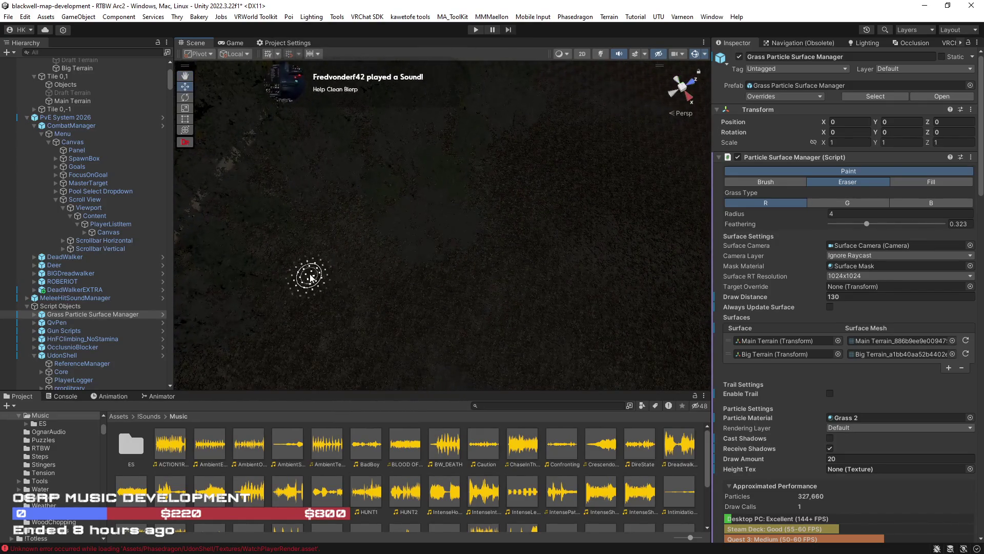
mouse_move(329, 226)
mouse_down()
mouse_move(208, 191)
mouse_move(226, 193)
mouse_move(279, 158)
mouse_move(282, 139)
mouse_move(264, 158)
mouse_move(270, 193)
mouse_move(246, 176)
mouse_move(212, 174)
mouse_move(409, 260)
mouse_move(400, 256)
mouse_move(472, 161)
mouse_move(598, 226)
mouse_move(593, 158)
mouse_move(406, 145)
mouse_move(482, 166)
mouse_move(242, 209)
mouse_move(442, 192)
mouse_move(360, 191)
mouse_move(479, 213)
mouse_move(431, 156)
mouse_move(426, 179)
mouse_move(482, 182)
mouse_move(285, 324)
mouse_move(318, 339)
mouse_move(398, 329)
mouse_move(325, 321)
mouse_move(372, 316)
mouse_move(385, 275)
mouse_move(272, 339)
mouse_up()
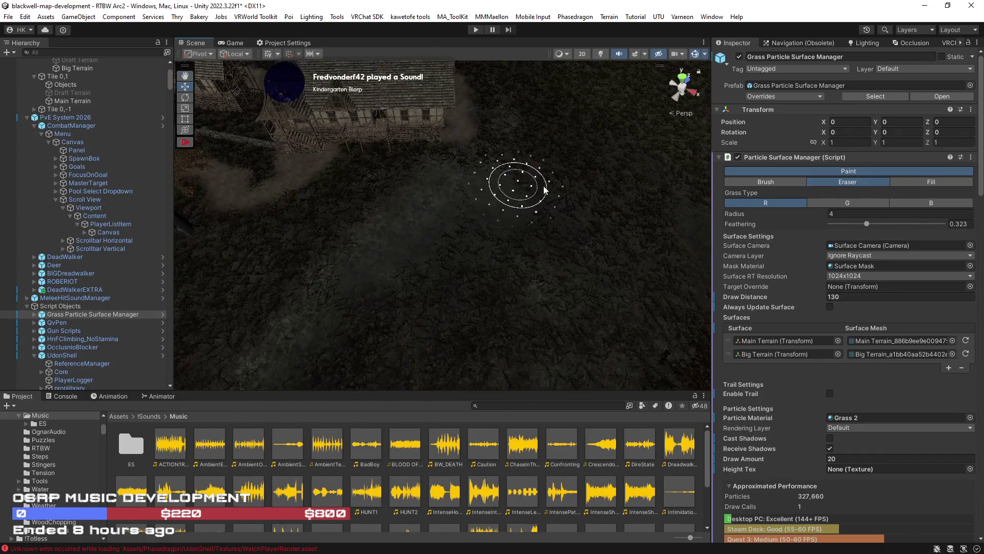
mouse_move(591, 291)
mouse_down()
mouse_move(395, 286)
mouse_move(450, 227)
mouse_move(533, 231)
mouse_move(478, 184)
mouse_move(417, 231)
mouse_move(455, 310)
mouse_up()
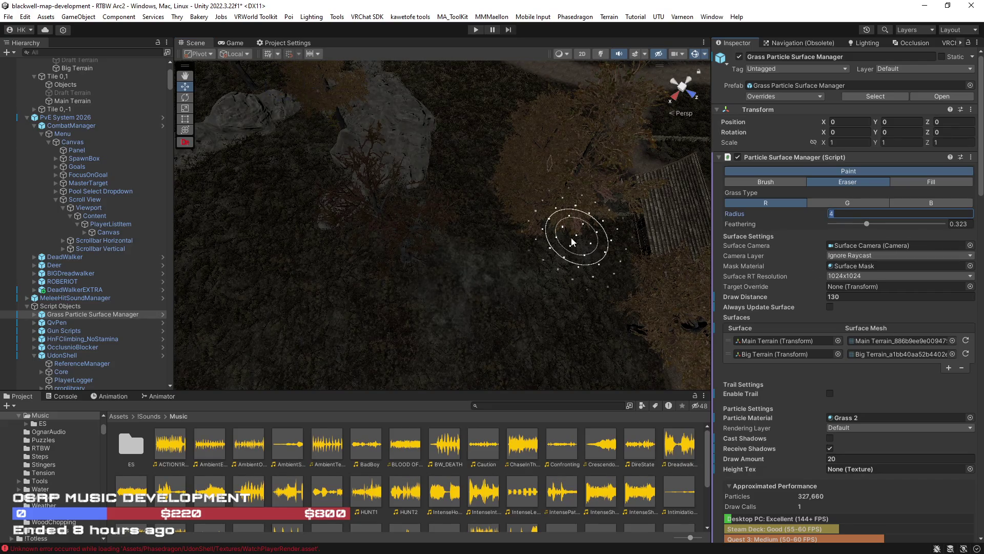
With radius 3, erase grass across the large rock platform near the house
mouse_move(503, 243)
mouse_down()
mouse_move(543, 255)
mouse_move(485, 237)
mouse_up()
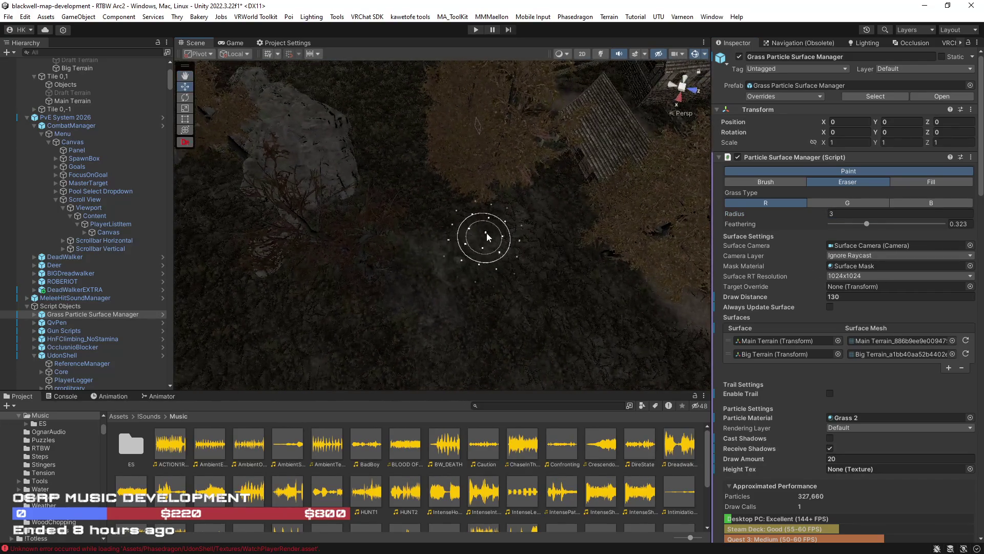
mouse_move(520, 296)
mouse_down()
mouse_move(450, 242)
mouse_move(276, 204)
mouse_move(450, 285)
mouse_move(386, 292)
mouse_move(369, 256)
mouse_up()
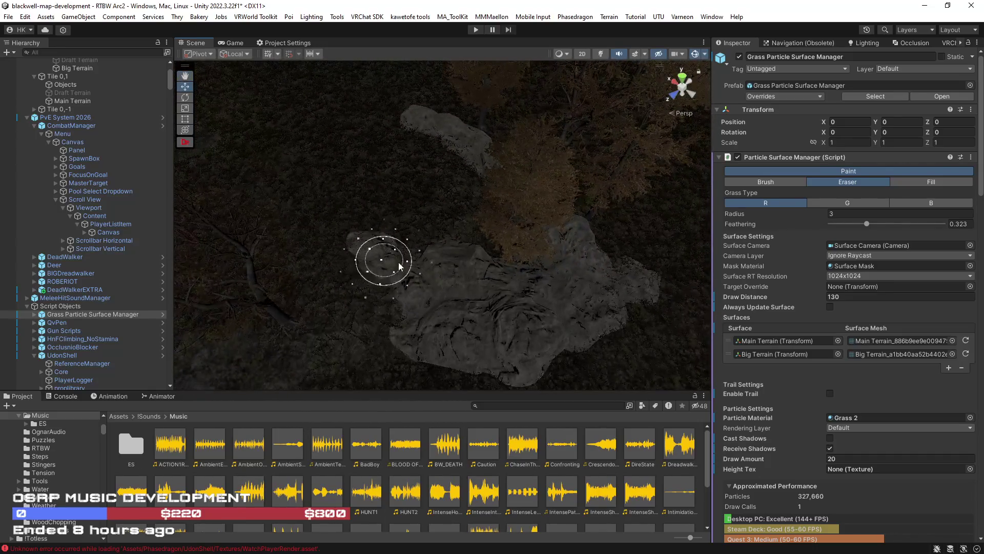
mouse_move(439, 347)
mouse_down()
mouse_move(521, 351)
mouse_move(468, 352)
mouse_move(497, 363)
mouse_move(348, 316)
mouse_up()
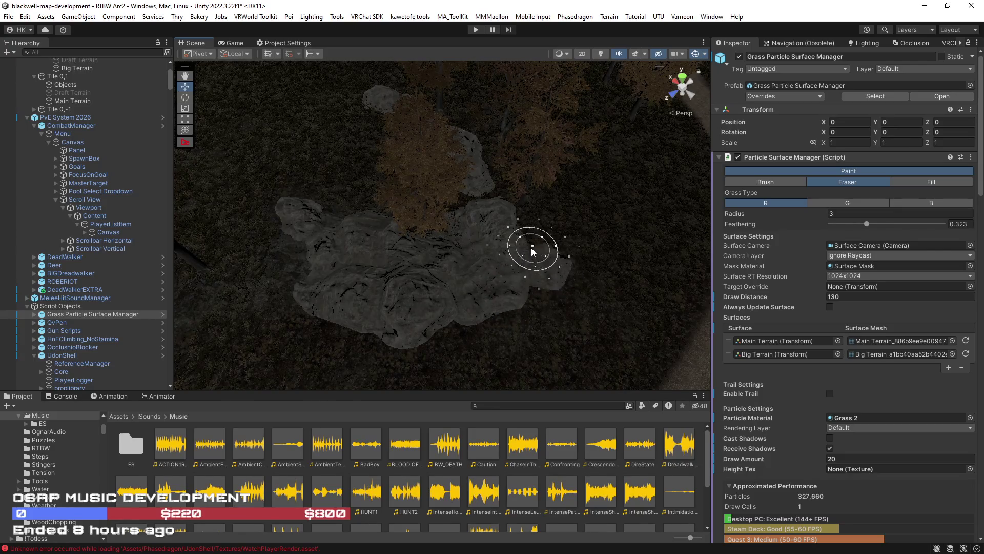
mouse_move(537, 248)
mouse_down()
mouse_move(466, 235)
mouse_move(447, 265)
mouse_up()
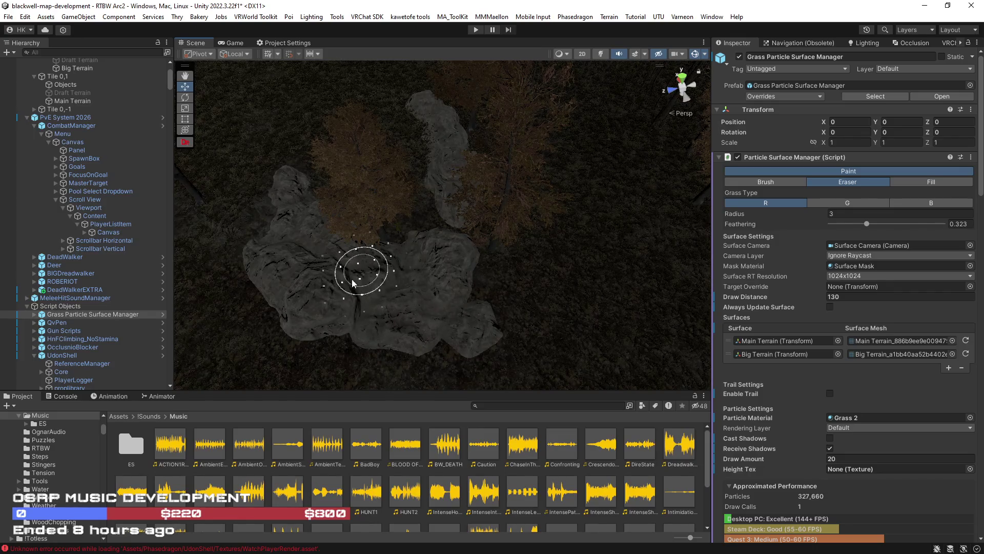
Erase grass along the trail leading from the rock platform toward the house
mouse_move(266, 213)
mouse_down()
mouse_move(329, 209)
mouse_move(325, 231)
mouse_move(455, 354)
mouse_up()
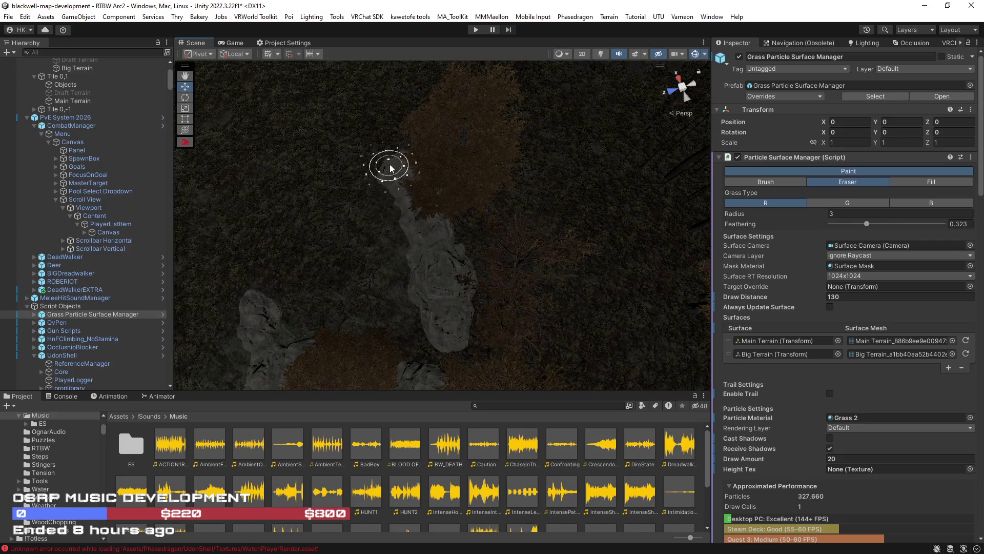
mouse_move(433, 206)
mouse_down()
mouse_move(518, 186)
mouse_move(463, 193)
mouse_move(414, 268)
mouse_move(427, 246)
mouse_up()
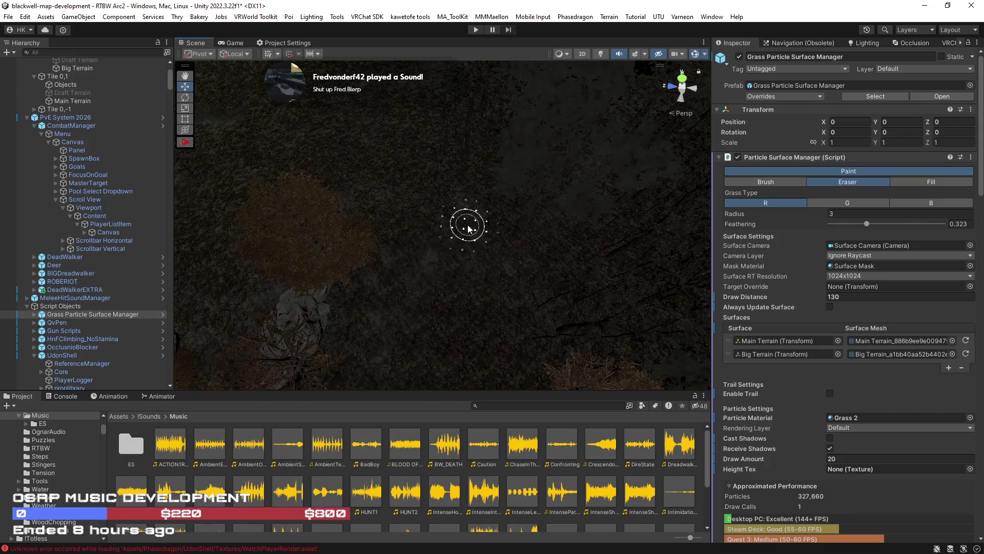
mouse_move(492, 260)
mouse_down()
mouse_move(431, 202)
mouse_move(252, 236)
mouse_move(406, 325)
mouse_up()
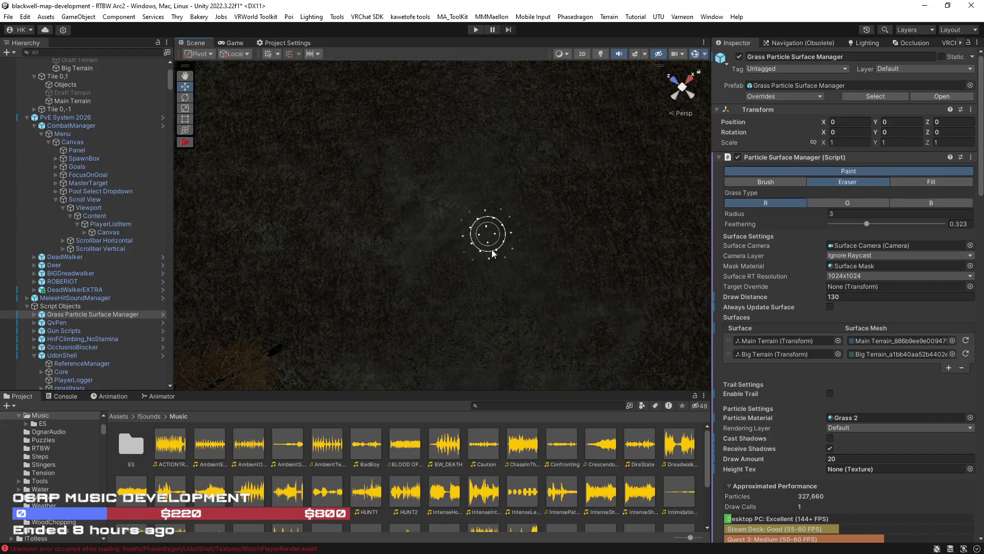
mouse_move(272, 218)
mouse_down()
mouse_move(397, 231)
mouse_move(356, 288)
mouse_move(406, 286)
mouse_move(297, 251)
mouse_move(320, 246)
mouse_up()
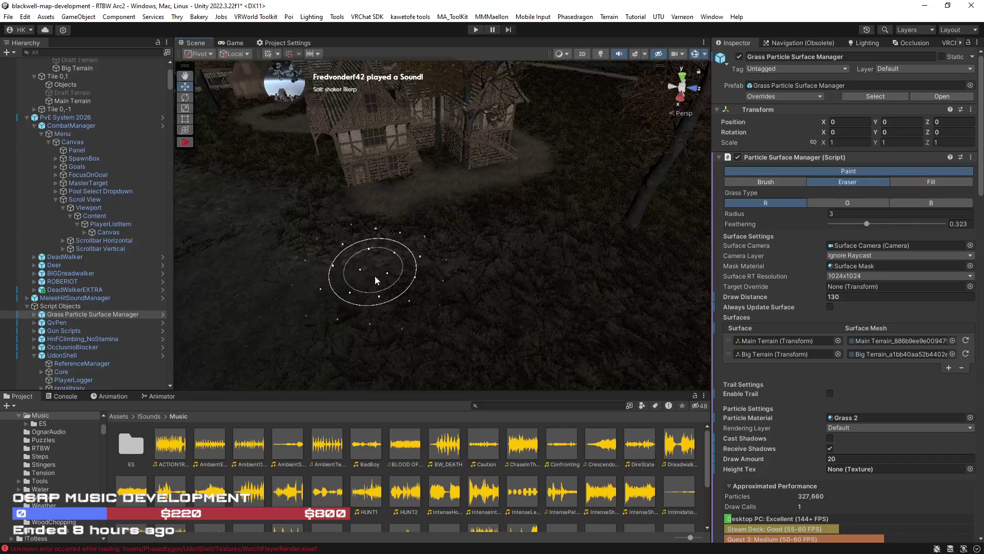
Erase grass in front of the house and across the big rock
drag(576, 220, 496, 230)
mouse_move(394, 228)
mouse_down()
mouse_move(527, 303)
mouse_move(266, 275)
mouse_move(589, 303)
mouse_move(431, 294)
mouse_move(418, 321)
mouse_move(294, 343)
mouse_move(438, 347)
mouse_move(398, 288)
mouse_up()
mouse_move(495, 214)
mouse_down()
mouse_move(394, 193)
mouse_move(407, 202)
mouse_move(362, 231)
mouse_move(480, 349)
mouse_up()
drag(567, 181, 386, 247)
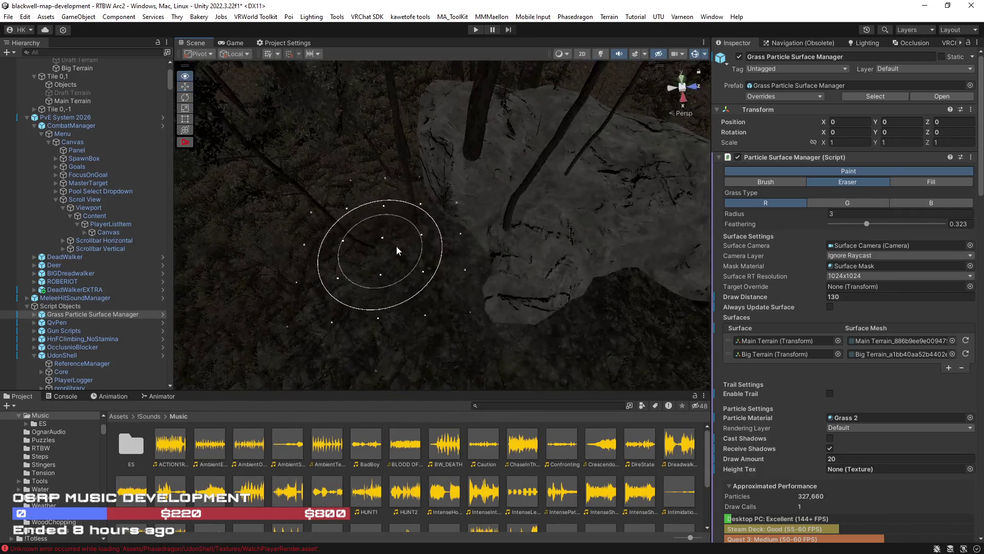
Erase grass along the forest path running between the dense trees
mouse_move(473, 159)
mouse_down()
mouse_move(518, 128)
mouse_move(451, 92)
mouse_move(405, 244)
mouse_move(451, 213)
mouse_move(369, 206)
mouse_move(418, 230)
mouse_move(283, 231)
mouse_move(409, 306)
mouse_up()
mouse_move(450, 214)
mouse_down()
mouse_move(506, 253)
mouse_move(461, 259)
mouse_move(495, 192)
mouse_move(534, 178)
mouse_move(352, 243)
mouse_up()
mouse_move(411, 233)
mouse_down()
mouse_move(554, 219)
mouse_move(506, 212)
mouse_move(518, 182)
mouse_up()
mouse_move(487, 248)
mouse_down()
mouse_move(334, 226)
mouse_move(231, 313)
mouse_move(410, 200)
mouse_move(333, 257)
mouse_move(523, 270)
mouse_move(539, 314)
mouse_move(533, 301)
mouse_move(455, 334)
mouse_move(366, 263)
mouse_move(457, 198)
mouse_move(637, 222)
mouse_move(512, 268)
mouse_move(396, 273)
mouse_move(391, 194)
mouse_move(375, 168)
mouse_move(468, 151)
mouse_move(419, 247)
mouse_move(374, 256)
mouse_move(439, 282)
mouse_move(358, 290)
mouse_move(285, 323)
mouse_move(435, 229)
mouse_move(356, 159)
mouse_move(304, 144)
mouse_move(296, 230)
mouse_up()
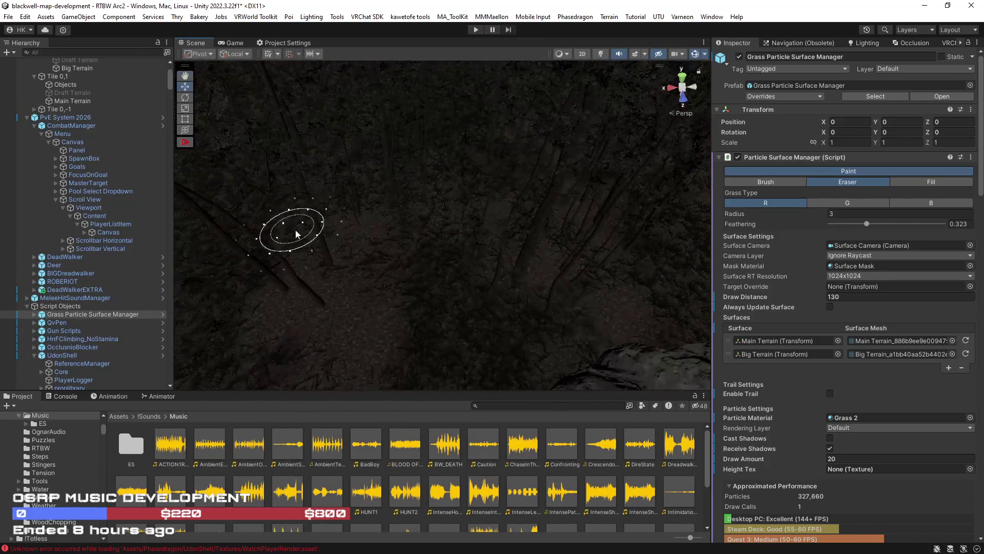
mouse_move(363, 238)
mouse_down()
mouse_move(307, 226)
mouse_move(495, 289)
mouse_up()
Clear grass from the trail past the orange-foliage rock up to the fenced area
mouse_move(550, 259)
mouse_down()
mouse_move(572, 226)
mouse_move(514, 277)
mouse_up()
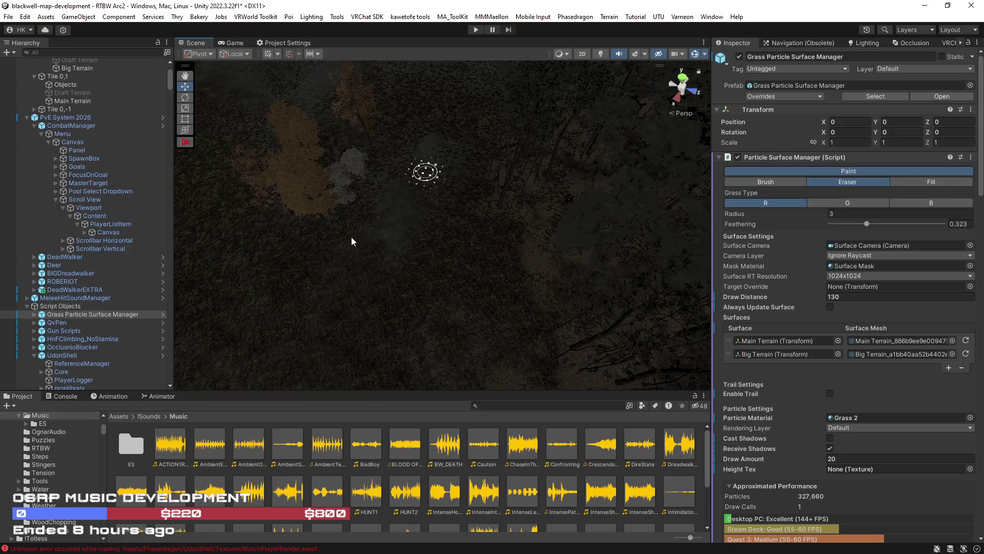
mouse_move(464, 323)
mouse_down()
mouse_move(408, 306)
mouse_move(416, 320)
mouse_move(433, 311)
mouse_up()
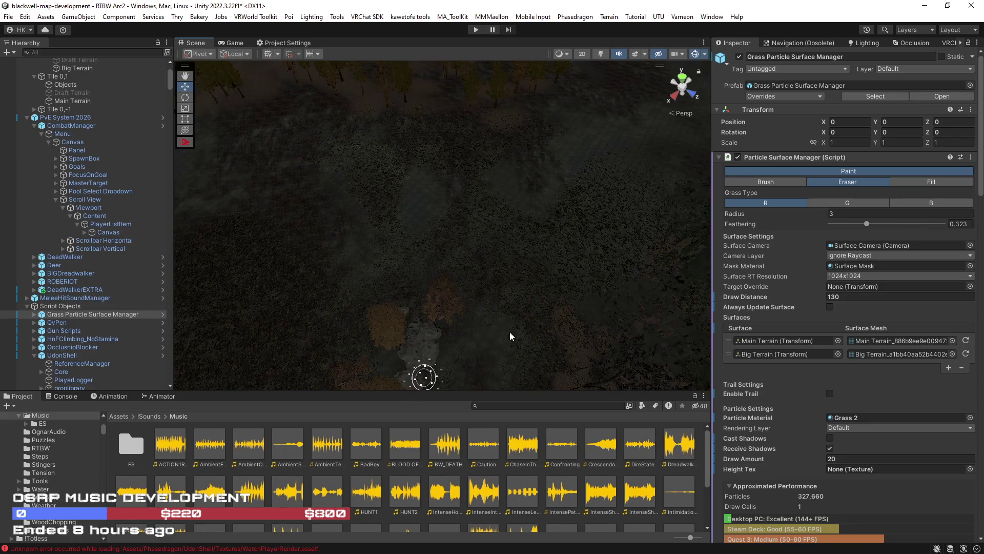
drag(503, 339, 556, 334)
mouse_move(502, 256)
mouse_down()
mouse_move(512, 227)
mouse_move(573, 248)
mouse_move(550, 288)
mouse_move(379, 223)
mouse_move(434, 362)
mouse_up()
mouse_move(476, 217)
mouse_down()
mouse_move(379, 287)
mouse_move(442, 311)
mouse_up()
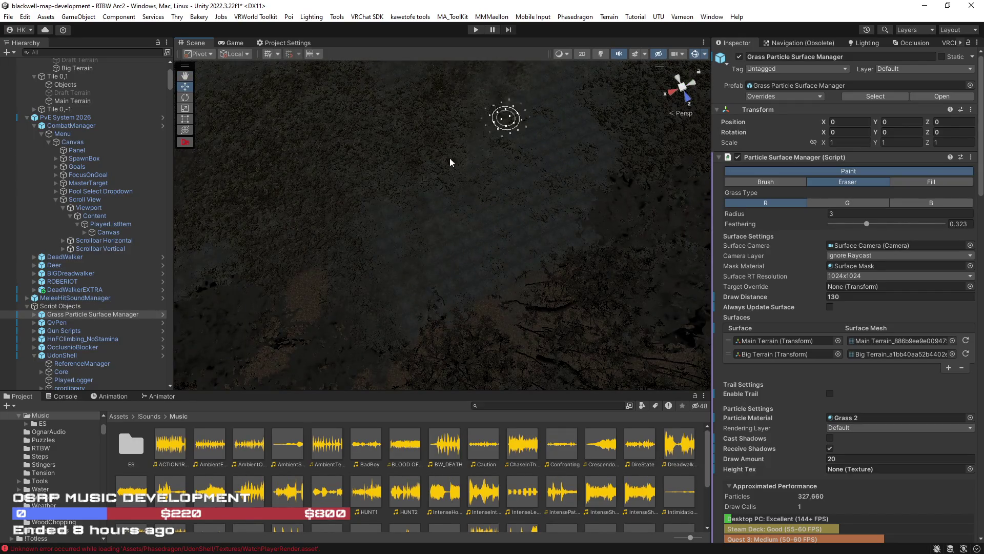
mouse_move(382, 144)
mouse_down()
mouse_move(403, 115)
mouse_move(361, 280)
mouse_up()
mouse_move(322, 232)
mouse_down()
mouse_move(653, 176)
mouse_move(593, 149)
mouse_move(595, 194)
mouse_move(418, 330)
mouse_up()
mouse_move(476, 252)
mouse_down()
mouse_move(461, 190)
mouse_move(440, 272)
mouse_move(534, 321)
mouse_up()
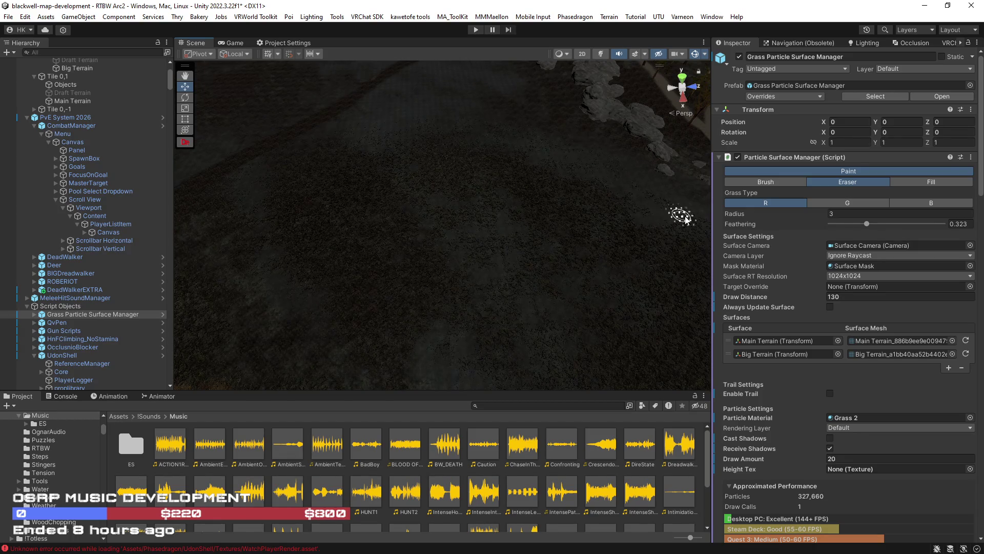
Zoom out and erase grass along the winding dirt path
scroll(686, 219, down, 5)
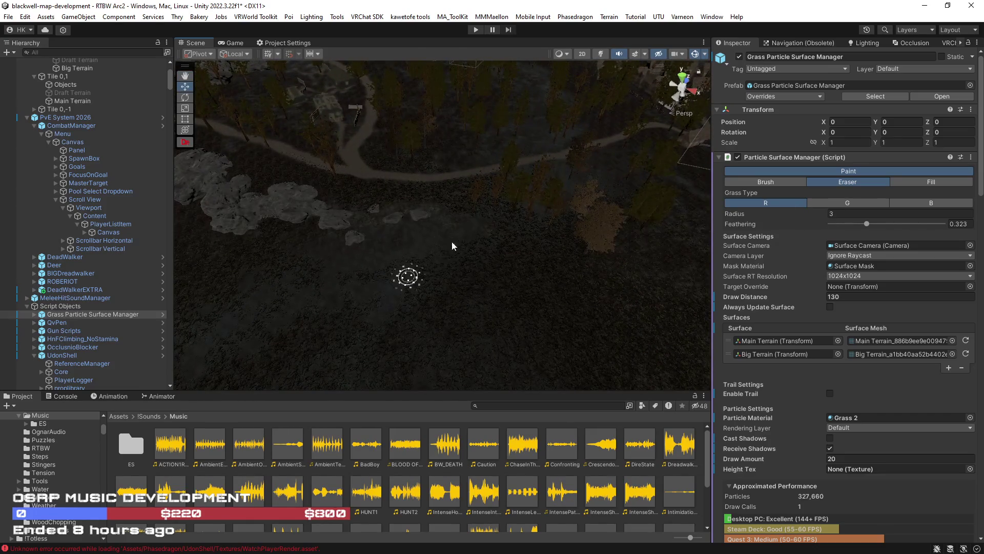
mouse_move(531, 190)
mouse_down()
mouse_move(528, 209)
mouse_move(549, 213)
mouse_move(533, 246)
mouse_move(581, 255)
mouse_move(450, 306)
mouse_up()
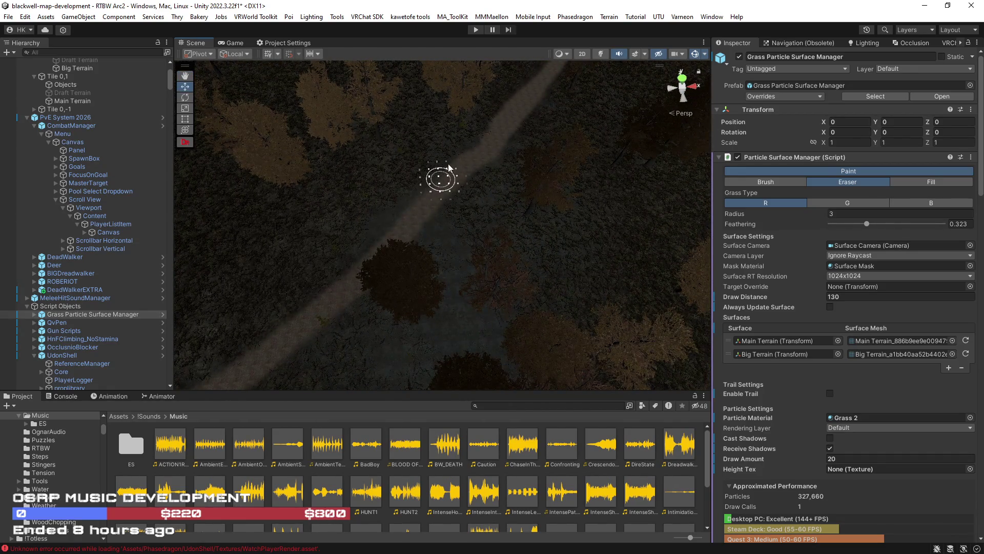
mouse_move(475, 210)
mouse_down()
mouse_move(620, 257)
mouse_move(622, 279)
mouse_move(423, 308)
mouse_up()
mouse_move(426, 181)
mouse_down()
mouse_move(461, 273)
mouse_move(374, 259)
mouse_move(515, 190)
mouse_move(368, 166)
mouse_move(439, 194)
mouse_move(378, 220)
mouse_move(440, 216)
mouse_move(512, 168)
mouse_move(446, 174)
mouse_move(468, 223)
mouse_up()
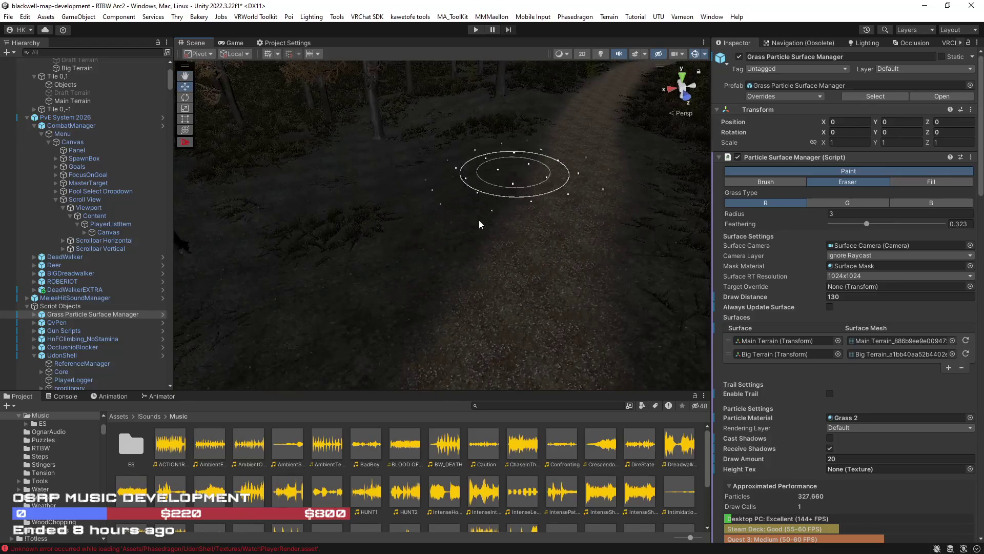
mouse_move(626, 245)
mouse_down()
mouse_move(640, 238)
mouse_move(544, 261)
mouse_up()
mouse_move(479, 189)
mouse_down()
mouse_move(650, 190)
mouse_move(559, 158)
mouse_up()
Erase the grassy patches beside the rocks near the wooden buildings
mouse_move(376, 267)
mouse_down()
mouse_move(436, 256)
mouse_move(533, 282)
mouse_move(468, 266)
mouse_move(475, 237)
mouse_move(387, 235)
mouse_move(245, 257)
mouse_move(92, 317)
mouse_move(211, 311)
mouse_move(325, 244)
mouse_up()
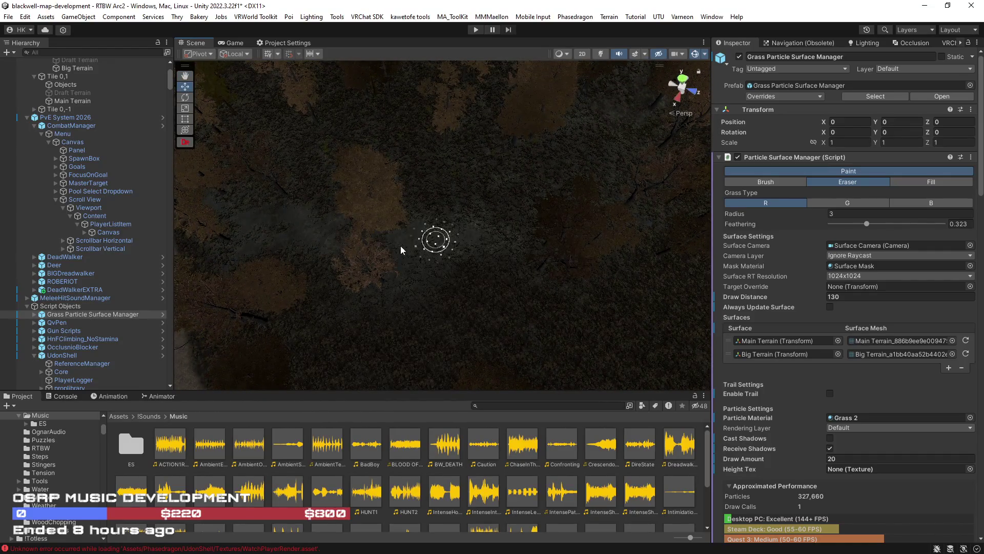
mouse_move(434, 235)
mouse_down()
mouse_move(605, 216)
mouse_move(575, 249)
mouse_move(481, 252)
mouse_up()
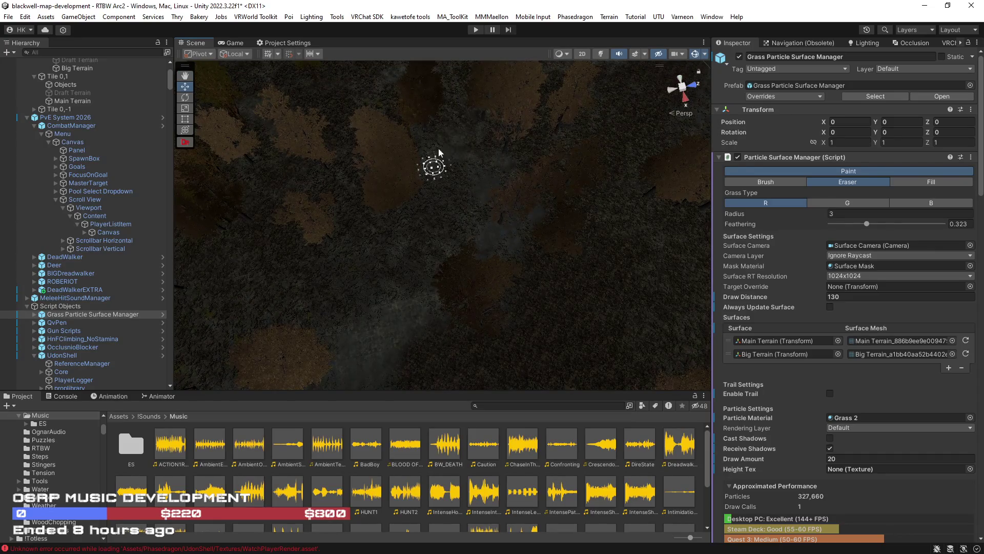
mouse_move(448, 83)
mouse_down()
mouse_move(406, 78)
mouse_move(511, 309)
mouse_up()
drag(353, 224, 498, 275)
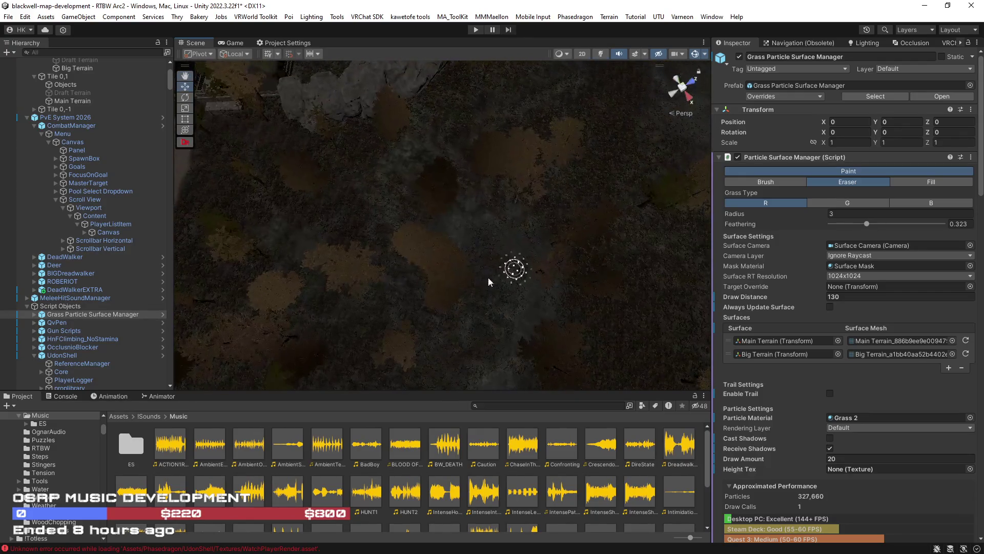
mouse_move(478, 209)
mouse_down()
mouse_move(518, 154)
mouse_move(457, 286)
mouse_move(440, 227)
mouse_move(314, 222)
mouse_move(323, 252)
mouse_move(237, 224)
mouse_move(275, 208)
mouse_move(151, 224)
mouse_move(460, 235)
mouse_move(497, 184)
mouse_move(231, 210)
mouse_move(426, 251)
mouse_up()
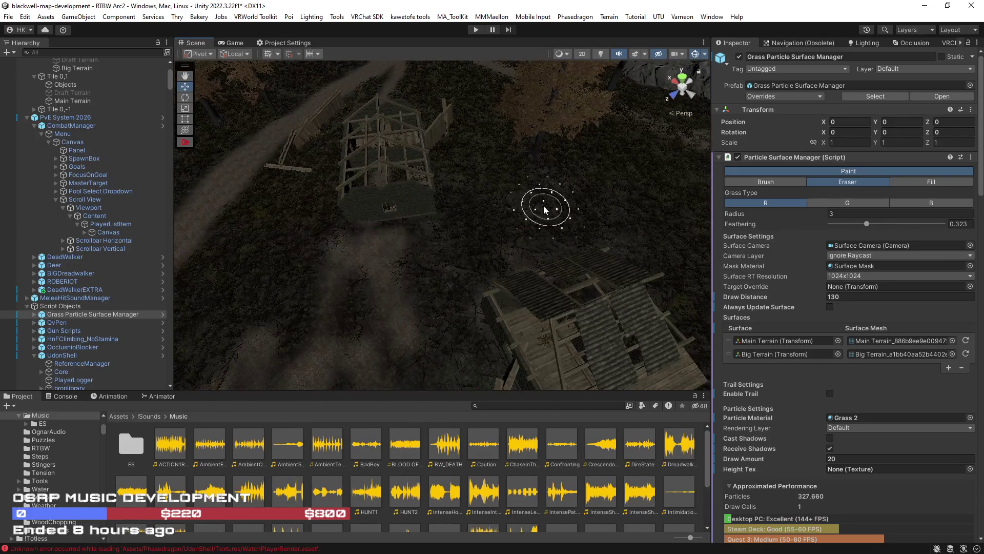
Orbit from the path over the houses and fences to the dark rocky terrain
drag(492, 112, 365, 160)
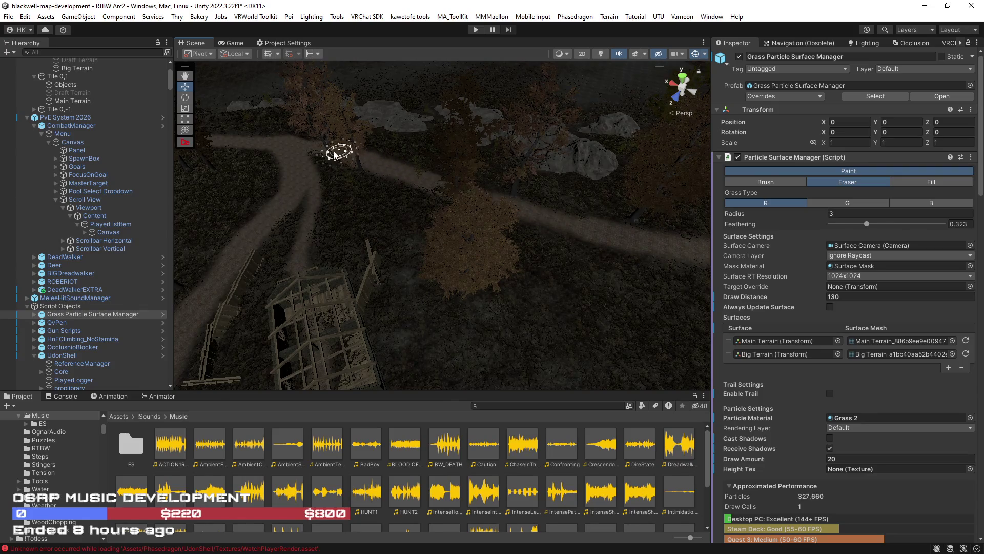
mouse_move(610, 225)
mouse_down()
mouse_move(564, 215)
mouse_move(707, 185)
mouse_move(528, 214)
mouse_up()
mouse_move(783, 187)
mouse_down()
mouse_move(792, 185)
mouse_move(768, 205)
mouse_up()
mouse_move(506, 232)
mouse_down()
mouse_move(556, 248)
mouse_move(368, 263)
mouse_up()
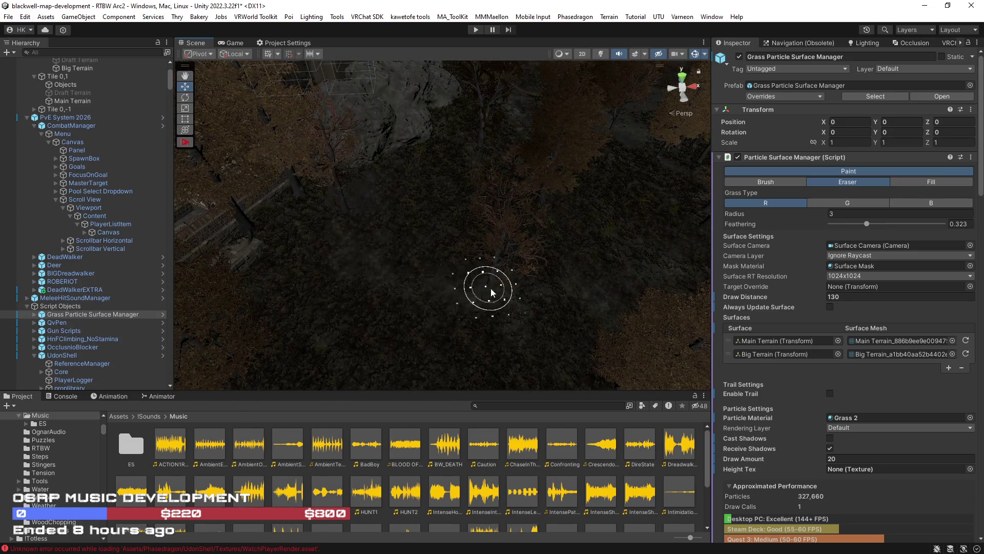
mouse_move(514, 333)
mouse_down()
mouse_move(651, 328)
mouse_move(418, 342)
mouse_up()
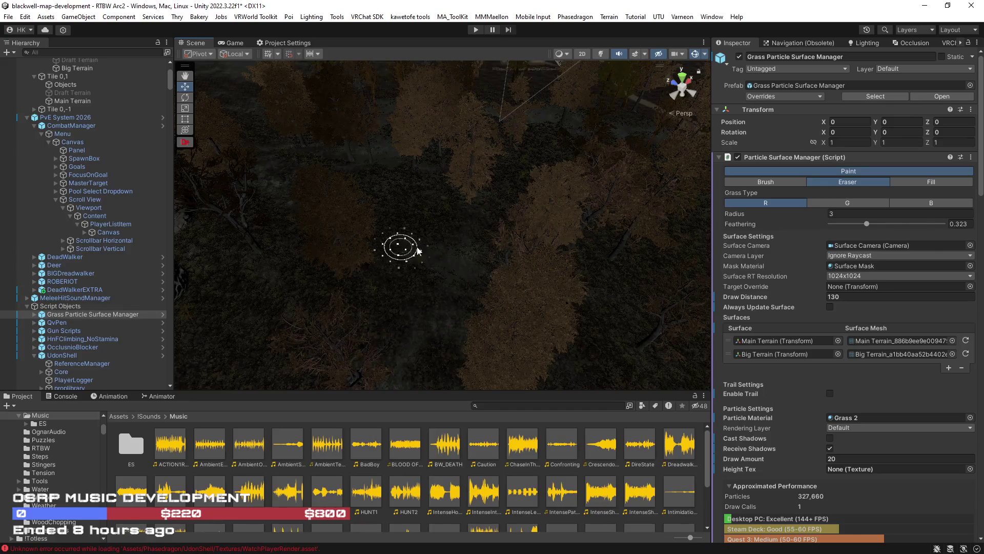
mouse_move(520, 269)
mouse_down()
mouse_move(424, 255)
mouse_move(450, 257)
mouse_move(465, 271)
mouse_move(373, 213)
mouse_move(378, 236)
mouse_move(315, 280)
mouse_move(353, 304)
mouse_move(487, 338)
mouse_move(476, 291)
mouse_up()
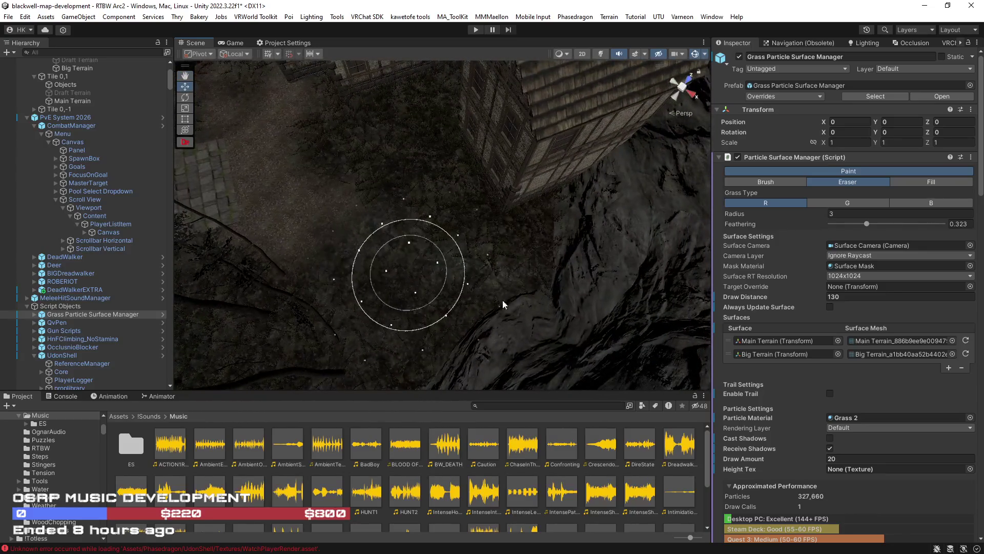
Swing around to look down on the timber buildings' roofs and fence
drag(571, 272, 491, 320)
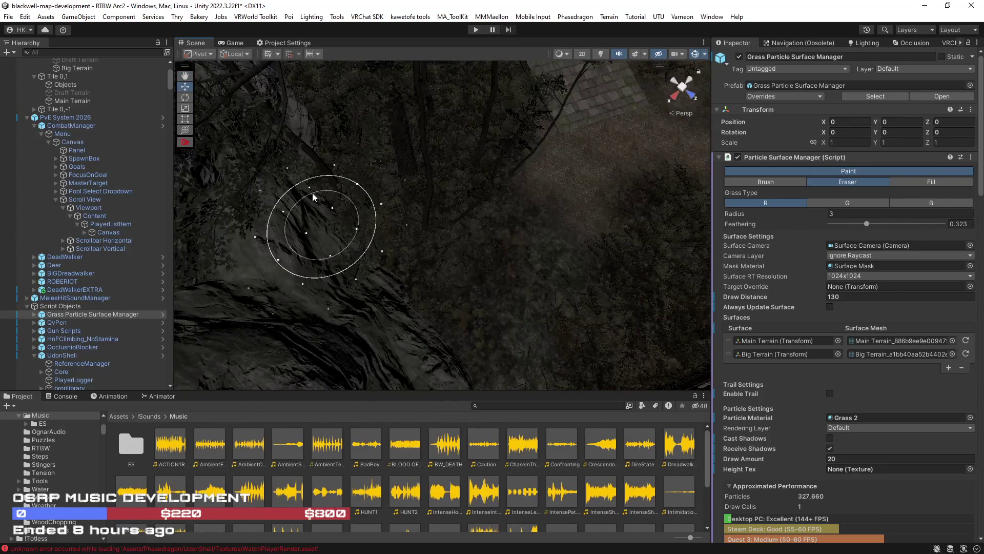
mouse_move(315, 152)
mouse_down()
mouse_move(286, 143)
mouse_move(340, 277)
mouse_move(675, 172)
mouse_move(582, 136)
mouse_move(529, 195)
mouse_up()
mouse_move(530, 262)
mouse_down()
mouse_move(385, 248)
mouse_move(340, 220)
mouse_up()
mouse_move(615, 311)
mouse_down()
mouse_move(659, 237)
mouse_move(505, 304)
mouse_move(391, 243)
mouse_up()
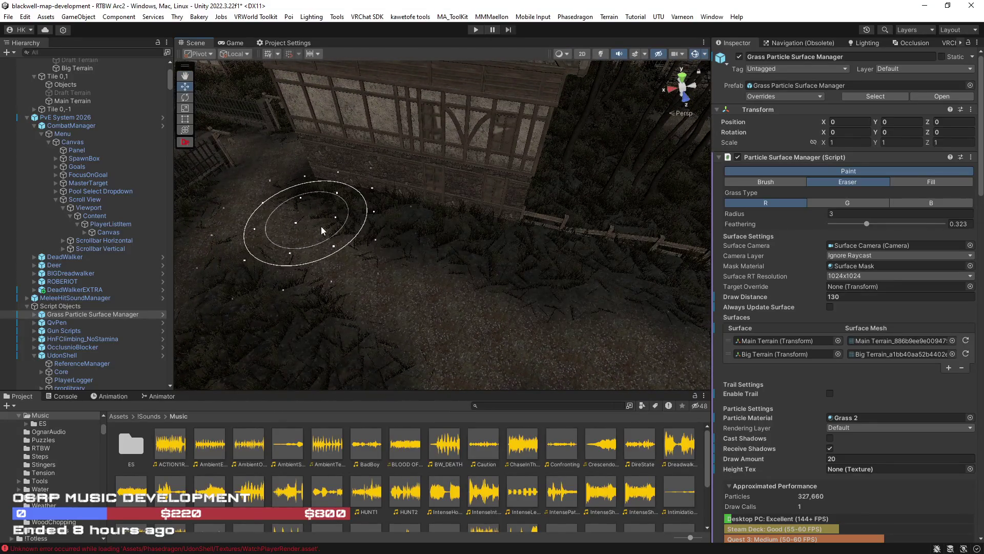
mouse_move(649, 304)
mouse_down()
mouse_move(659, 256)
mouse_move(401, 364)
mouse_up()
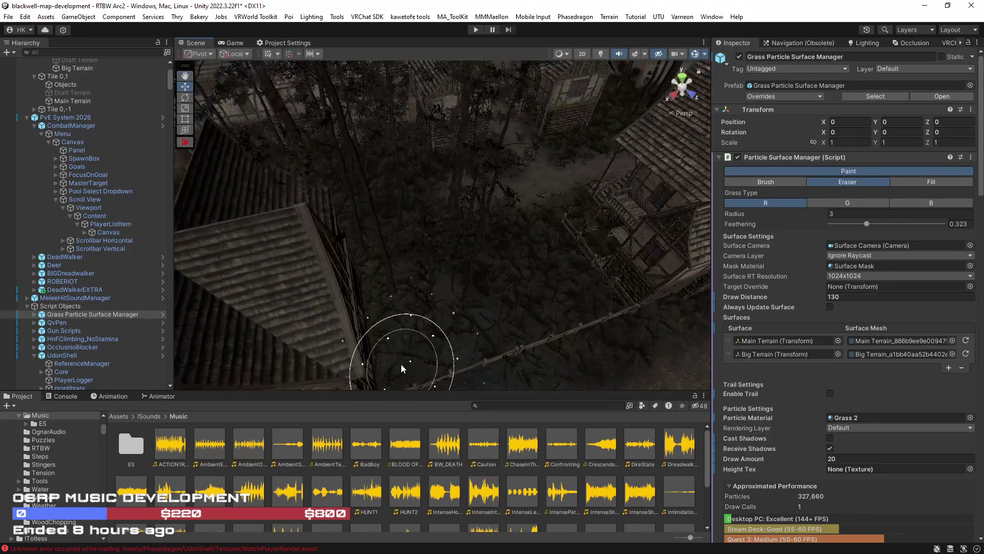
Drop low beside the timber houses to look down the street, then zoom out
mouse_move(503, 327)
mouse_down()
mouse_move(237, 288)
mouse_move(100, 281)
mouse_move(220, 292)
mouse_up()
mouse_move(333, 202)
mouse_down()
mouse_move(220, 191)
mouse_move(358, 219)
mouse_move(340, 216)
mouse_move(353, 230)
mouse_move(252, 198)
mouse_move(248, 277)
mouse_move(479, 307)
mouse_move(410, 266)
mouse_move(384, 192)
mouse_move(390, 231)
mouse_up()
mouse_move(647, 234)
mouse_down()
mouse_move(659, 208)
mouse_move(450, 213)
mouse_move(539, 202)
mouse_move(434, 161)
mouse_move(451, 205)
mouse_move(501, 237)
mouse_move(502, 268)
mouse_move(527, 279)
mouse_move(739, 307)
mouse_move(904, 238)
mouse_move(15, 190)
mouse_move(805, 186)
mouse_move(801, 174)
mouse_move(718, 196)
mouse_move(738, 189)
mouse_move(538, 213)
mouse_move(433, 212)
mouse_move(565, 236)
mouse_move(403, 270)
mouse_move(533, 256)
mouse_move(626, 263)
mouse_move(697, 215)
mouse_move(767, 235)
mouse_move(792, 270)
mouse_move(669, 354)
mouse_move(408, 260)
mouse_up()
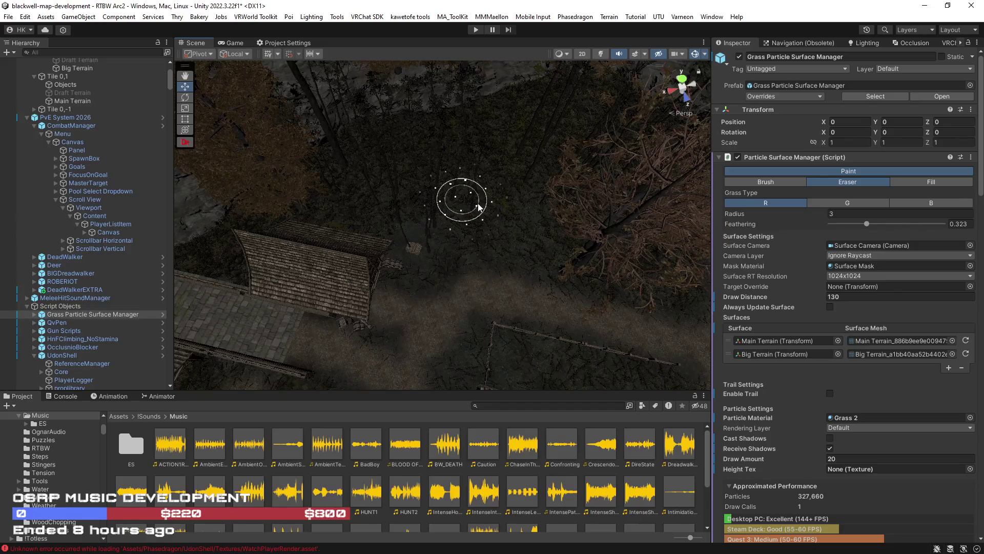
scroll(518, 194, down, 4)
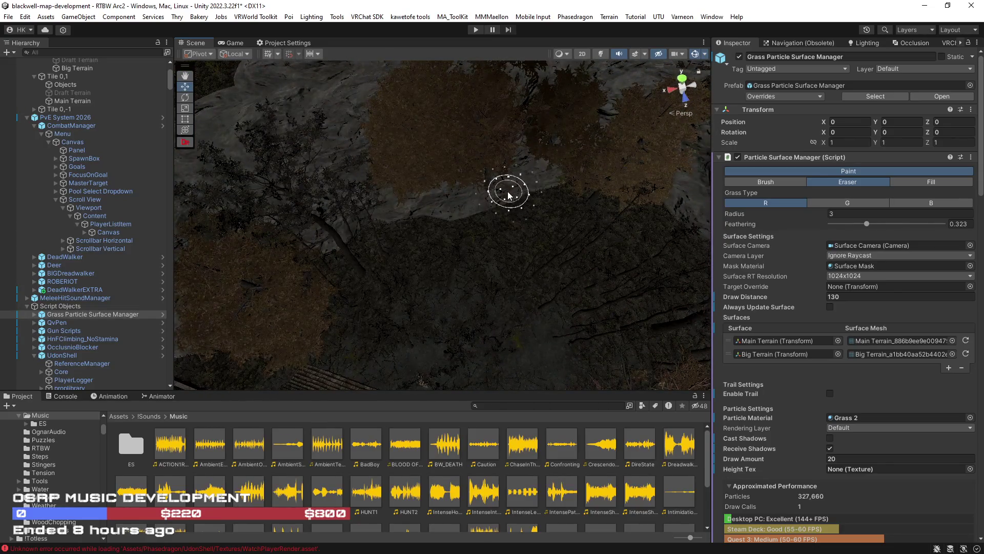
Orbit over the treetops and grey rock to a top-down view of the forest
mouse_move(488, 207)
mouse_down()
mouse_move(440, 226)
mouse_move(520, 248)
mouse_move(358, 284)
mouse_up()
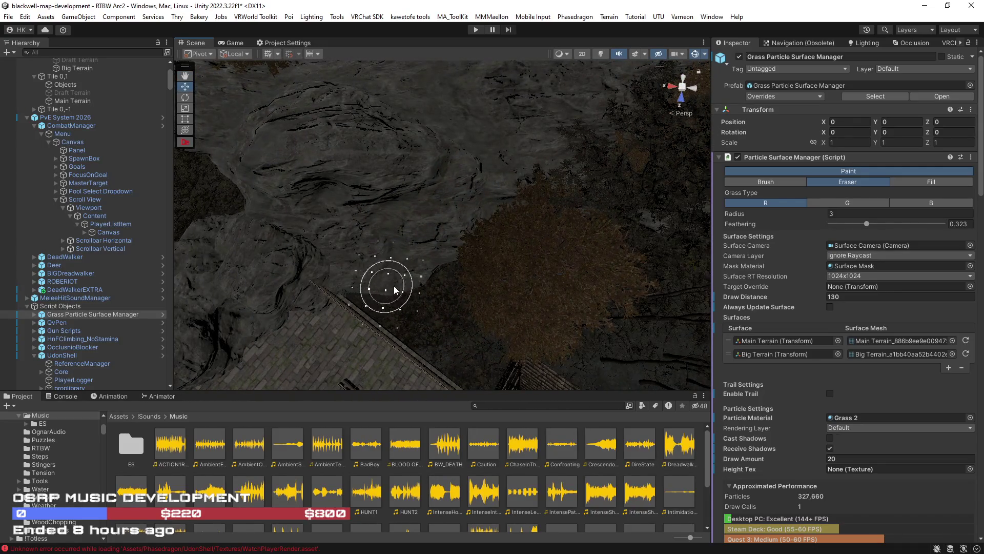
mouse_move(430, 272)
mouse_down()
mouse_move(556, 215)
mouse_move(529, 206)
mouse_move(463, 341)
mouse_up()
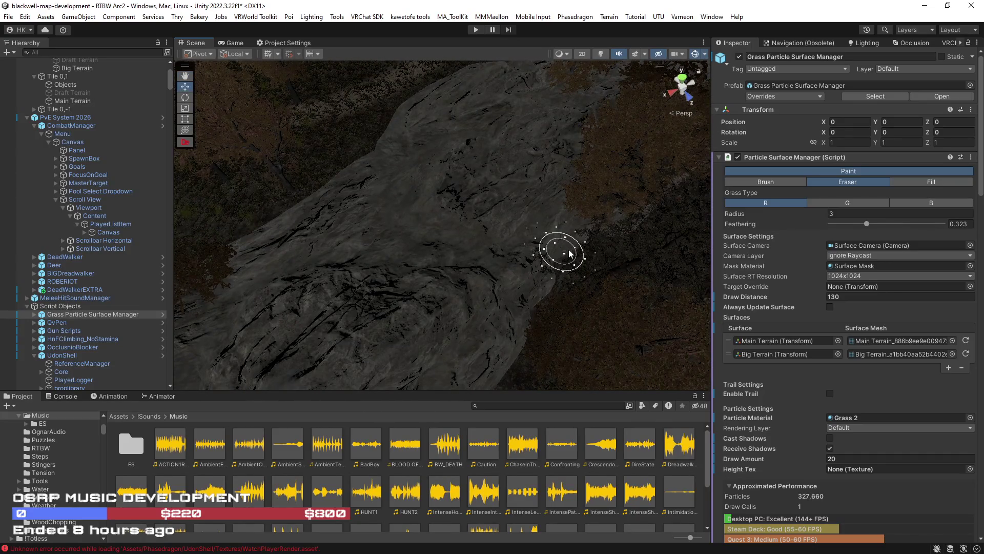
mouse_move(673, 185)
mouse_down()
mouse_move(521, 136)
mouse_move(461, 154)
mouse_move(511, 171)
mouse_move(477, 212)
mouse_move(533, 209)
mouse_move(320, 316)
mouse_up()
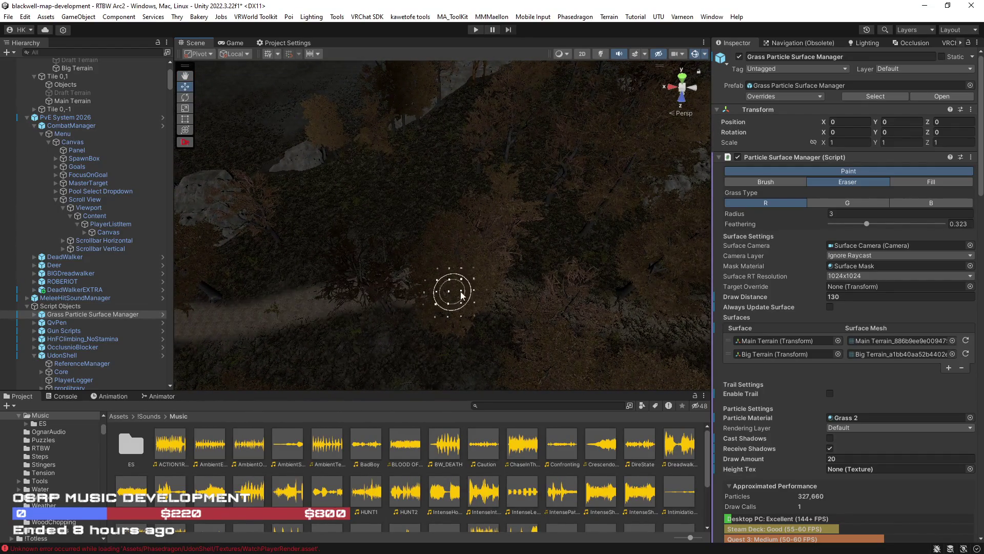
mouse_move(555, 309)
mouse_down()
mouse_move(601, 374)
mouse_move(598, 305)
mouse_up()
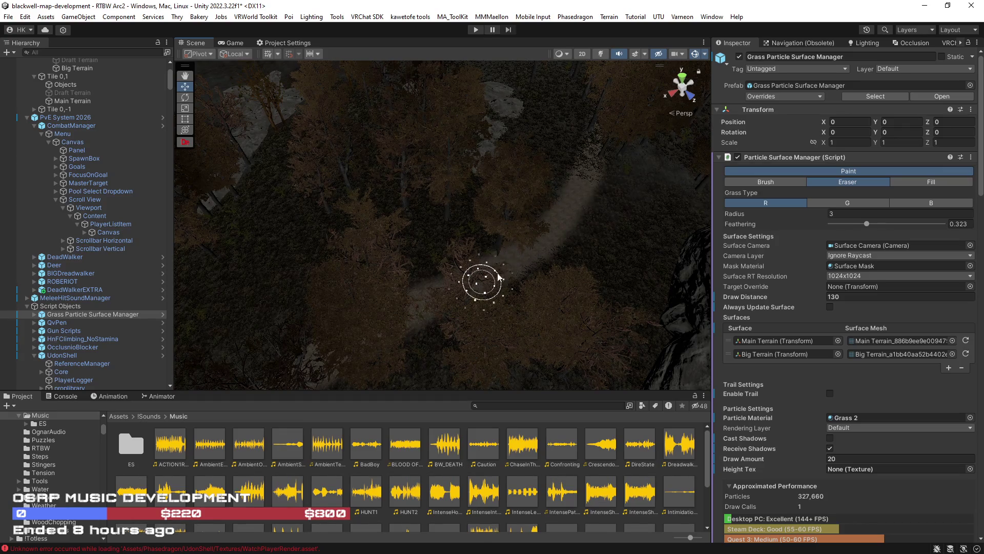
scroll(481, 286, up, 10)
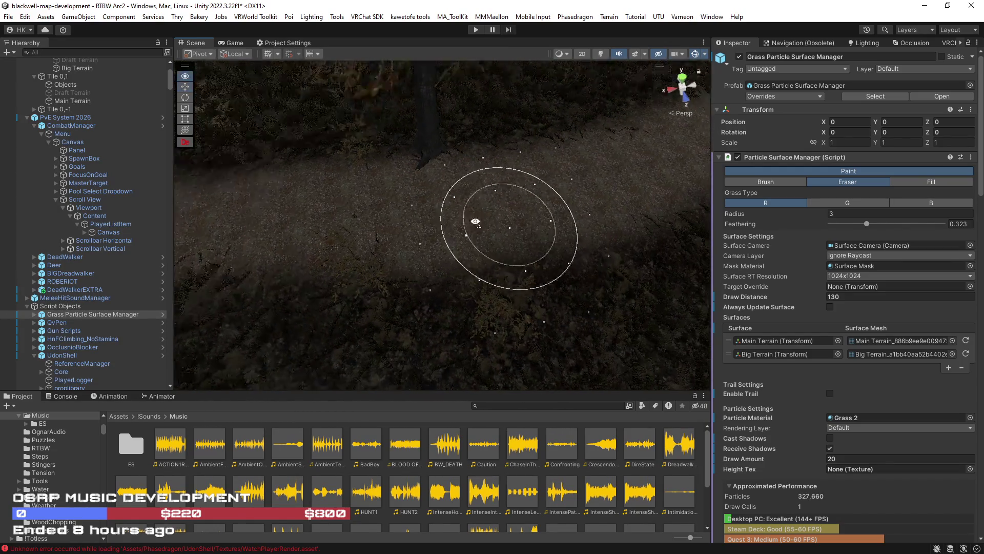
scroll(497, 222, down, 5)
Follow the gravel path past the tree and fence to an overhead view of the rock outcrop
mouse_move(475, 171)
mouse_down()
mouse_move(450, 110)
mouse_move(367, 302)
mouse_up()
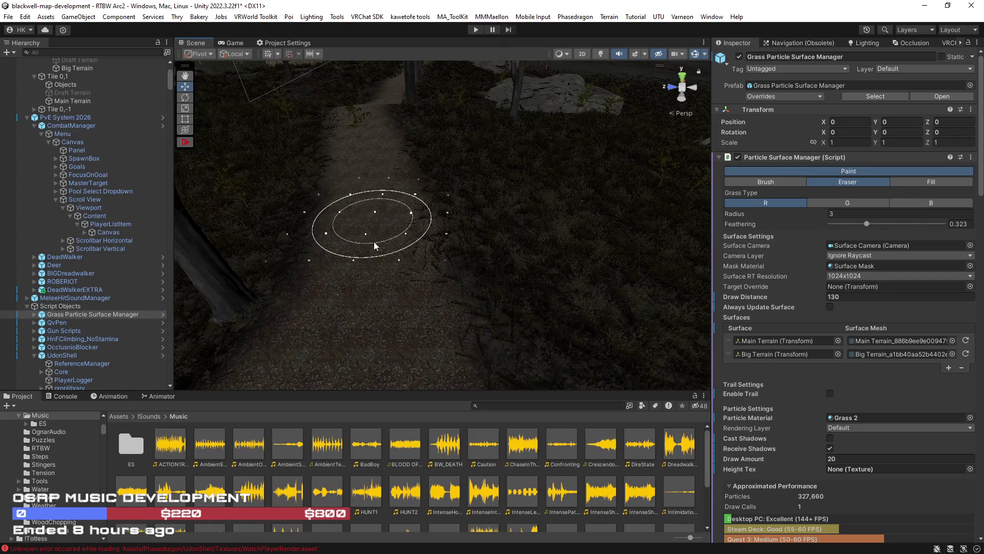
mouse_move(379, 290)
mouse_down()
mouse_move(345, 286)
mouse_move(366, 280)
mouse_up()
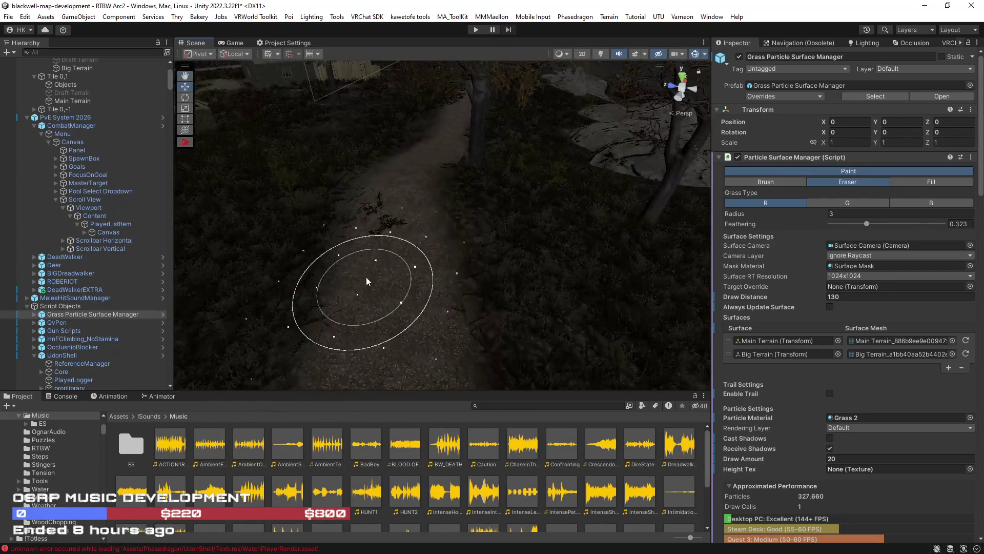
mouse_move(583, 181)
mouse_down()
mouse_move(531, 150)
mouse_move(611, 166)
mouse_up()
mouse_move(493, 285)
mouse_down()
mouse_move(470, 246)
mouse_move(479, 227)
mouse_move(328, 225)
mouse_move(508, 251)
mouse_move(439, 257)
mouse_move(589, 275)
mouse_move(450, 287)
mouse_move(543, 300)
mouse_up()
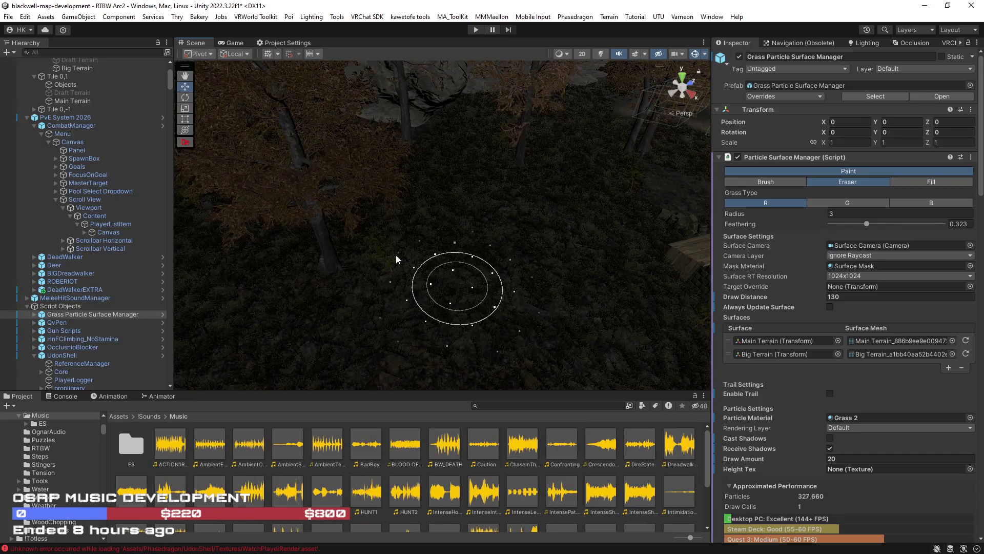
mouse_move(451, 223)
mouse_down()
mouse_move(506, 213)
mouse_move(261, 253)
mouse_move(395, 264)
mouse_move(397, 313)
mouse_up()
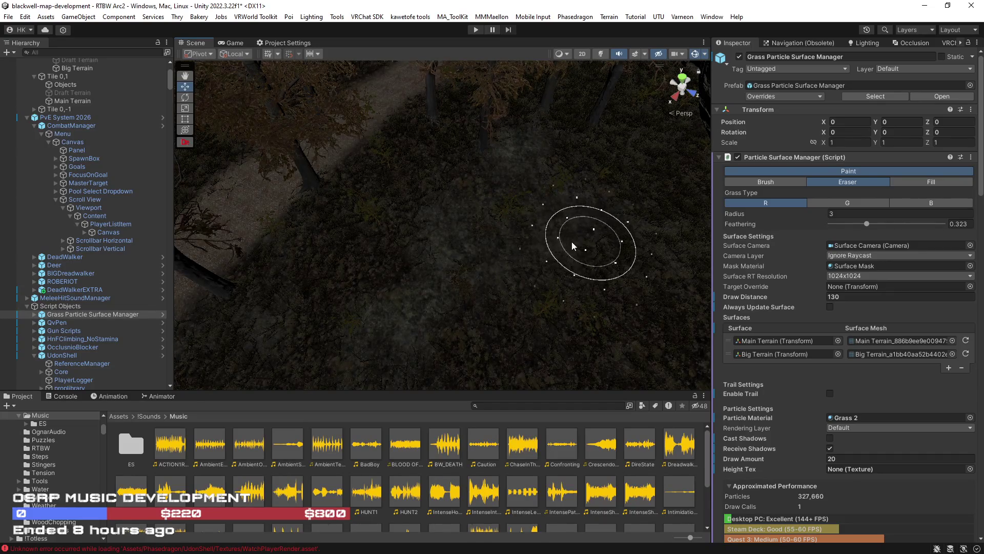
mouse_move(506, 221)
mouse_down()
mouse_move(593, 176)
mouse_move(528, 99)
mouse_move(491, 187)
mouse_move(505, 158)
mouse_move(407, 235)
mouse_move(308, 282)
mouse_move(416, 204)
mouse_up()
mouse_move(602, 176)
mouse_down()
mouse_move(659, 187)
mouse_move(626, 265)
mouse_move(366, 320)
mouse_up()
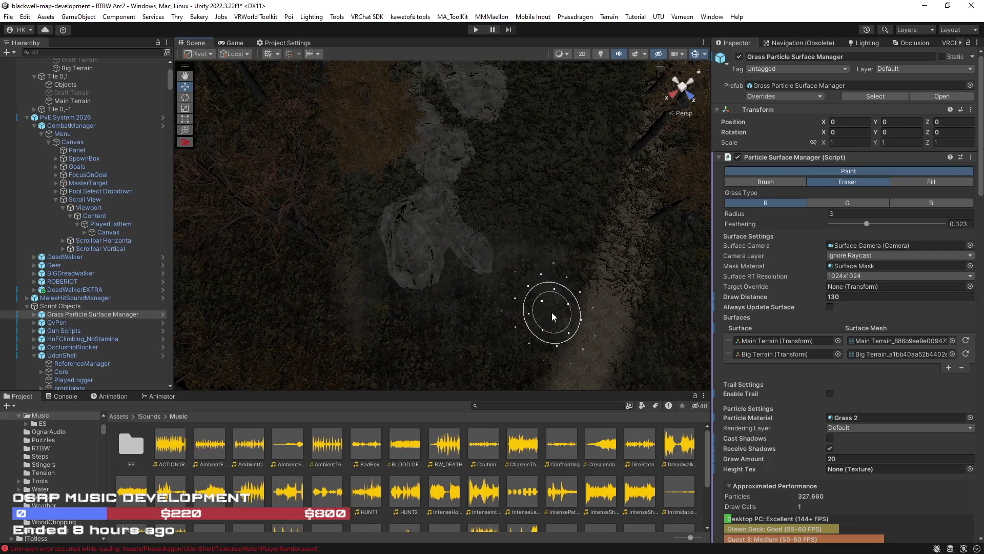
Orbit around the rock outcrop and fly over to the rocky ridge
mouse_move(470, 162)
mouse_down()
mouse_move(505, 103)
mouse_move(465, 246)
mouse_up()
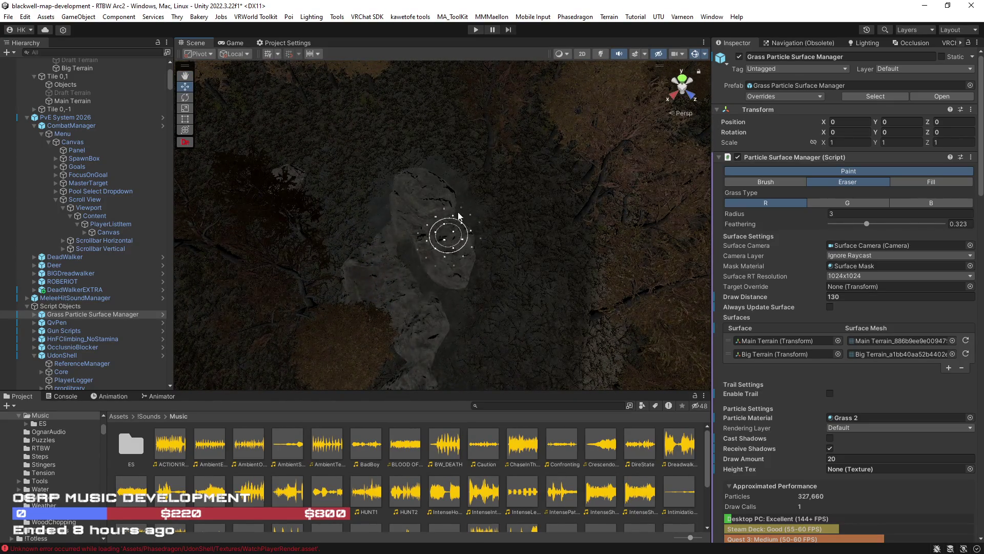
drag(399, 190, 456, 227)
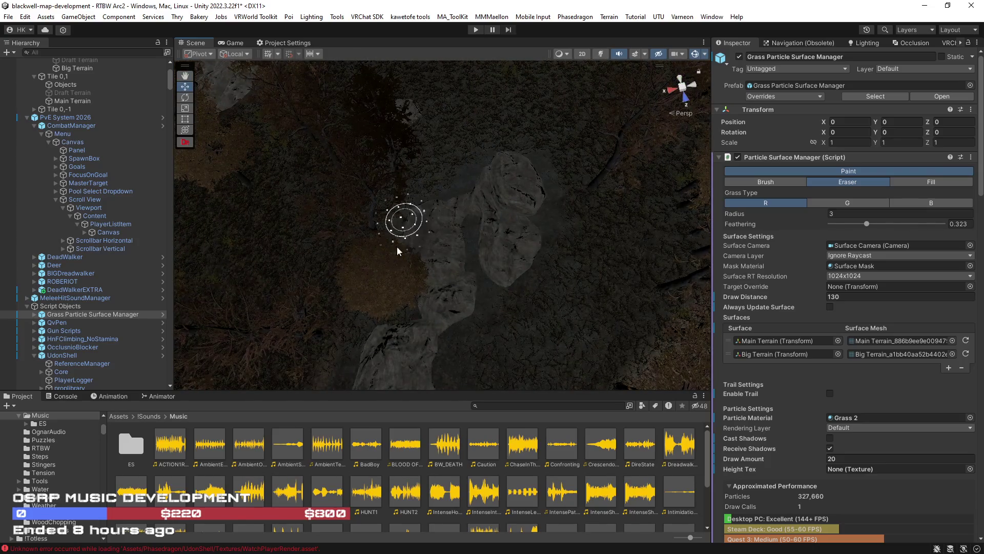
drag(466, 288, 407, 305)
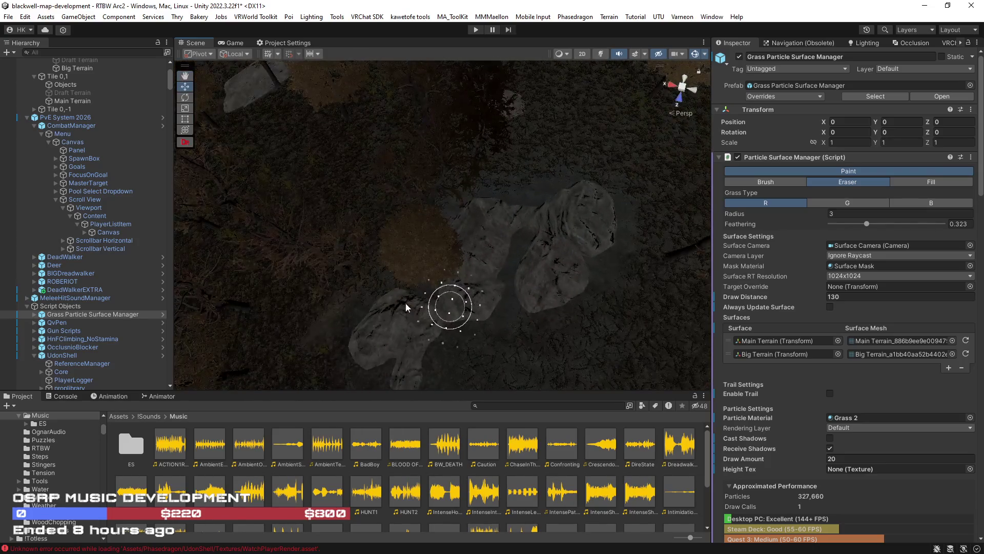
mouse_move(438, 336)
mouse_down()
mouse_move(566, 314)
mouse_move(457, 228)
mouse_move(400, 213)
mouse_move(525, 228)
mouse_move(474, 266)
mouse_move(526, 257)
mouse_move(622, 198)
mouse_move(673, 190)
mouse_move(589, 275)
mouse_move(604, 290)
mouse_move(481, 203)
mouse_up()
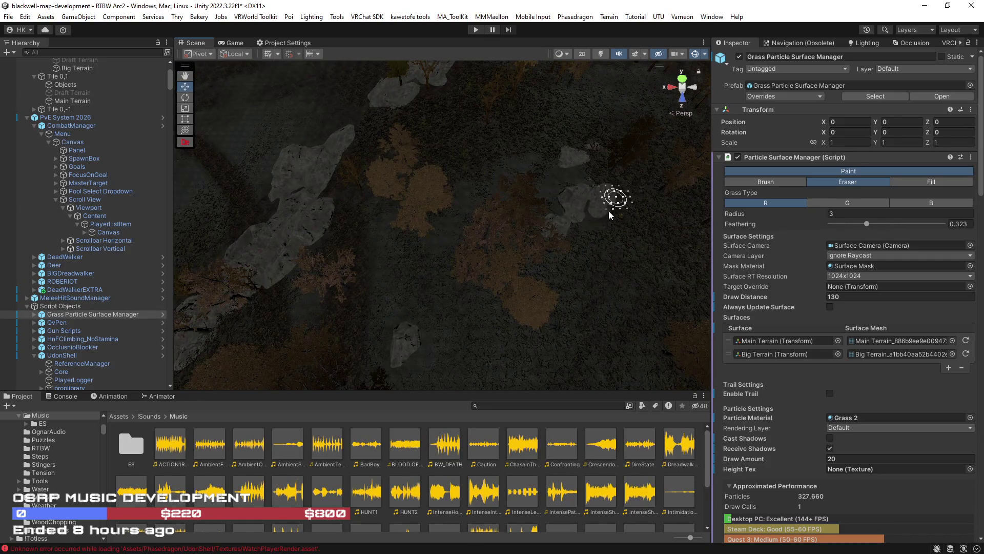
drag(571, 229, 773, 220)
drag(903, 245, 391, 285)
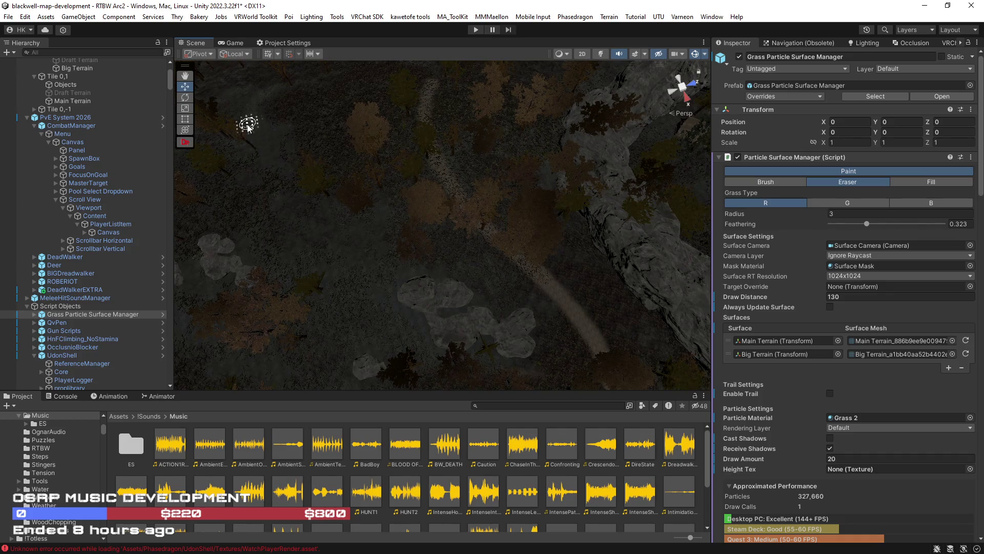
Drop to the forest floor, then settle close to the ground beside the grey rock ridges
drag(315, 152, 424, 226)
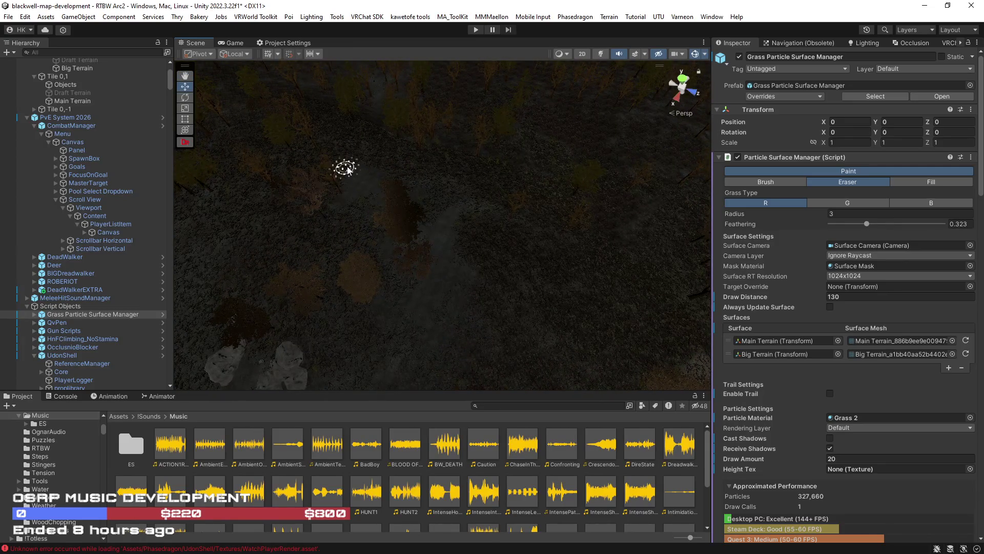
mouse_move(260, 180)
mouse_down()
mouse_move(202, 195)
mouse_move(354, 254)
mouse_up()
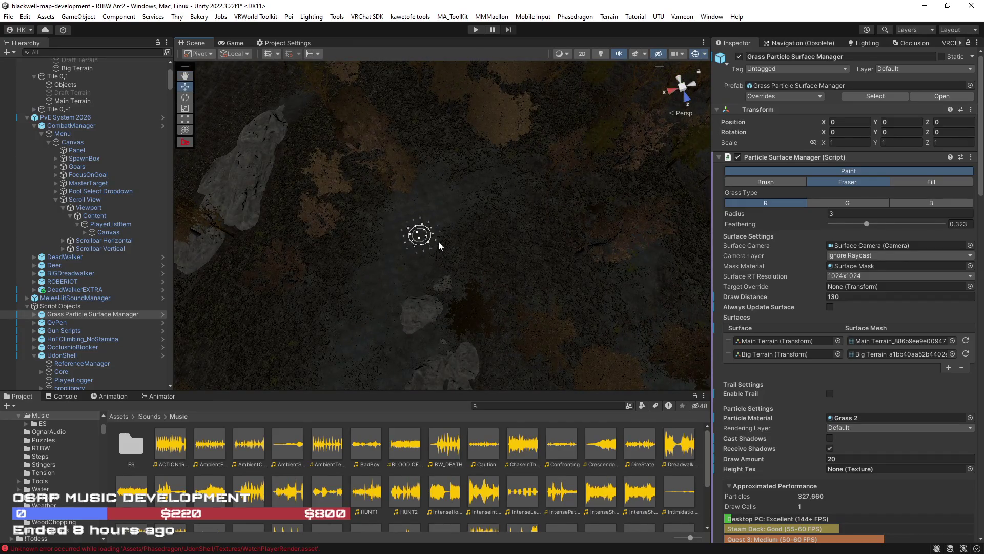
mouse_move(506, 198)
mouse_down()
mouse_move(296, 159)
mouse_move(317, 166)
mouse_move(544, 47)
mouse_move(626, 103)
mouse_move(634, 176)
mouse_move(409, 183)
mouse_move(380, 219)
mouse_up()
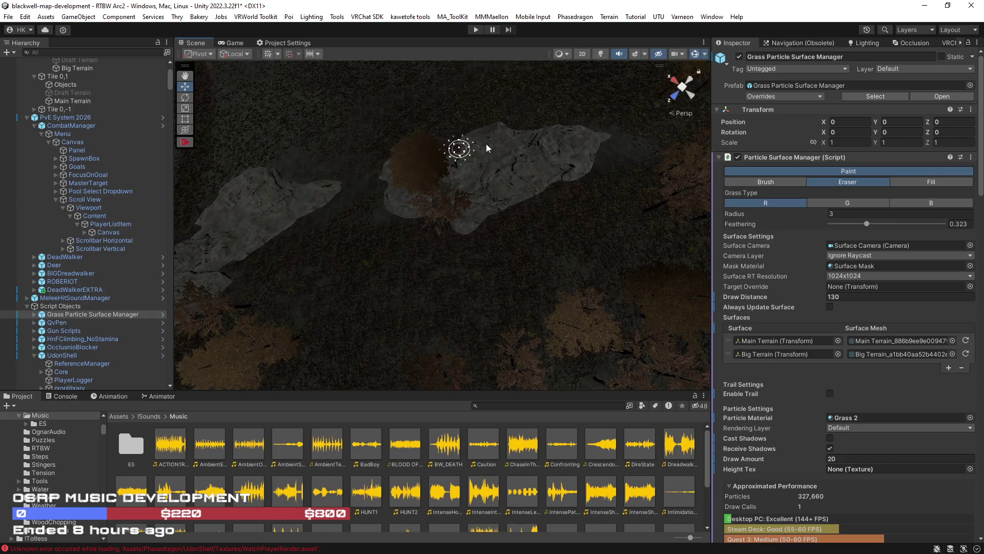
mouse_move(323, 192)
mouse_down()
mouse_move(275, 176)
mouse_move(264, 132)
mouse_move(414, 253)
mouse_up()
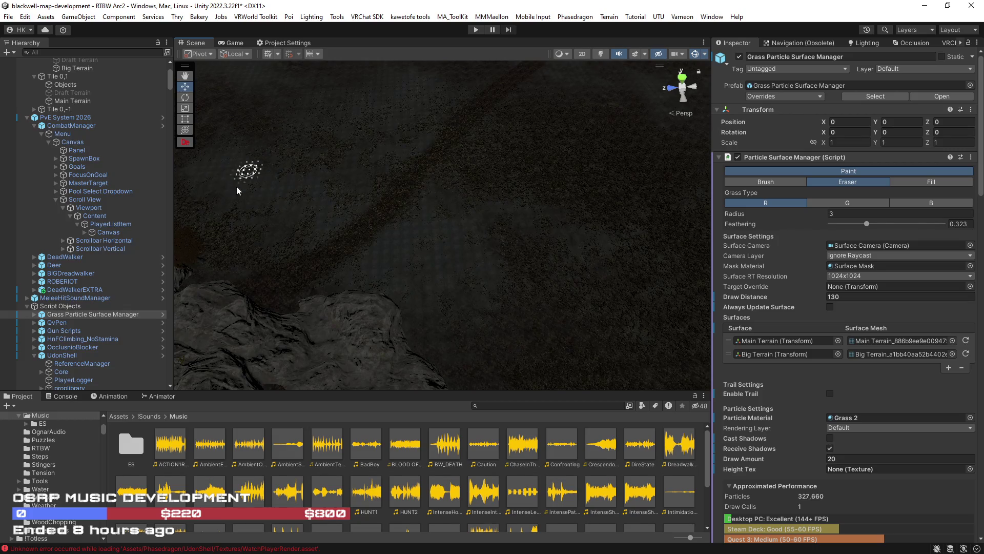
Erase grass from dark ground patches beside the rocks and tree-covered hills
drag(272, 155, 357, 243)
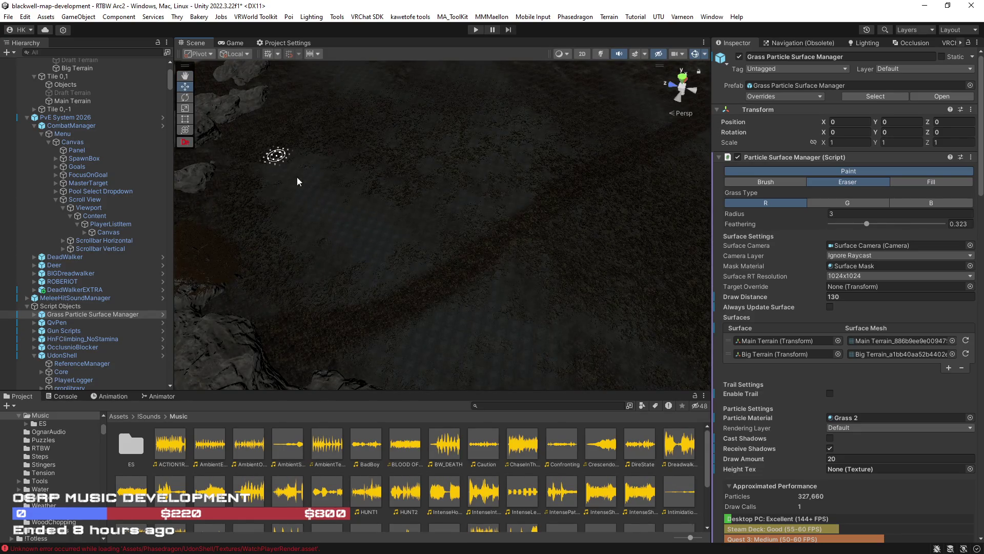
mouse_move(344, 169)
mouse_down()
mouse_move(348, 200)
mouse_move(303, 164)
mouse_move(439, 149)
mouse_move(368, 117)
mouse_move(622, 132)
mouse_move(512, 153)
mouse_move(477, 148)
mouse_move(475, 134)
mouse_move(395, 194)
mouse_move(520, 268)
mouse_move(347, 241)
mouse_move(500, 164)
mouse_move(384, 143)
mouse_move(374, 147)
mouse_move(403, 177)
mouse_move(347, 184)
mouse_move(352, 164)
mouse_move(295, 155)
mouse_move(341, 149)
mouse_move(334, 179)
mouse_move(286, 192)
mouse_move(296, 191)
mouse_up()
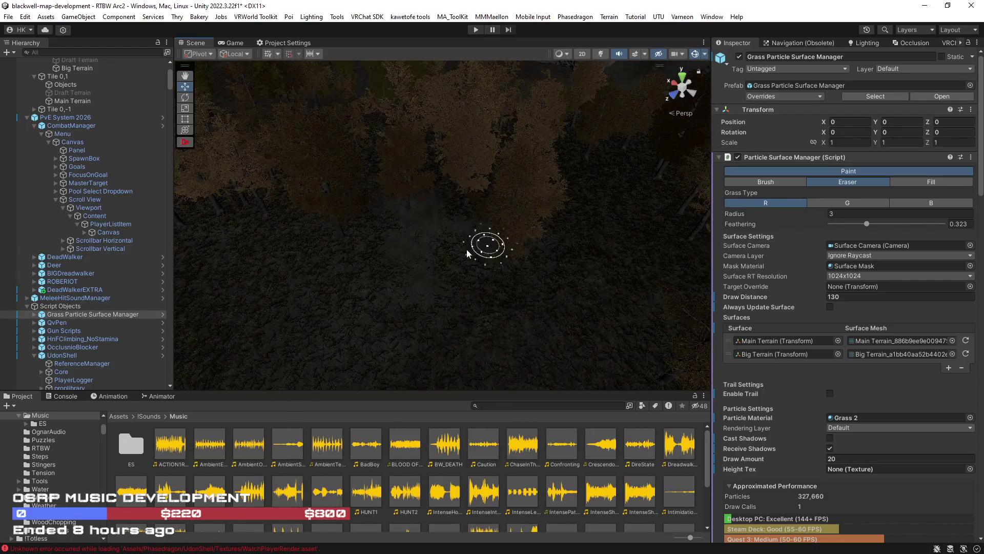
drag(484, 250, 480, 296)
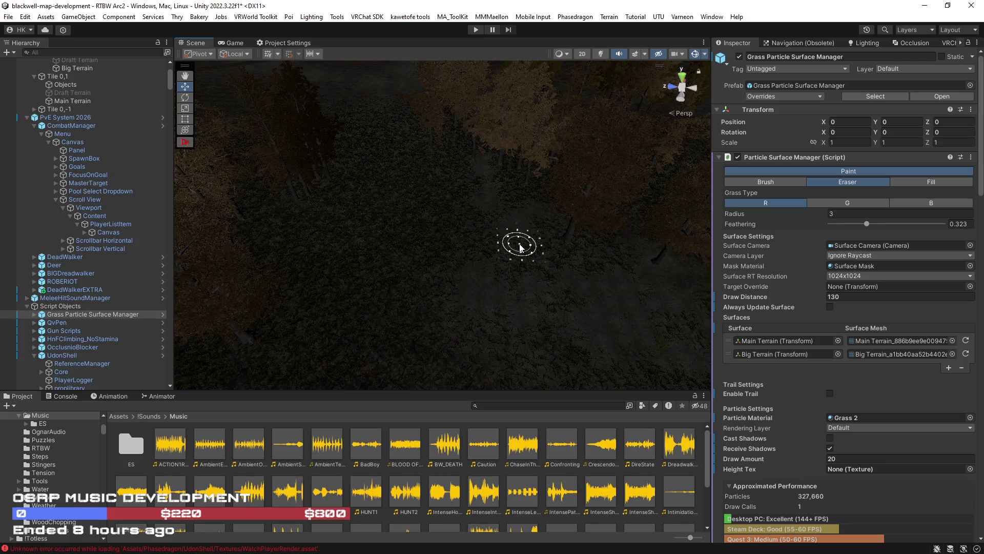
mouse_move(395, 270)
mouse_down()
mouse_move(450, 248)
mouse_move(457, 292)
mouse_move(512, 279)
mouse_move(462, 266)
mouse_move(487, 265)
mouse_move(325, 292)
mouse_move(285, 330)
mouse_move(395, 323)
mouse_up()
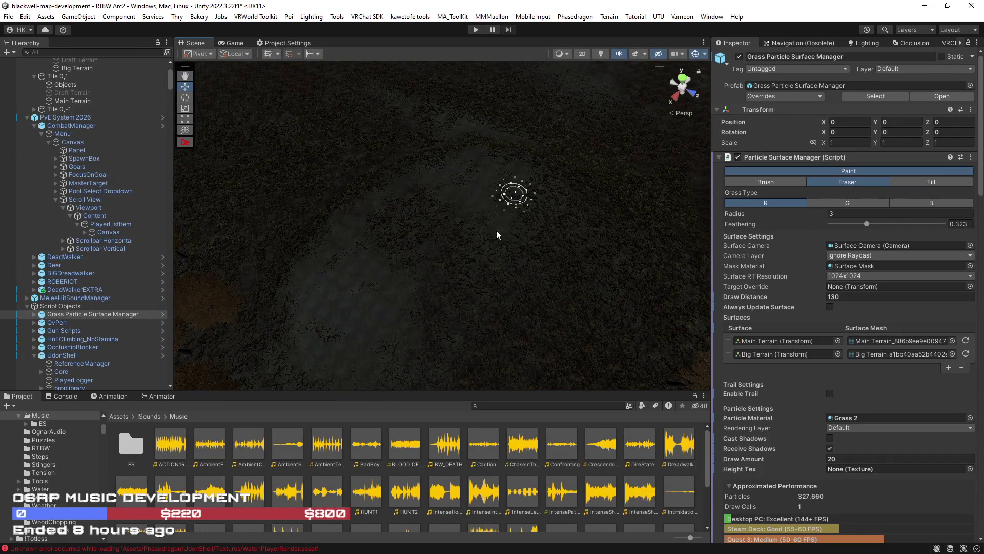
Erase grass across the darker open ground seen from above
drag(472, 193, 443, 207)
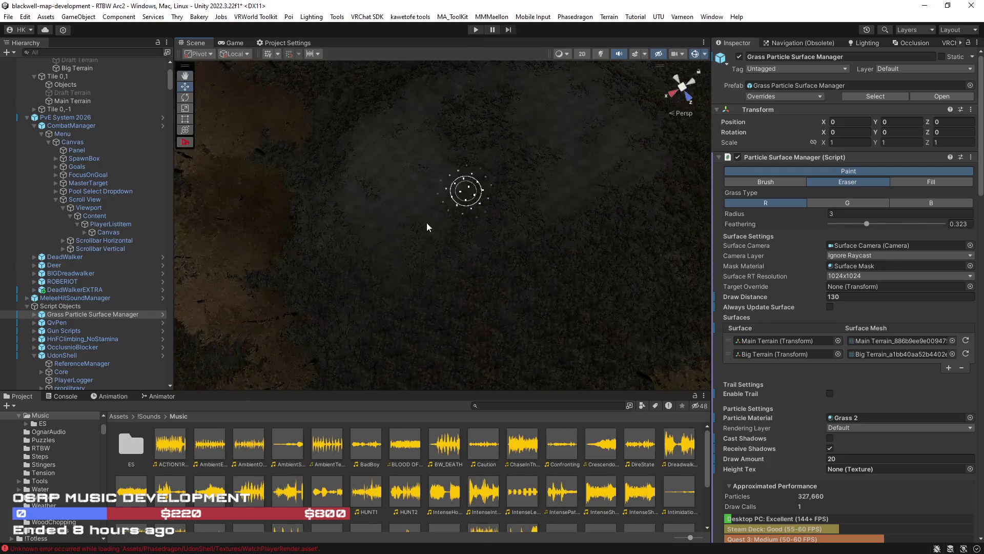
mouse_move(360, 196)
mouse_down()
mouse_move(297, 128)
mouse_move(576, 213)
mouse_move(478, 205)
mouse_up()
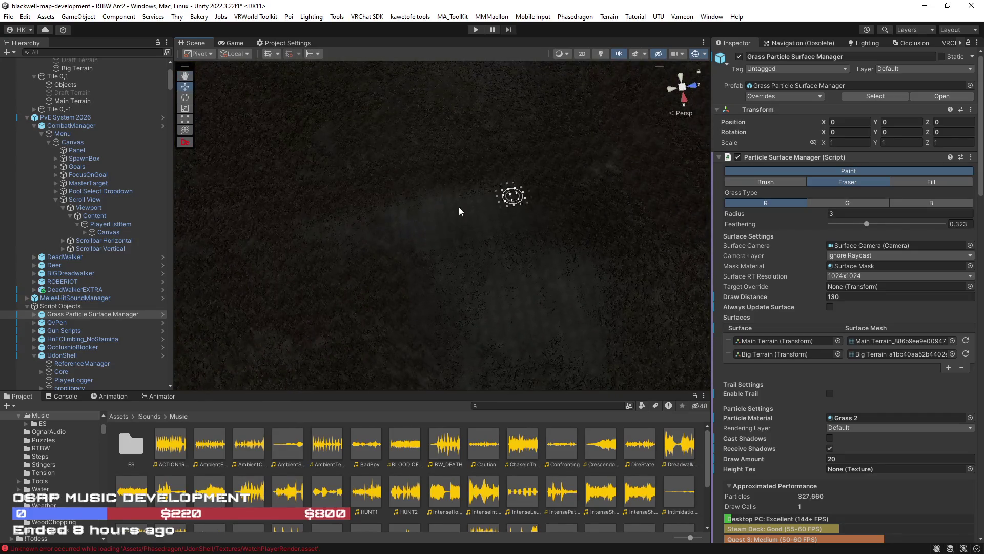
mouse_move(350, 215)
mouse_down()
mouse_move(511, 164)
mouse_move(535, 125)
mouse_move(441, 88)
mouse_move(574, 260)
mouse_up()
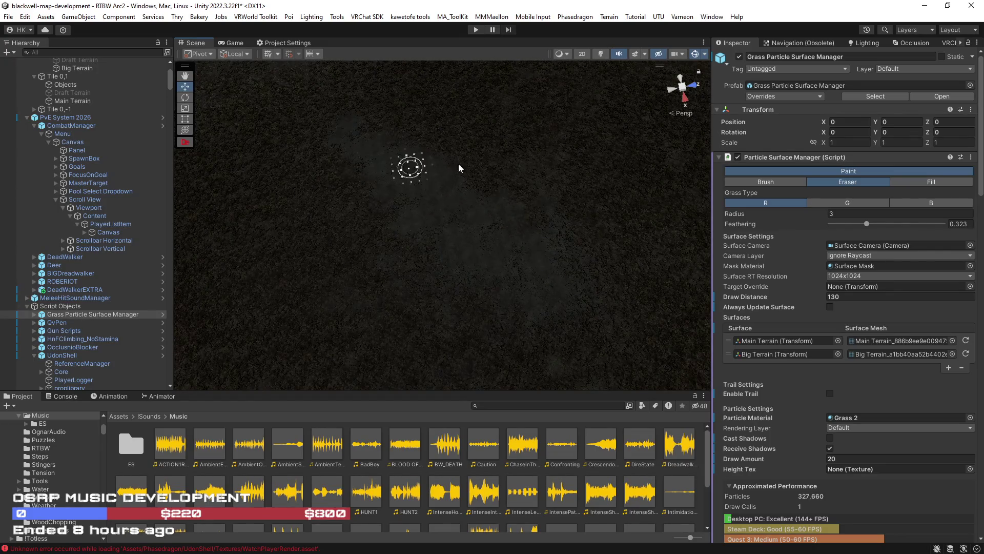
mouse_move(553, 263)
mouse_down()
mouse_move(285, 208)
mouse_move(406, 201)
mouse_move(468, 246)
mouse_move(374, 246)
mouse_up()
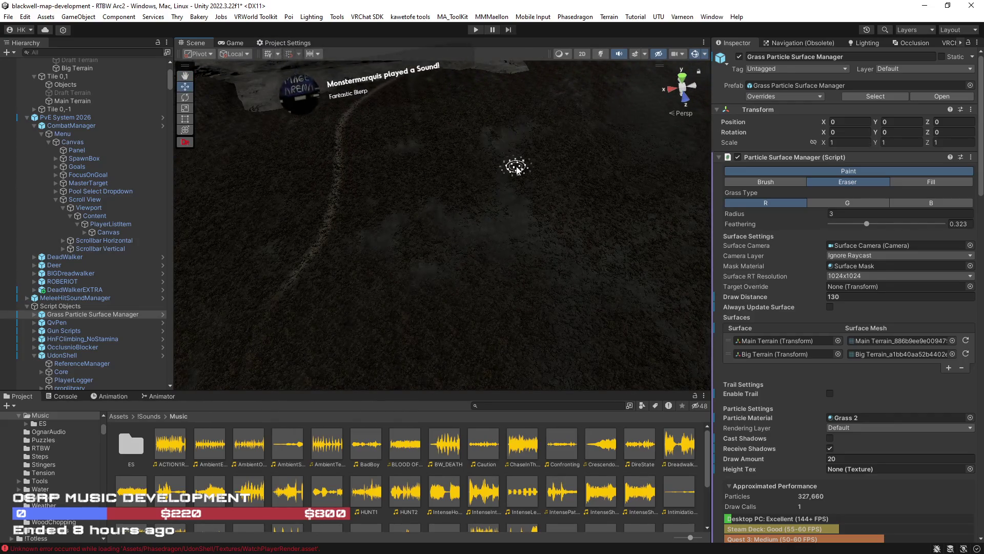
Erase grass across the darker open ground between the trees, sweeping past the first cleared patch
mouse_move(622, 263)
mouse_down()
mouse_move(646, 291)
mouse_move(637, 296)
mouse_move(323, 260)
mouse_up()
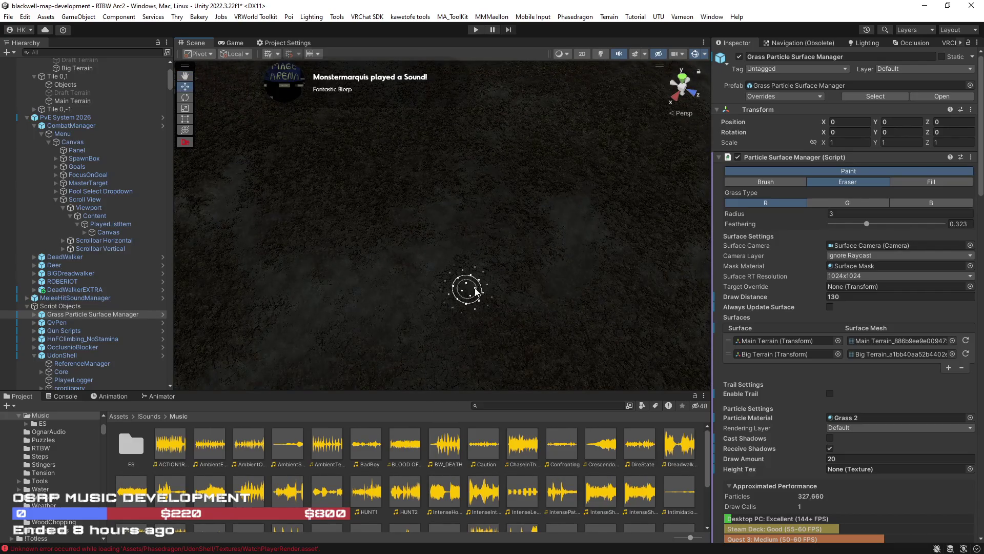
scroll(468, 292, down, 5)
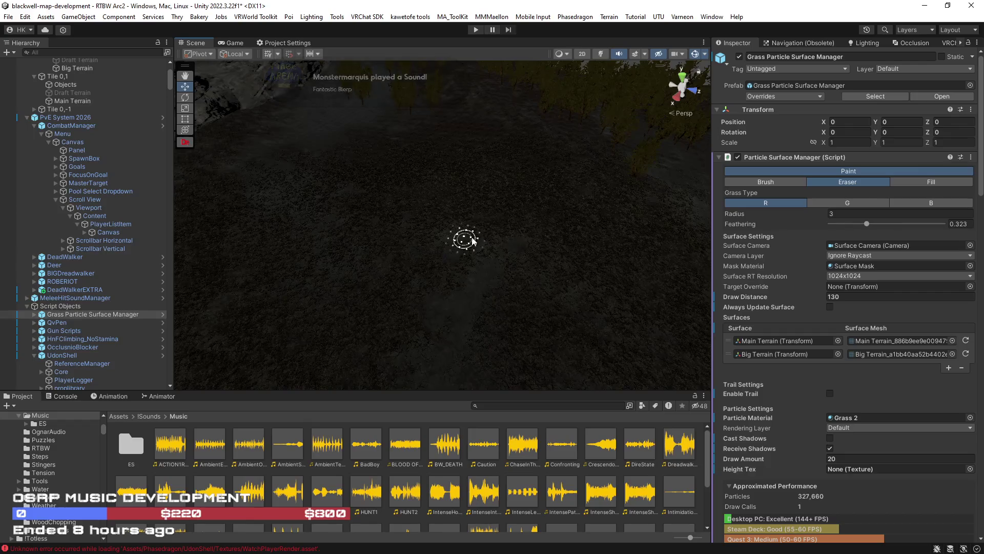
drag(466, 274, 366, 336)
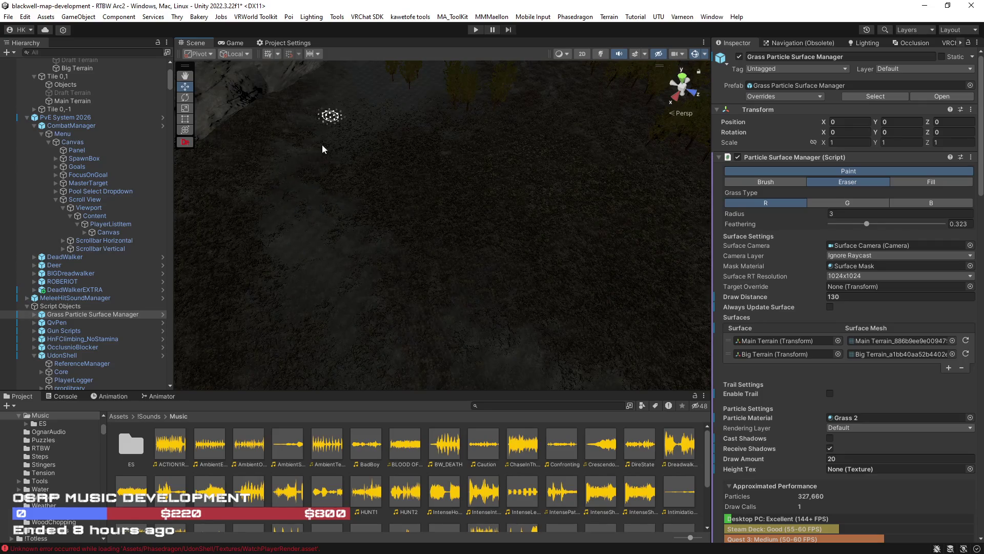
mouse_move(402, 119)
mouse_down()
mouse_move(435, 182)
mouse_move(488, 160)
mouse_move(405, 128)
mouse_move(591, 228)
mouse_move(626, 213)
mouse_move(511, 274)
mouse_up()
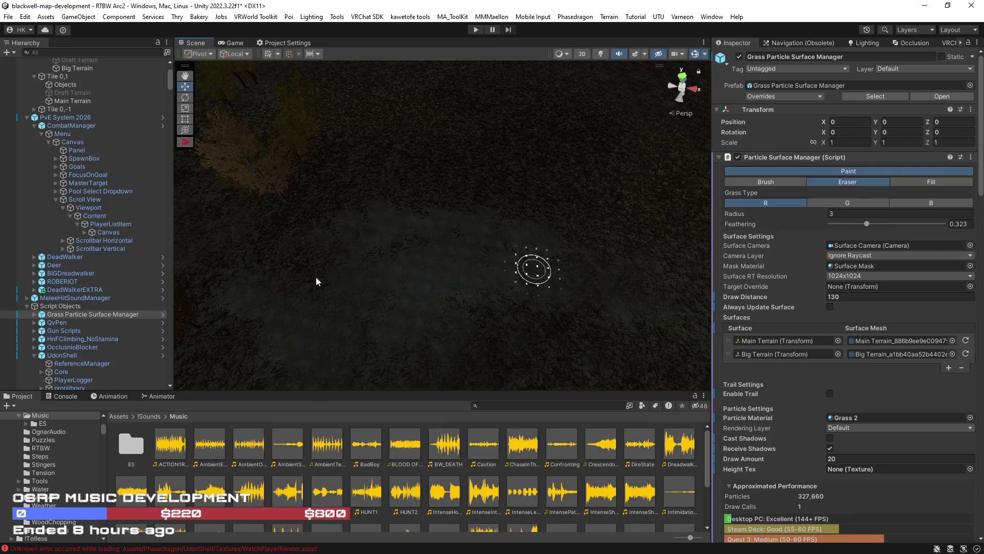
mouse_move(420, 222)
mouse_down()
mouse_move(702, 225)
mouse_move(431, 220)
mouse_move(472, 235)
mouse_move(384, 226)
mouse_move(325, 238)
mouse_move(292, 226)
mouse_move(311, 261)
mouse_move(419, 213)
mouse_move(408, 269)
mouse_move(404, 251)
mouse_move(435, 323)
mouse_up()
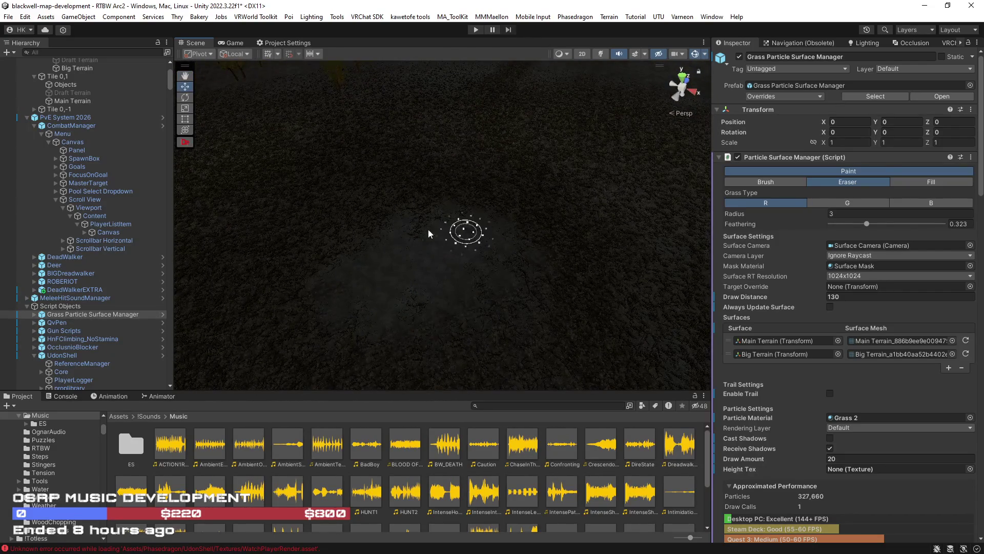
drag(454, 241, 497, 293)
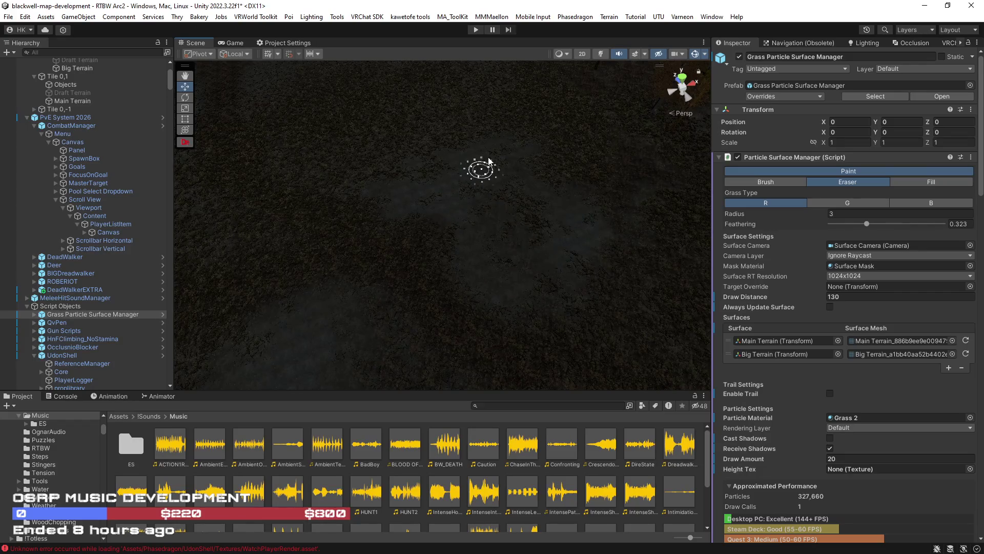
Move on to fresh grass areas and clear the dark ground below the grey rock ledge
mouse_move(487, 176)
mouse_down()
mouse_move(439, 140)
mouse_move(492, 301)
mouse_move(462, 312)
mouse_move(536, 265)
mouse_move(472, 307)
mouse_move(345, 220)
mouse_move(412, 169)
mouse_up()
drag(409, 125, 631, 193)
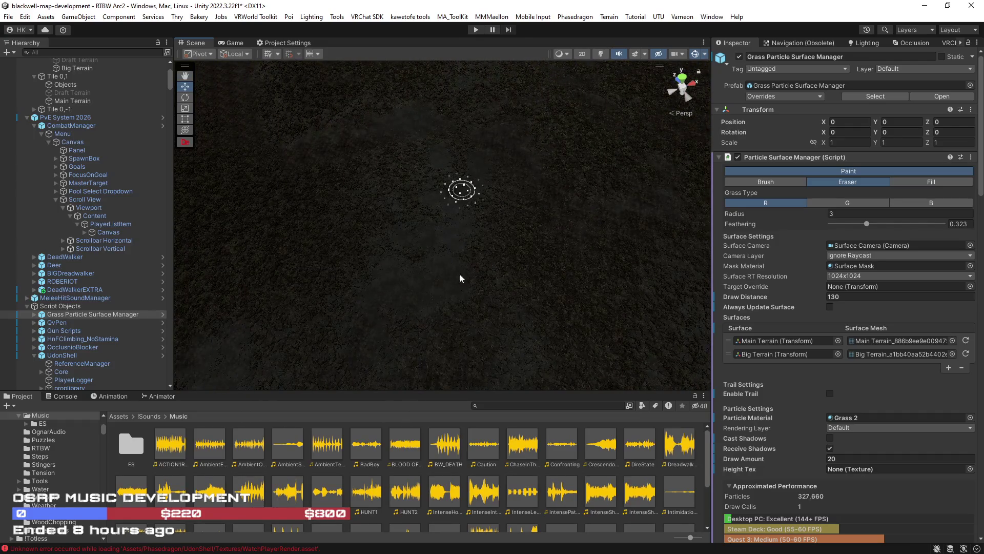
drag(420, 184, 486, 235)
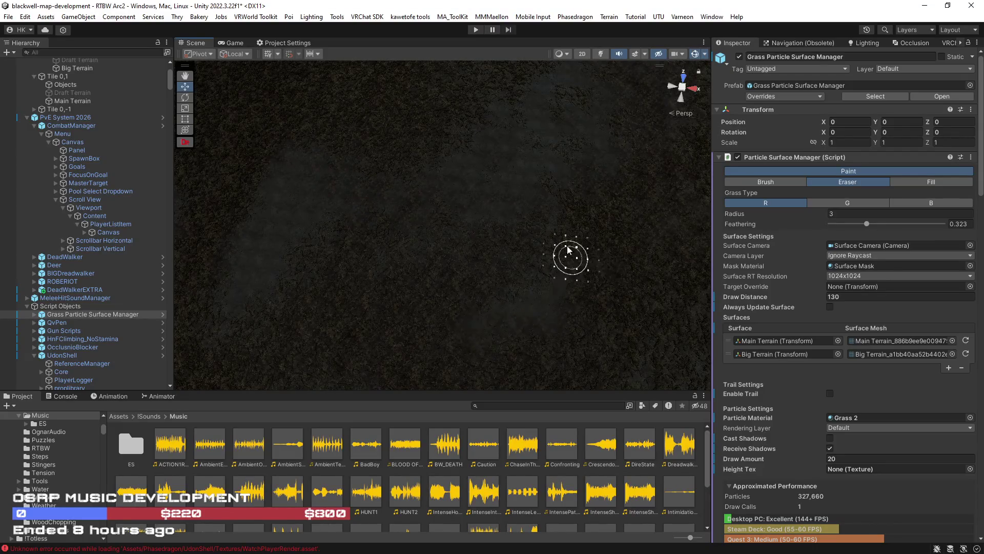
drag(484, 248, 450, 298)
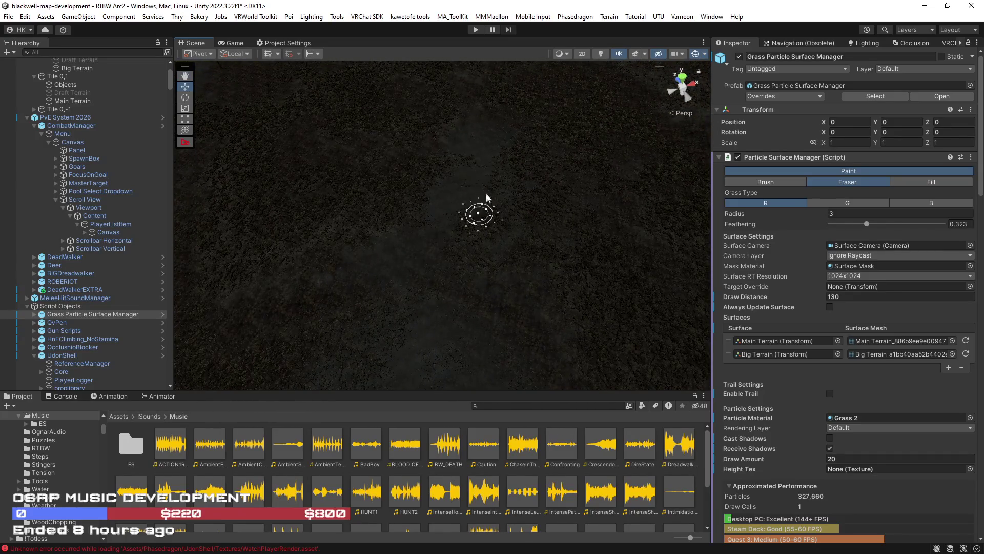
mouse_move(481, 242)
mouse_down()
mouse_move(598, 208)
mouse_move(615, 175)
mouse_move(605, 225)
mouse_up()
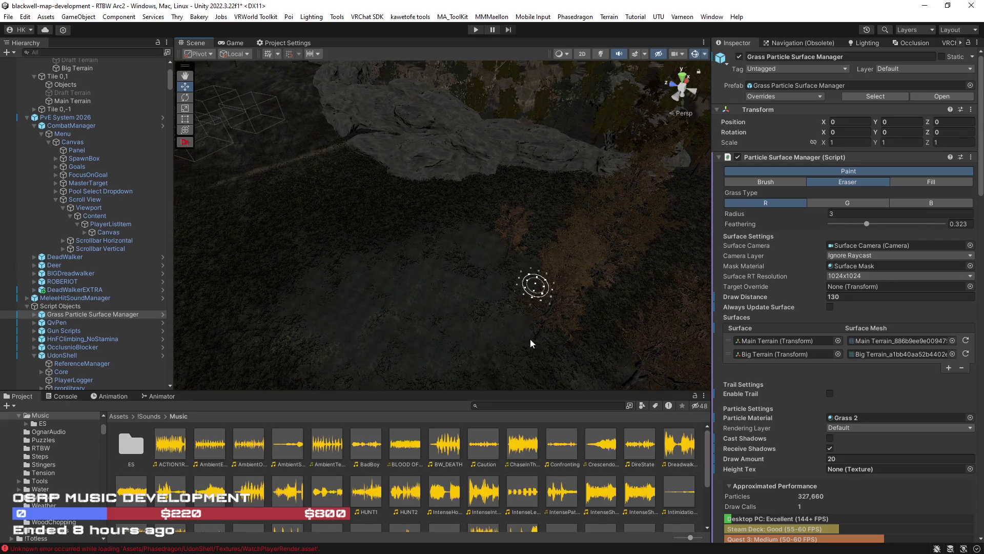
Erase grass along the trail below the rocky slope, working around it toward the village rooftops
mouse_move(563, 362)
mouse_down()
mouse_move(576, 392)
mouse_move(488, 345)
mouse_up()
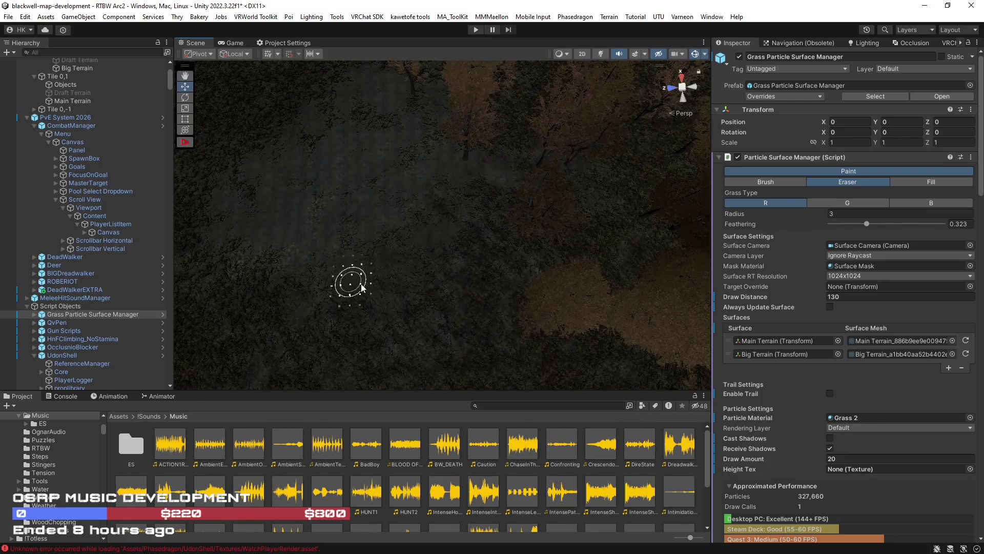
mouse_move(382, 239)
mouse_down()
mouse_move(542, 193)
mouse_move(401, 287)
mouse_up()
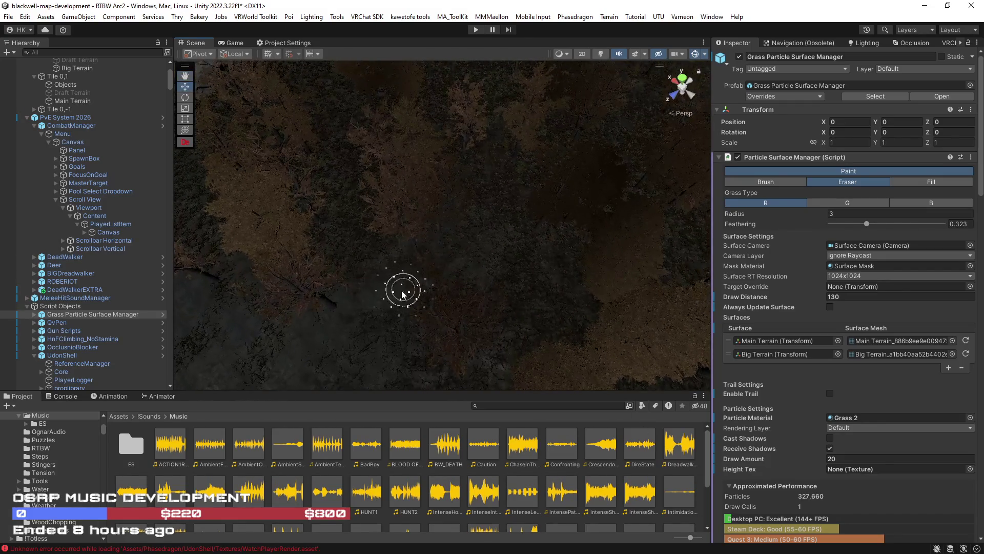
mouse_move(486, 248)
mouse_down()
mouse_move(336, 214)
mouse_move(263, 248)
mouse_move(436, 253)
mouse_up()
mouse_move(371, 279)
mouse_down()
mouse_move(464, 226)
mouse_move(391, 287)
mouse_move(449, 228)
mouse_move(373, 266)
mouse_move(429, 220)
mouse_up()
drag(534, 226, 577, 282)
drag(359, 306, 461, 292)
mouse_move(299, 258)
mouse_down()
mouse_move(391, 309)
mouse_move(468, 316)
mouse_up()
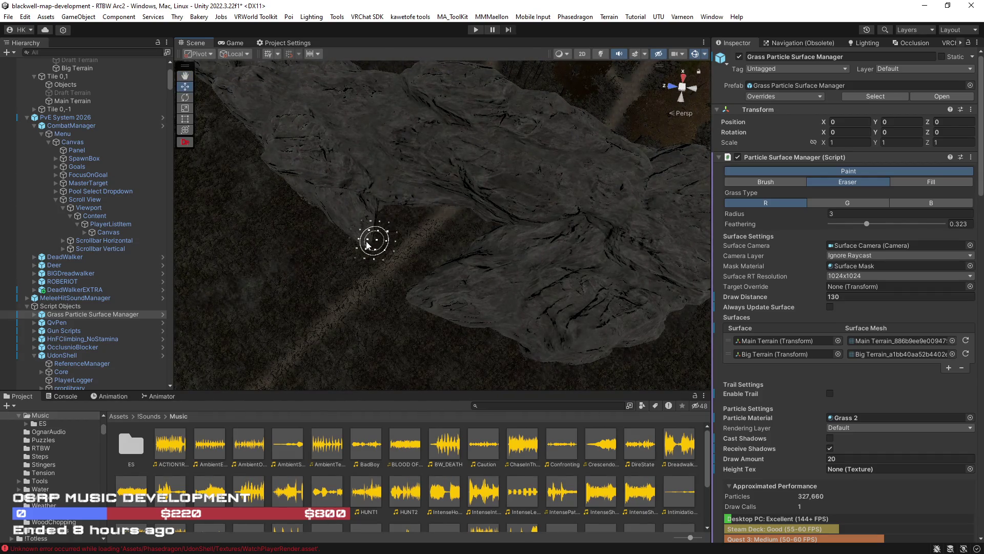
mouse_move(298, 180)
mouse_down()
mouse_move(273, 149)
mouse_move(396, 286)
mouse_up()
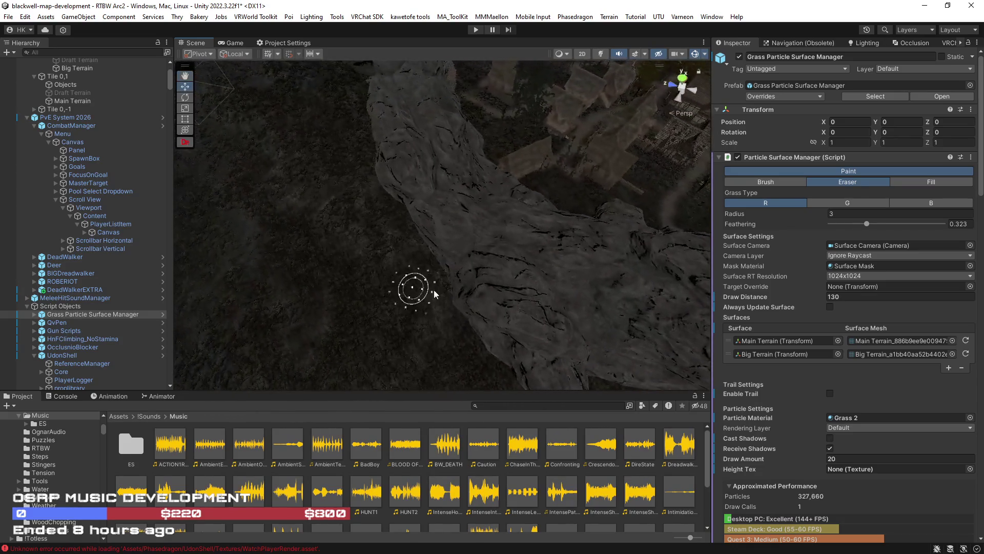
mouse_move(398, 193)
mouse_down()
mouse_move(415, 174)
mouse_move(480, 202)
mouse_move(400, 149)
mouse_move(297, 168)
mouse_move(391, 116)
mouse_move(574, 110)
mouse_move(640, 123)
mouse_move(654, 95)
mouse_move(680, 111)
mouse_up()
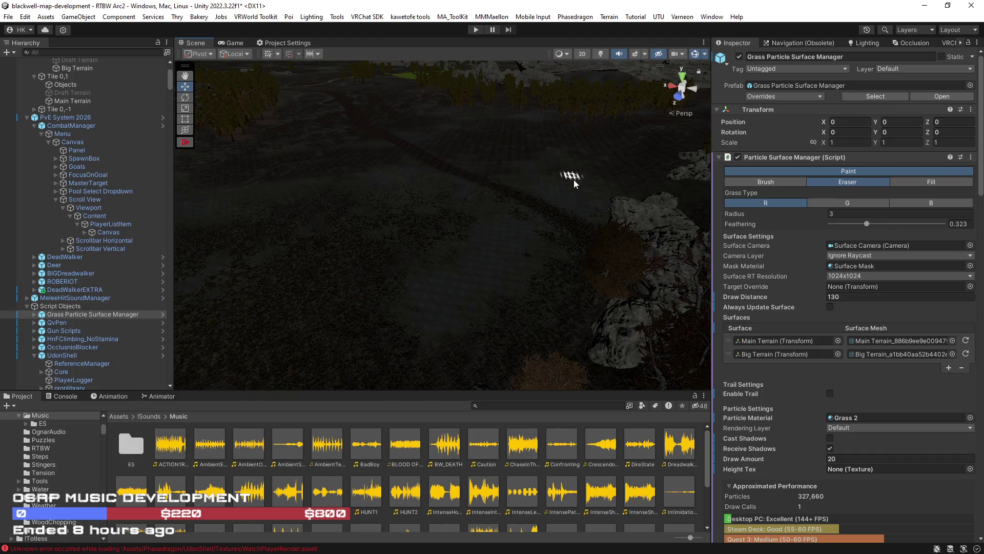
Clear grass from the bare and wooded patches under the canopy, ending at the grass along the path
mouse_move(583, 211)
mouse_down()
mouse_move(573, 191)
mouse_move(600, 177)
mouse_move(593, 189)
mouse_move(607, 187)
mouse_move(497, 208)
mouse_move(481, 224)
mouse_move(497, 254)
mouse_move(551, 295)
mouse_up()
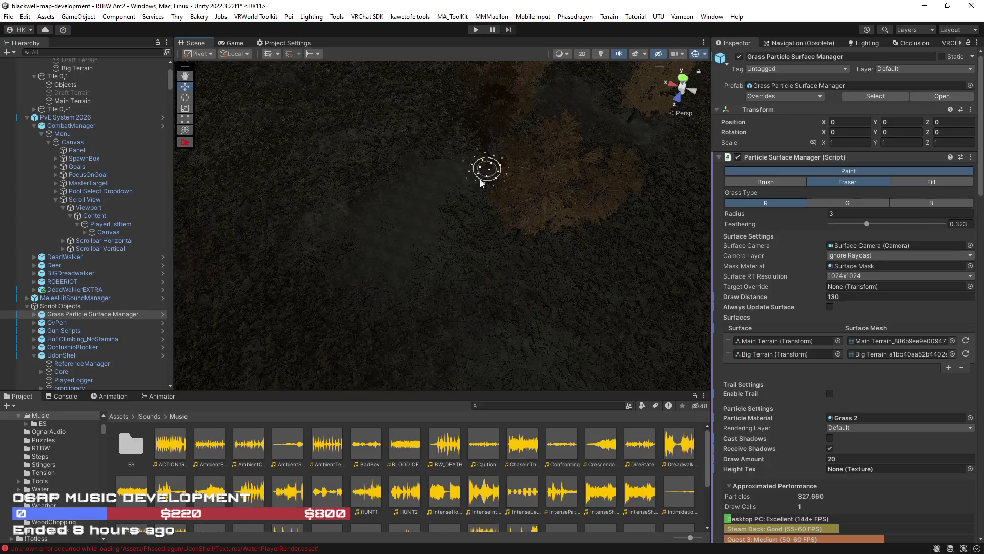
drag(437, 296, 527, 347)
mouse_move(515, 153)
mouse_down()
mouse_move(564, 215)
mouse_move(594, 227)
mouse_move(552, 325)
mouse_up()
mouse_move(549, 243)
mouse_down()
mouse_move(374, 287)
mouse_move(480, 272)
mouse_up()
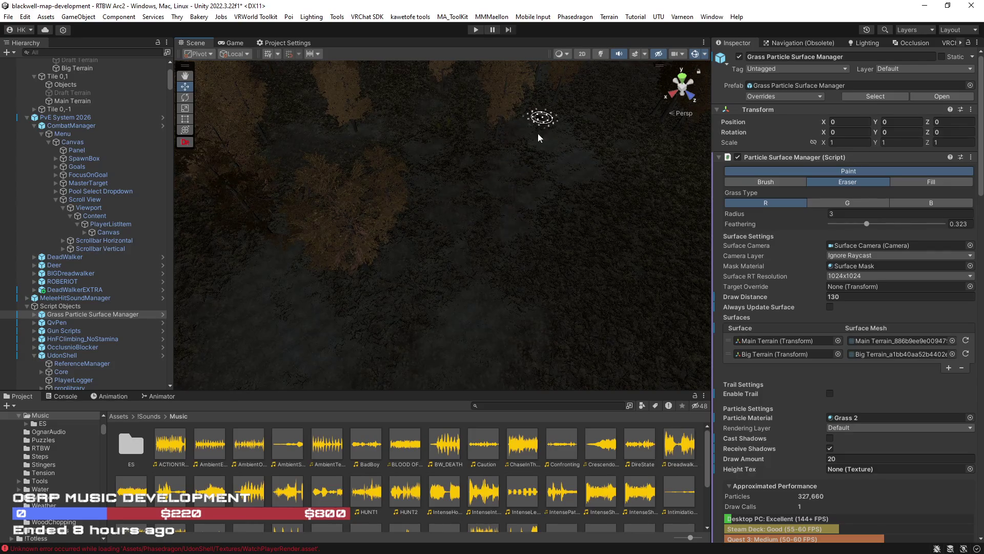
mouse_move(289, 316)
mouse_down()
mouse_move(355, 329)
mouse_move(393, 293)
mouse_up()
mouse_move(332, 260)
mouse_down()
mouse_move(433, 226)
mouse_move(508, 242)
mouse_up()
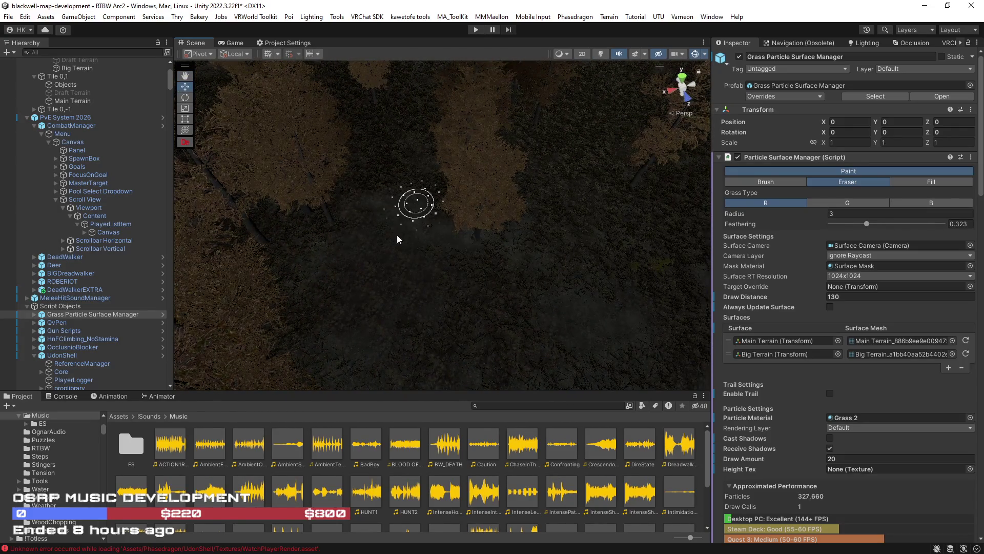
mouse_move(553, 281)
mouse_down()
mouse_move(523, 224)
mouse_move(358, 191)
mouse_move(408, 210)
mouse_move(340, 236)
mouse_move(345, 220)
mouse_move(669, 253)
mouse_move(604, 257)
mouse_move(589, 226)
mouse_move(590, 296)
mouse_up()
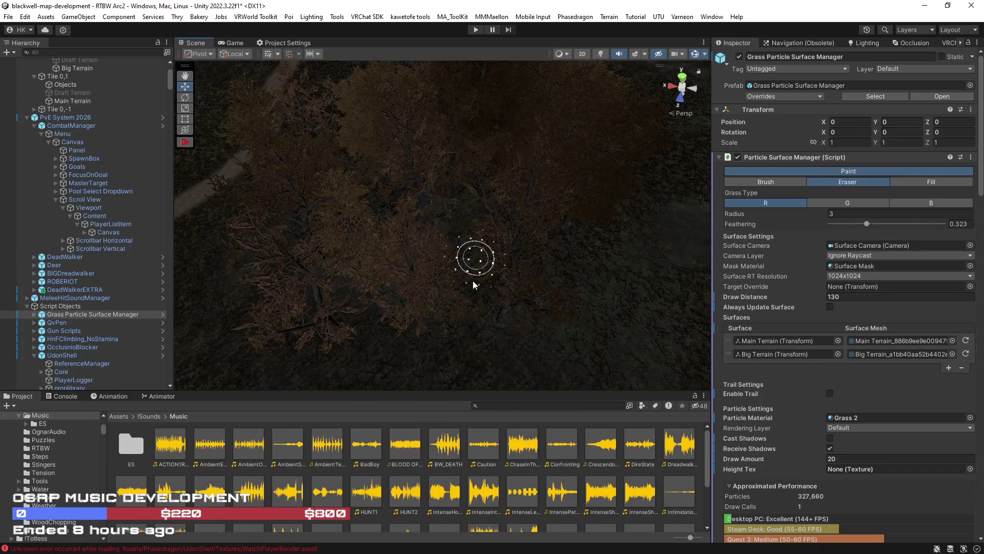
mouse_move(563, 207)
mouse_down()
mouse_move(475, 164)
mouse_move(593, 249)
mouse_move(527, 347)
mouse_up()
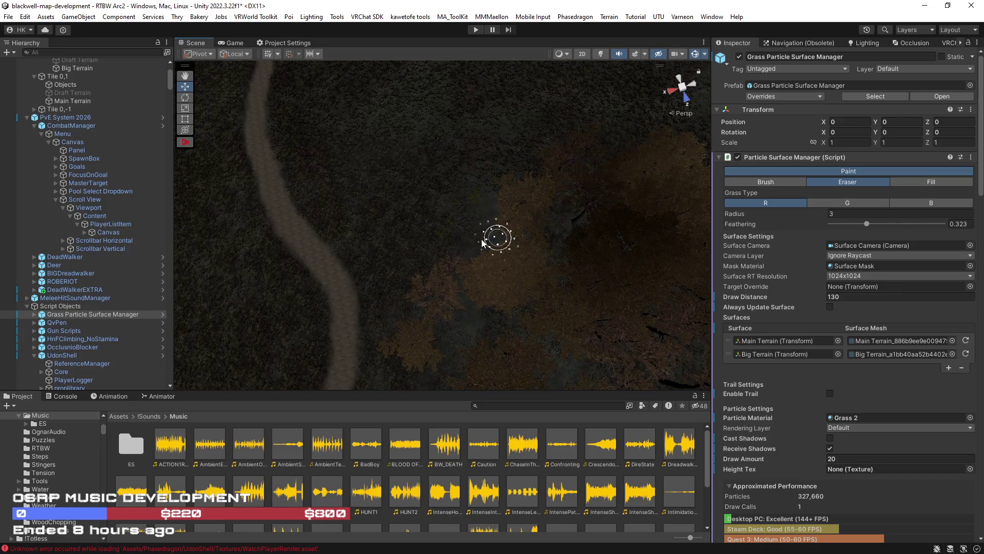
Bring the curved dirt path through the grass field into close view from several angles
drag(532, 176, 371, 196)
drag(533, 194, 345, 159)
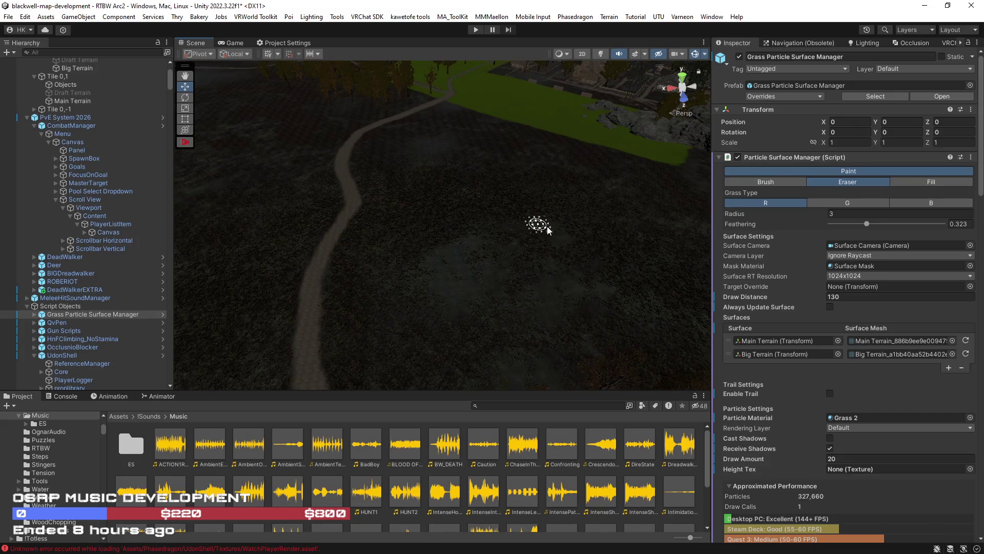
mouse_move(610, 266)
mouse_down()
mouse_move(500, 262)
mouse_move(402, 300)
mouse_move(433, 213)
mouse_move(308, 185)
mouse_move(641, 242)
mouse_move(503, 232)
mouse_up()
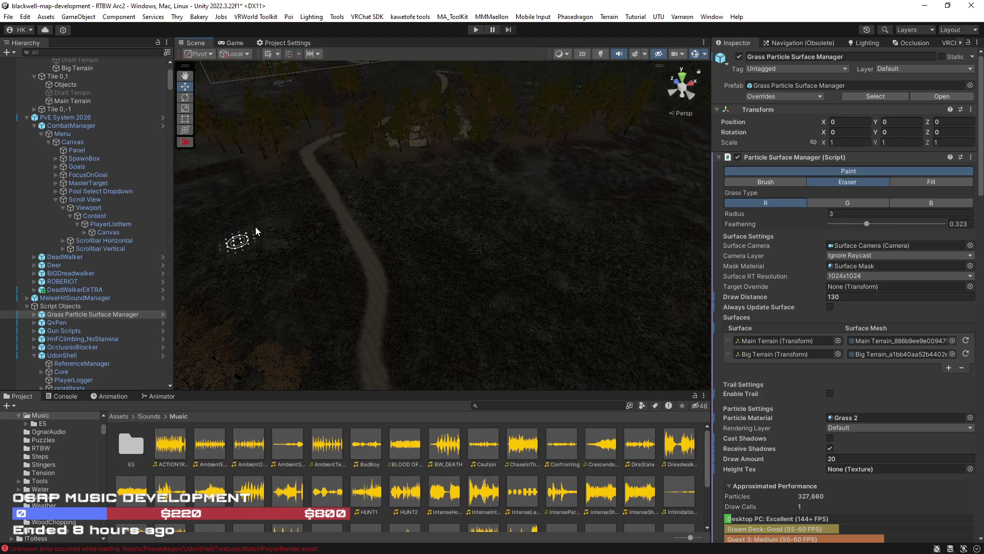
drag(183, 237, 198, 195)
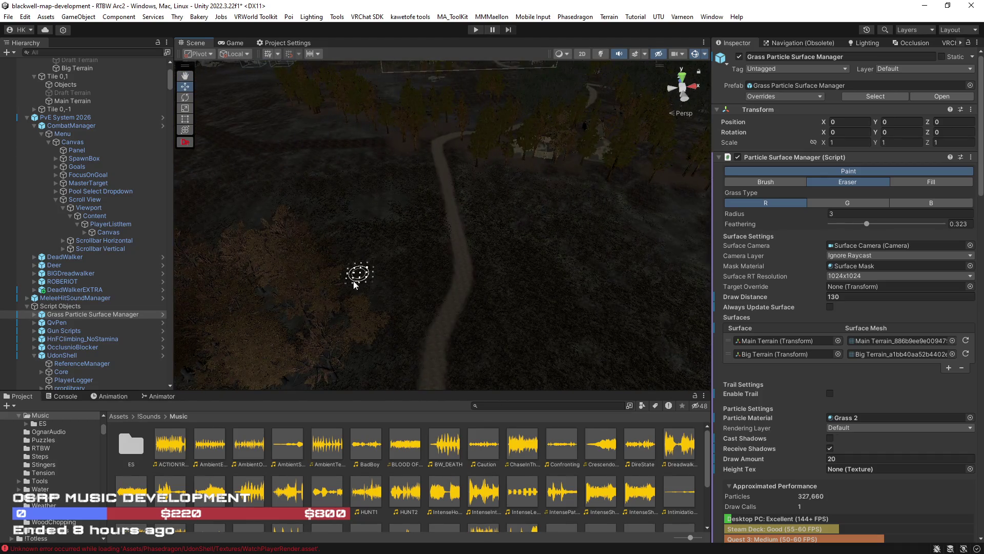
scroll(394, 358, up, 3)
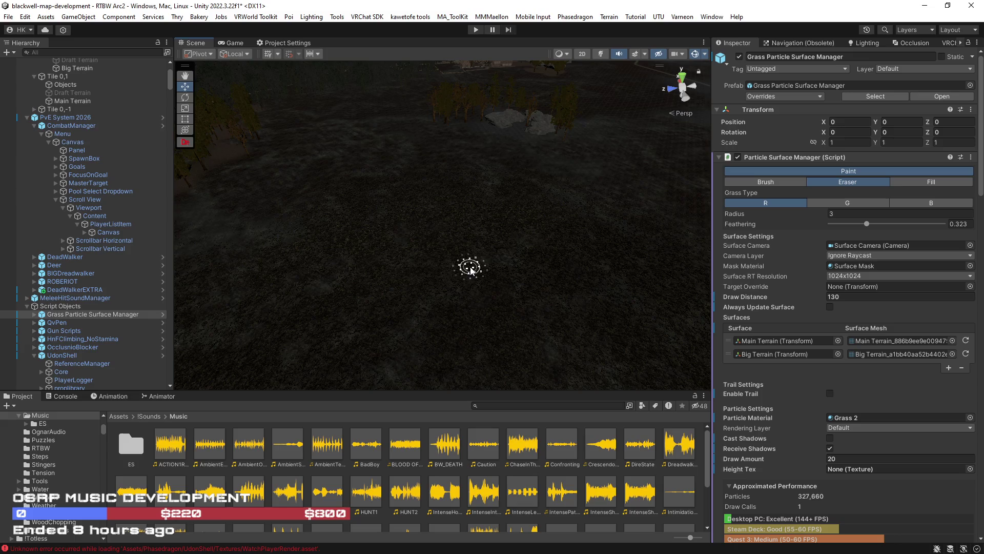
Erase grass along the winding dirt path through the trees up to the wooden fences
mouse_move(476, 264)
mouse_down()
mouse_move(561, 292)
mouse_move(686, 293)
mouse_move(641, 187)
mouse_move(659, 226)
mouse_move(631, 242)
mouse_move(567, 314)
mouse_move(597, 202)
mouse_move(612, 262)
mouse_move(739, 246)
mouse_move(712, 263)
mouse_move(386, 234)
mouse_move(337, 210)
mouse_move(369, 195)
mouse_move(472, 222)
mouse_move(575, 281)
mouse_move(411, 237)
mouse_up()
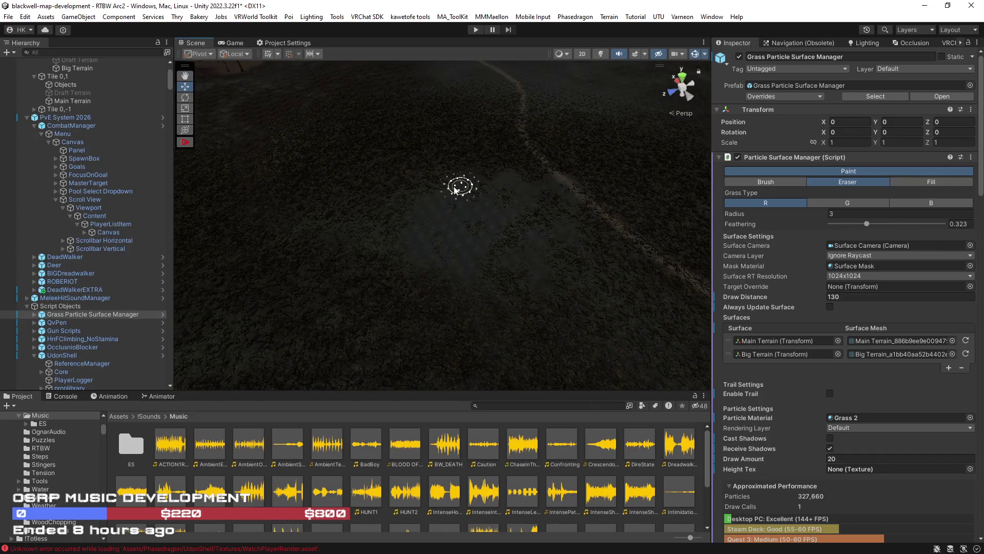
mouse_move(547, 170)
mouse_down()
mouse_move(593, 208)
mouse_move(652, 220)
mouse_move(517, 308)
mouse_up()
mouse_move(488, 248)
mouse_down()
mouse_move(560, 220)
mouse_move(500, 220)
mouse_move(428, 150)
mouse_move(446, 231)
mouse_move(476, 164)
mouse_up()
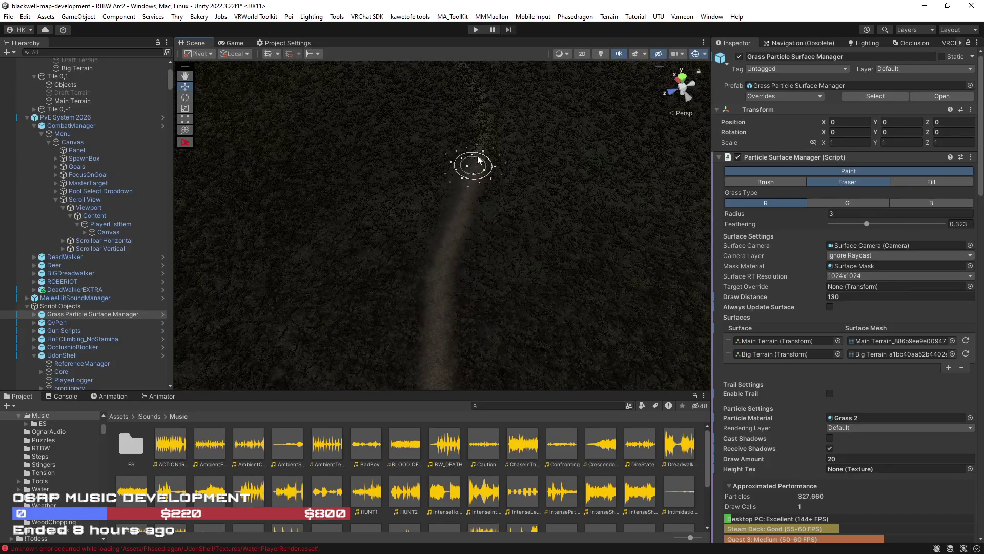
scroll(489, 110, down, 5)
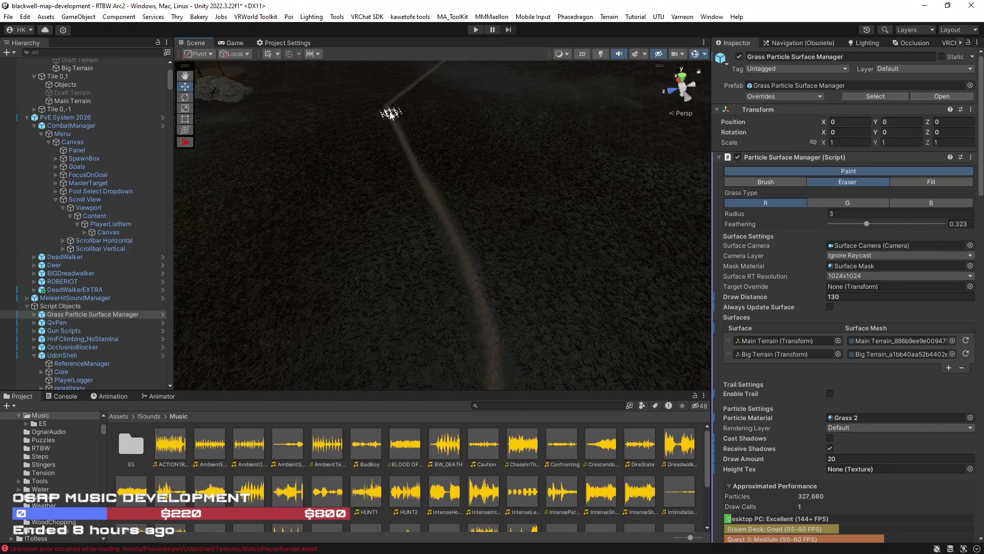
mouse_move(388, 112)
mouse_down()
mouse_move(472, 235)
mouse_move(539, 230)
mouse_move(567, 244)
mouse_up()
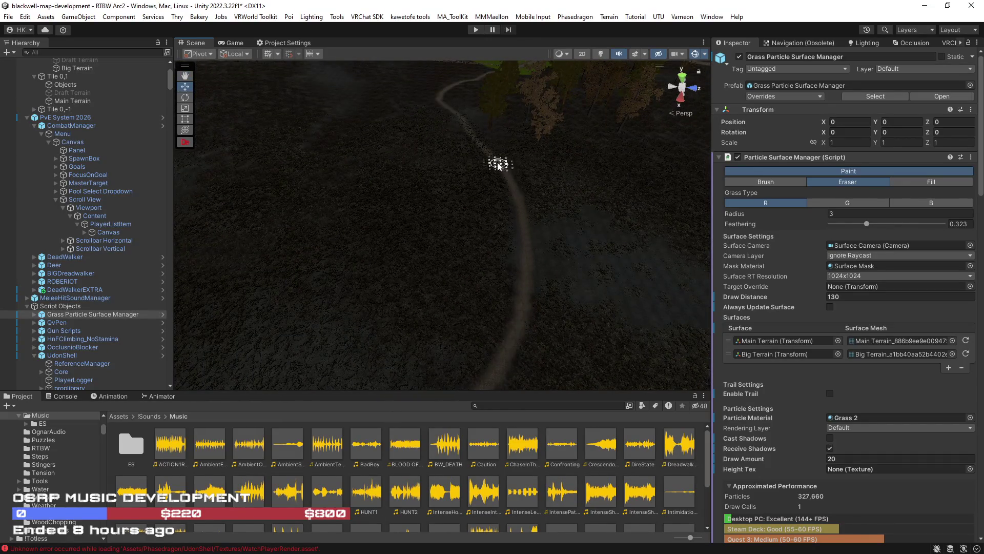
mouse_move(496, 173)
mouse_down()
mouse_move(538, 158)
mouse_move(527, 154)
mouse_move(478, 186)
mouse_move(461, 272)
mouse_up()
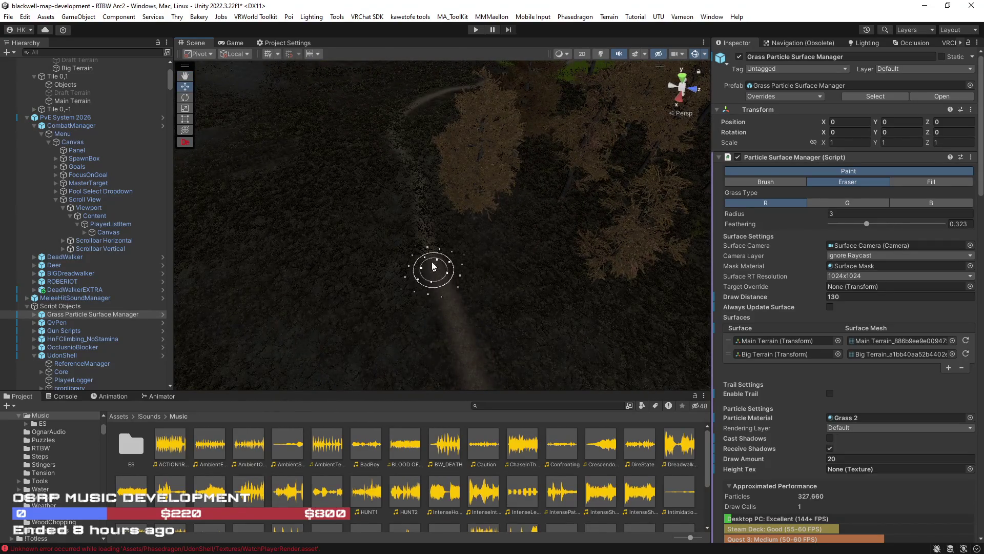
mouse_move(394, 138)
mouse_down()
mouse_move(498, 176)
mouse_move(426, 327)
mouse_up()
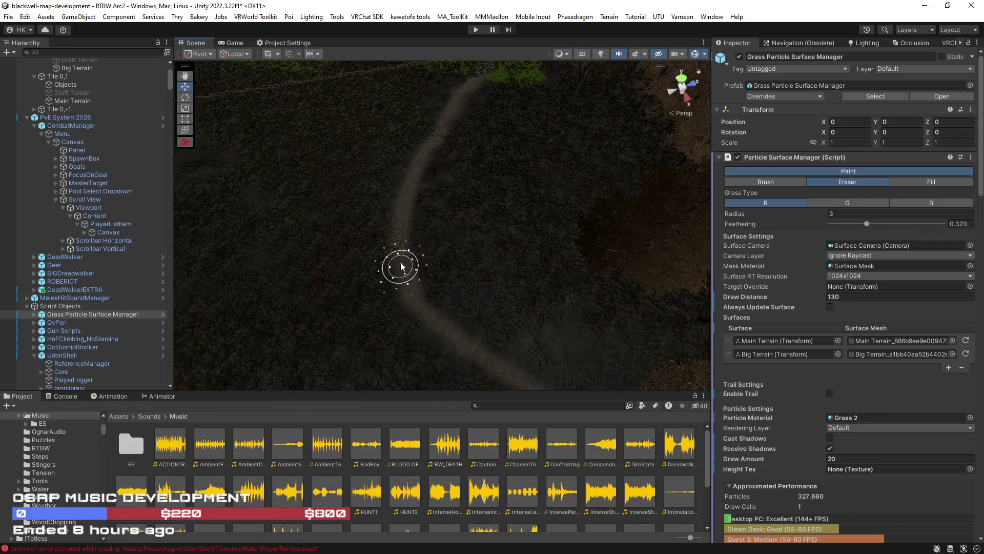
mouse_move(405, 191)
mouse_down()
mouse_move(446, 127)
mouse_move(412, 269)
mouse_up()
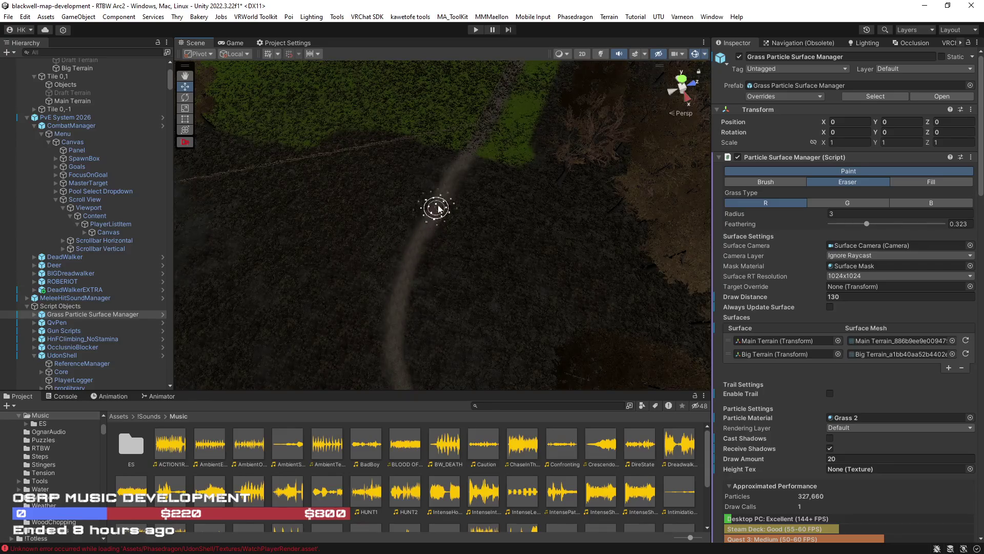
mouse_move(453, 182)
mouse_down()
mouse_move(466, 171)
mouse_move(492, 282)
mouse_move(554, 310)
mouse_move(410, 259)
mouse_up()
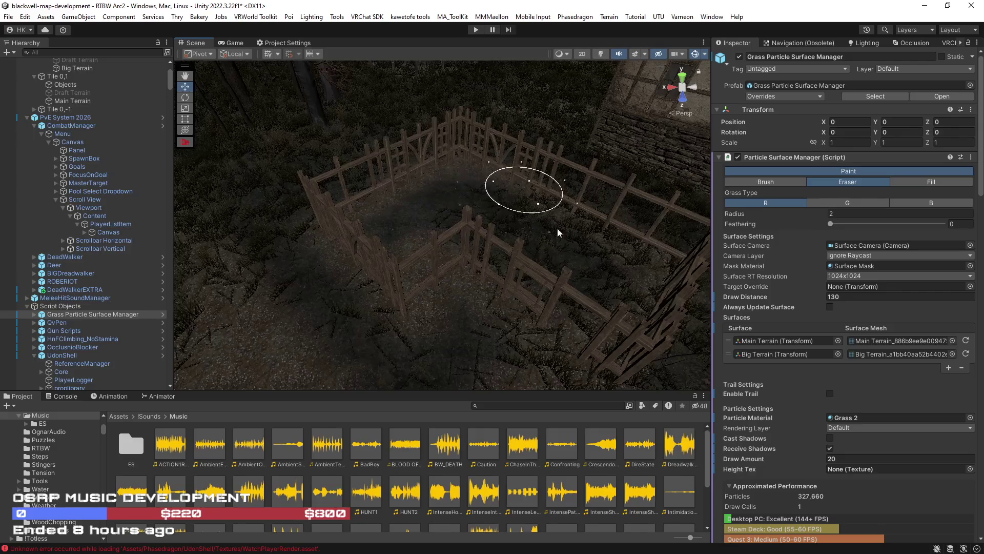
Erase the grass inside the fenced pen beside the timber-framed building
mouse_move(545, 281)
mouse_down()
mouse_move(582, 191)
mouse_move(516, 159)
mouse_move(468, 153)
mouse_move(561, 213)
mouse_move(549, 245)
mouse_move(537, 266)
mouse_move(469, 307)
mouse_move(402, 306)
mouse_up()
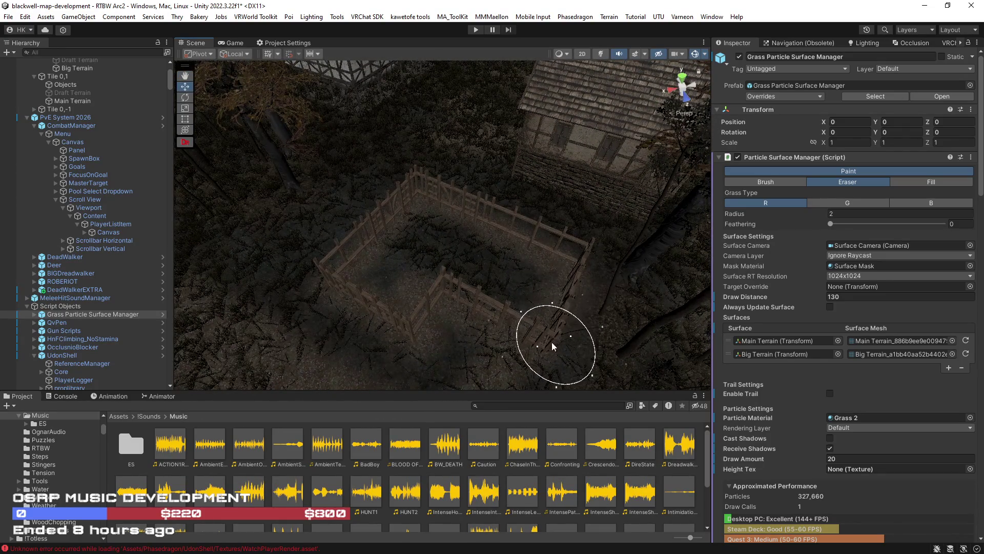
drag(552, 342, 488, 339)
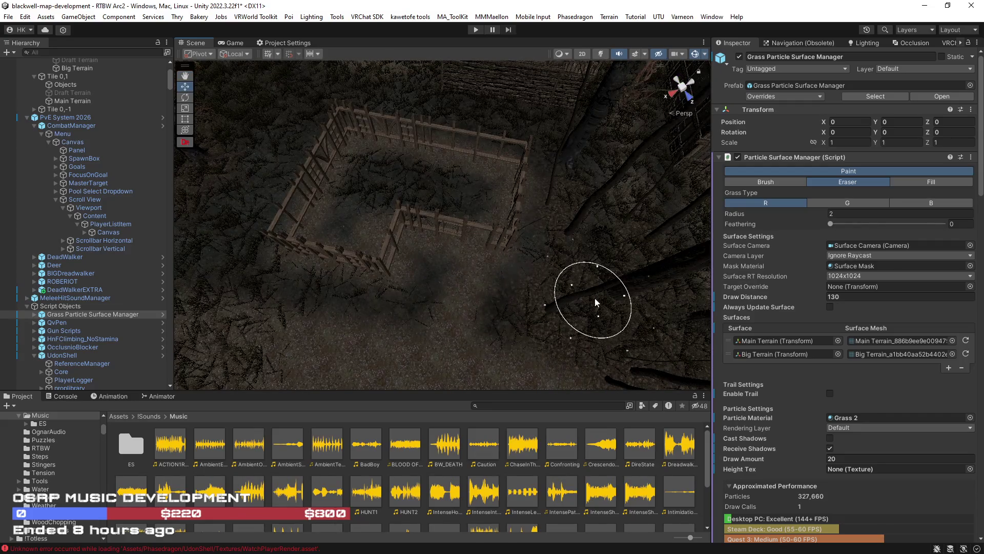
mouse_move(586, 220)
mouse_down()
mouse_move(776, 202)
mouse_move(392, 324)
mouse_up()
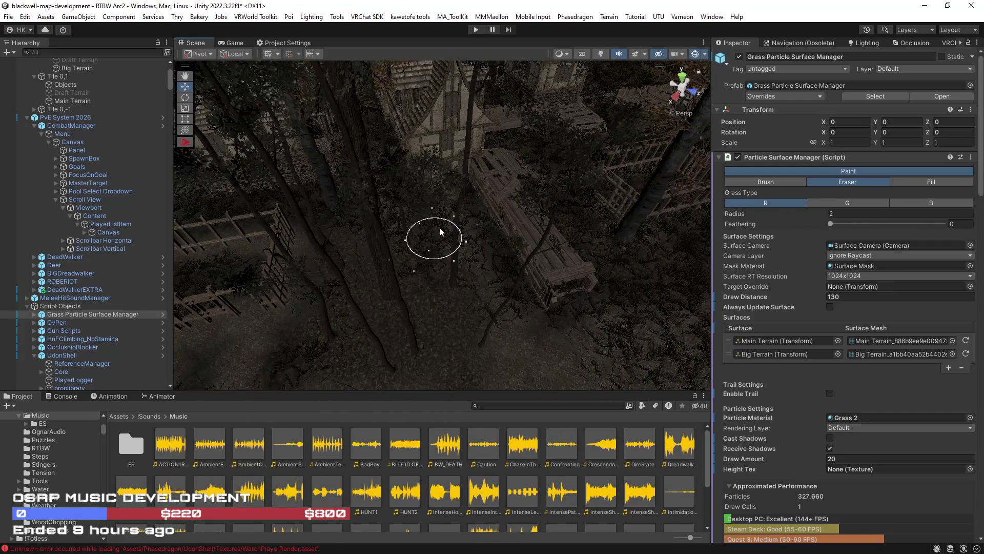
mouse_move(461, 246)
mouse_down()
mouse_move(444, 281)
mouse_move(362, 281)
mouse_move(420, 279)
mouse_move(385, 266)
mouse_move(359, 272)
mouse_move(420, 272)
mouse_up()
mouse_move(510, 259)
mouse_down()
mouse_move(486, 221)
mouse_move(409, 228)
mouse_move(424, 237)
mouse_move(448, 225)
mouse_move(340, 240)
mouse_move(407, 269)
mouse_move(381, 263)
mouse_move(402, 241)
mouse_up()
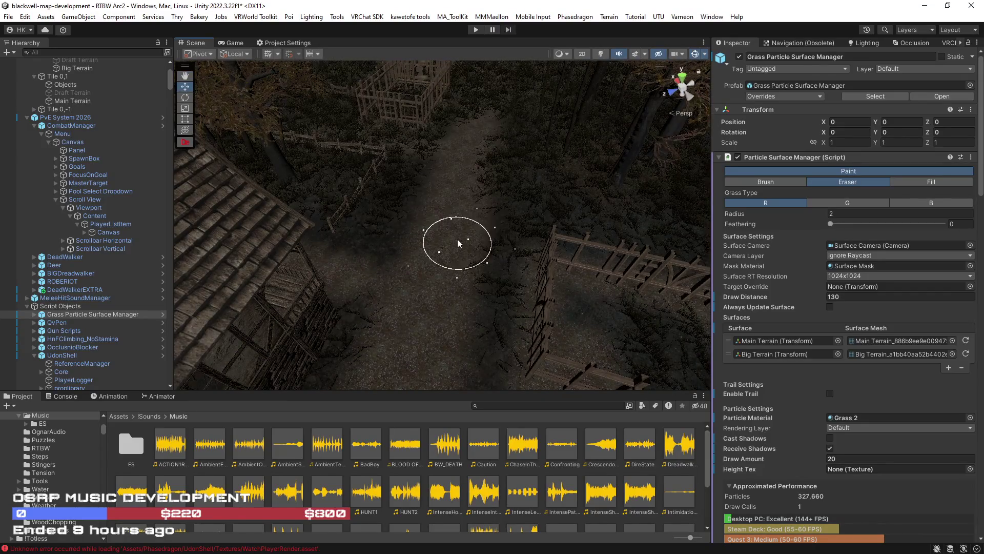
mouse_move(472, 238)
mouse_down()
mouse_move(501, 158)
mouse_move(484, 208)
mouse_move(466, 180)
mouse_up()
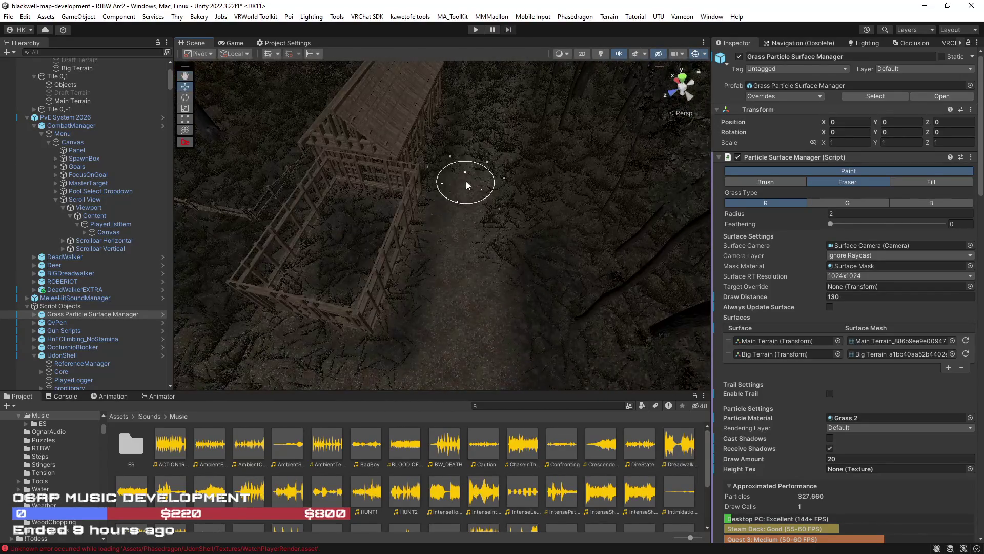
Clear the alleys between the houses, ending on the dirt strip between fence and building
mouse_move(508, 279)
mouse_down()
mouse_move(460, 210)
mouse_move(472, 187)
mouse_up()
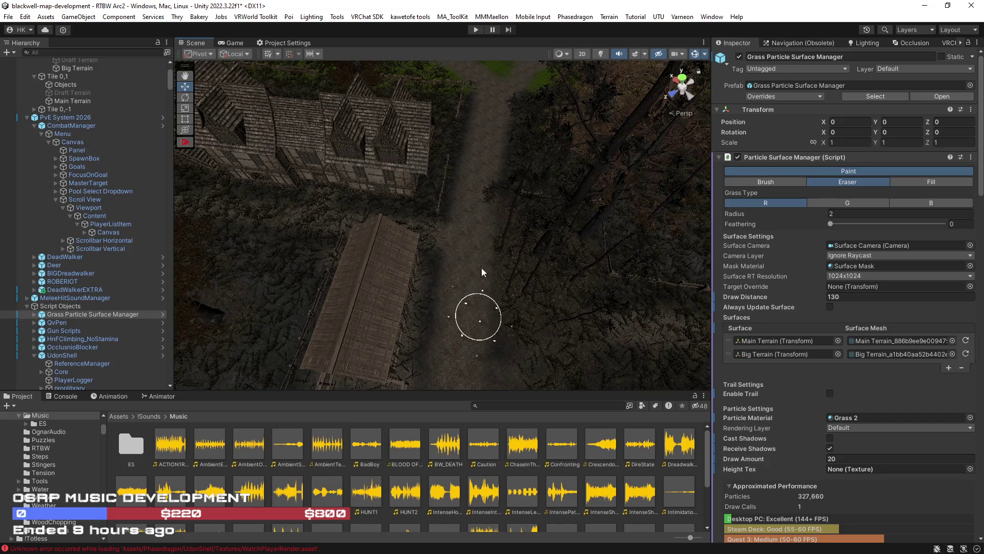
drag(479, 289, 563, 266)
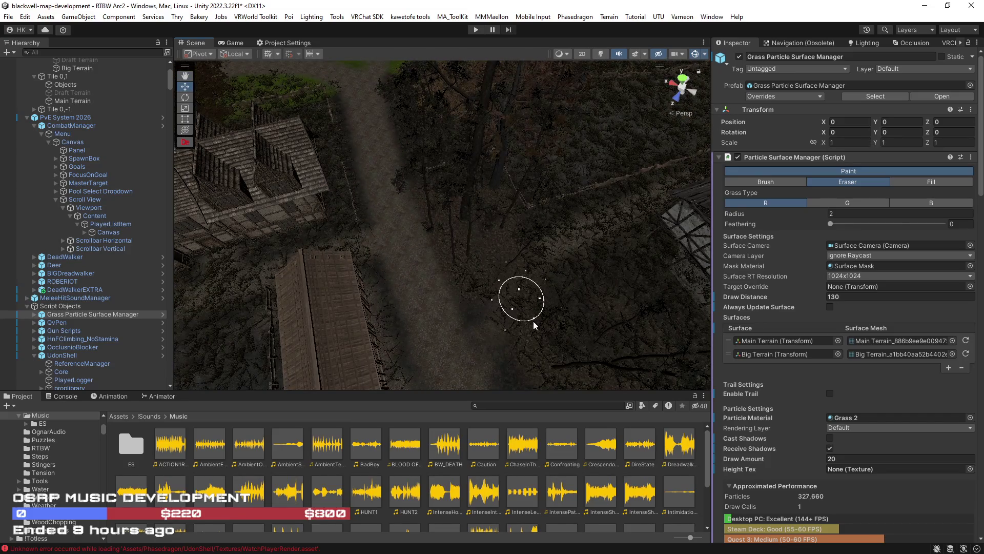
drag(533, 321, 651, 334)
drag(618, 287, 569, 286)
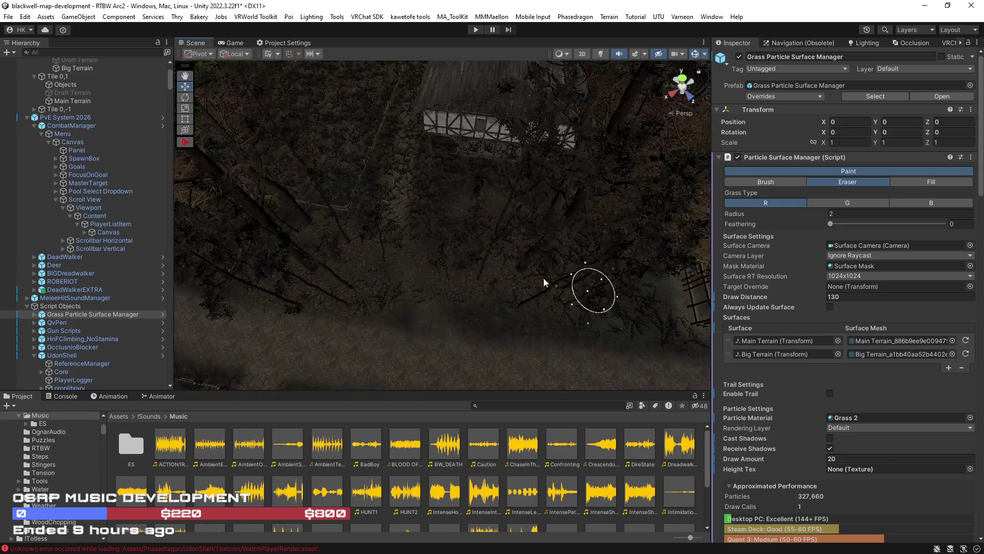
mouse_move(552, 242)
mouse_down()
mouse_move(561, 148)
mouse_move(475, 131)
mouse_up()
mouse_move(478, 281)
mouse_down()
mouse_move(529, 273)
mouse_move(401, 290)
mouse_move(569, 273)
mouse_move(659, 281)
mouse_move(632, 360)
mouse_move(501, 390)
mouse_up()
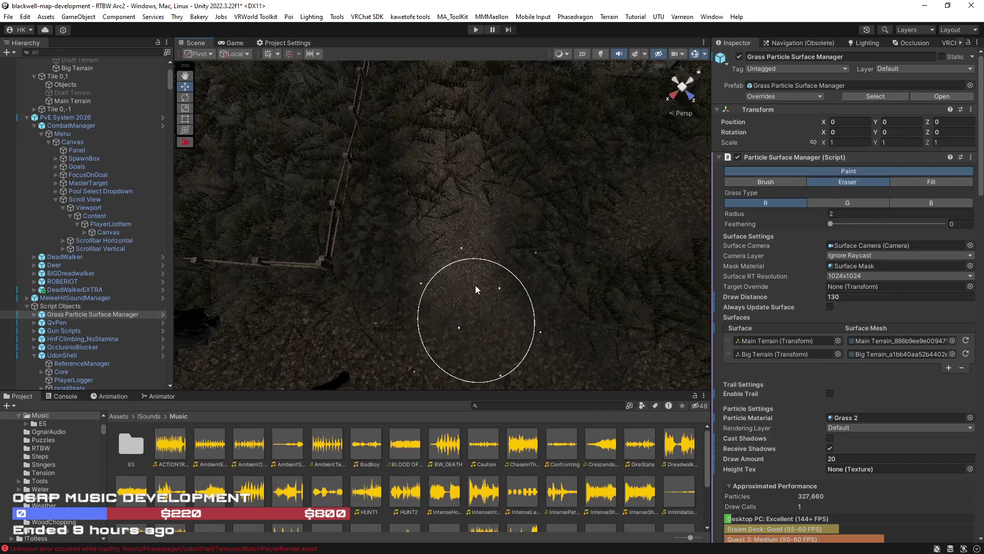
key(f)
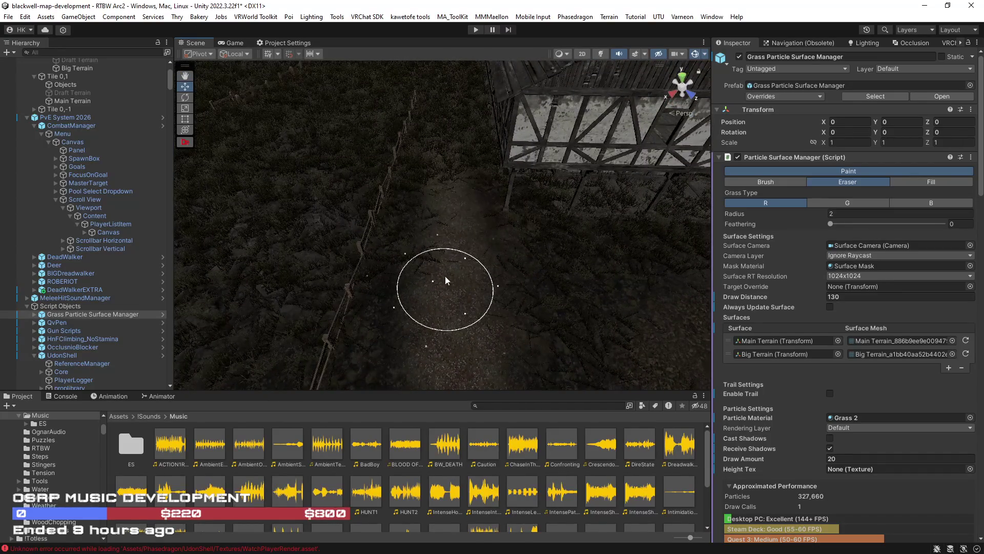
mouse_move(444, 149)
mouse_down()
mouse_move(432, 176)
mouse_move(491, 274)
mouse_up()
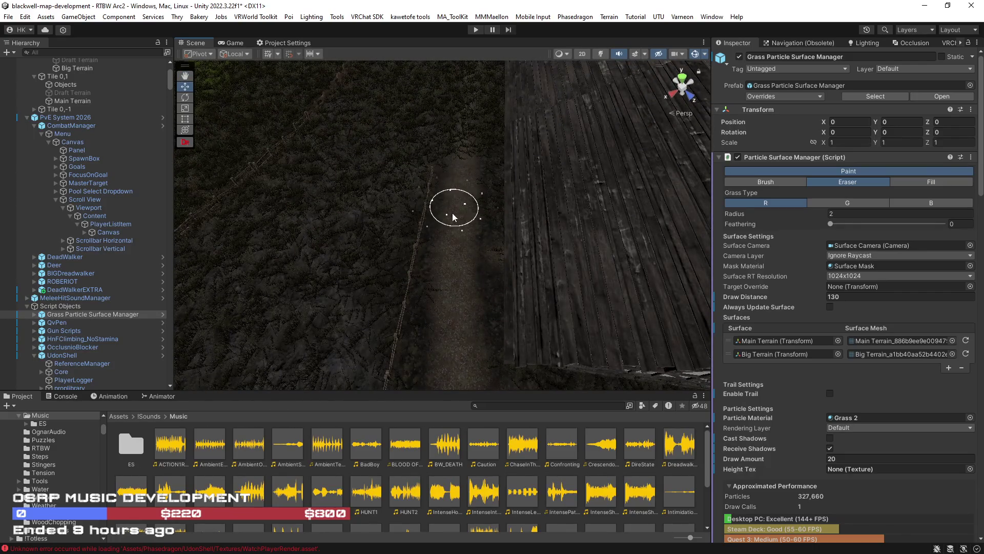
mouse_move(463, 133)
mouse_down()
mouse_move(556, 110)
mouse_move(626, 241)
mouse_move(550, 275)
mouse_move(434, 227)
mouse_move(360, 223)
mouse_up()
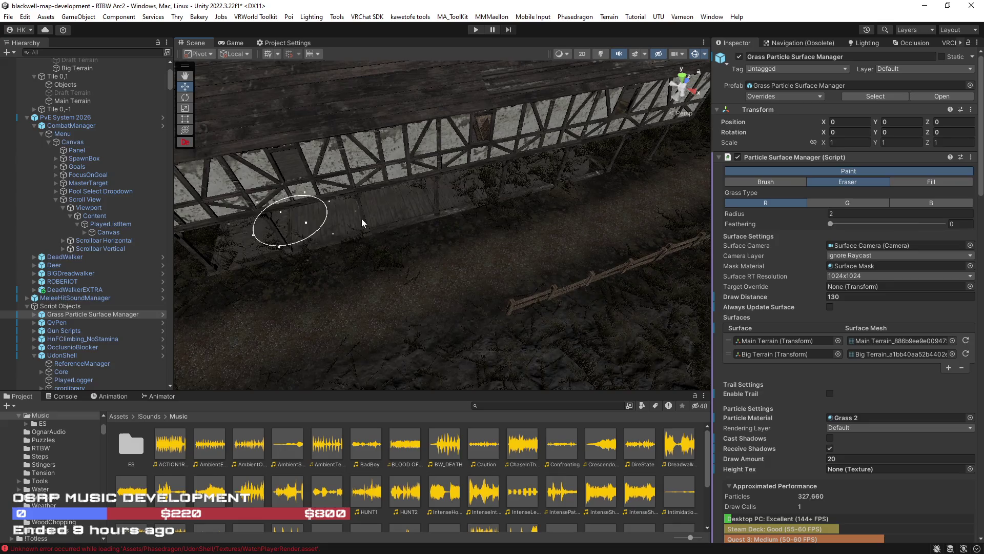
Erase the grass under the bridge and along the ground toward the fence
mouse_move(278, 242)
mouse_down()
mouse_move(546, 170)
mouse_move(470, 167)
mouse_move(433, 154)
mouse_move(479, 195)
mouse_move(481, 185)
mouse_move(497, 257)
mouse_move(406, 230)
mouse_up()
mouse_move(358, 182)
mouse_down()
mouse_move(618, 222)
mouse_move(447, 264)
mouse_move(461, 329)
mouse_move(439, 259)
mouse_move(490, 288)
mouse_move(446, 260)
mouse_move(472, 235)
mouse_up()
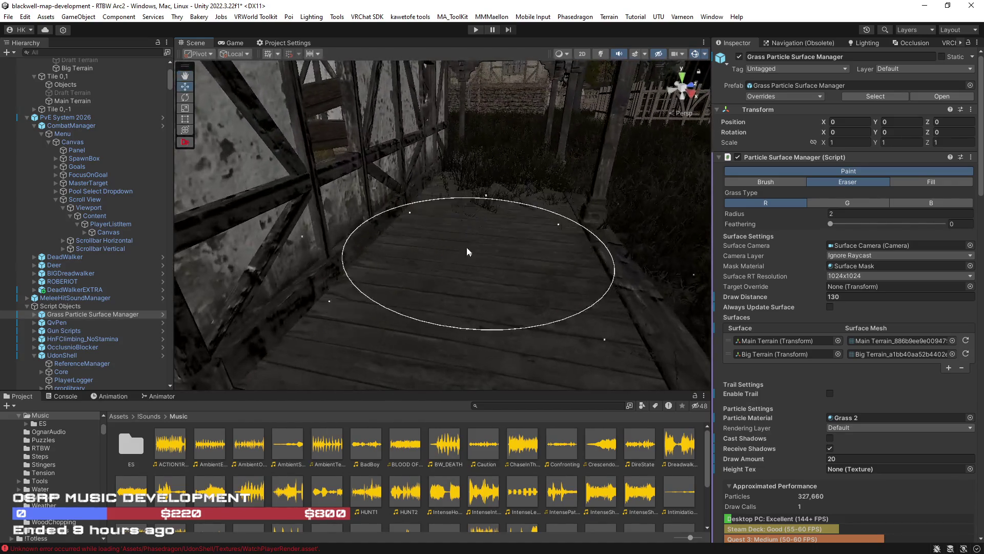
mouse_move(500, 184)
mouse_down()
mouse_move(353, 169)
mouse_move(267, 197)
mouse_move(249, 188)
mouse_move(388, 169)
mouse_move(284, 211)
mouse_up()
mouse_move(481, 135)
mouse_down()
mouse_move(600, 176)
mouse_move(604, 241)
mouse_move(386, 237)
mouse_move(308, 178)
mouse_up()
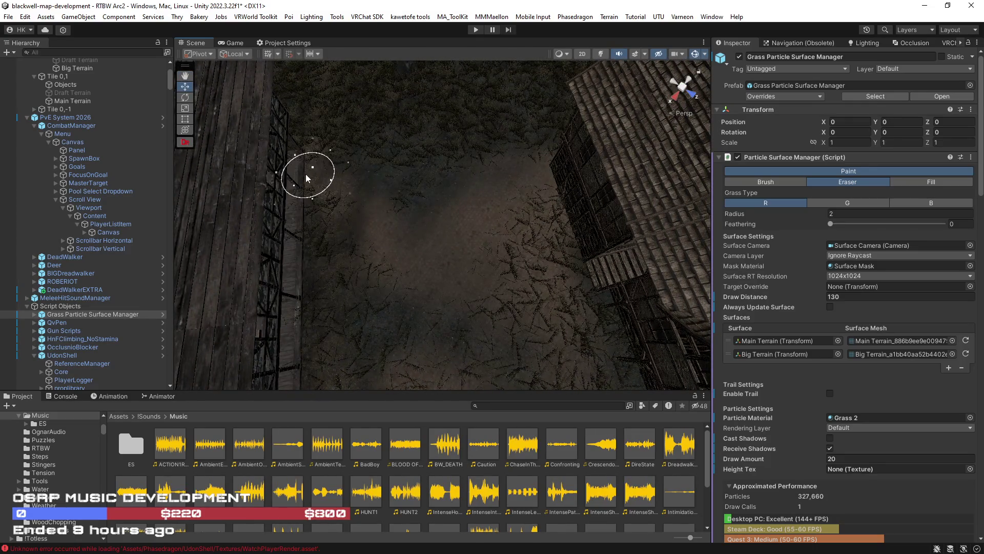
drag(367, 215, 445, 260)
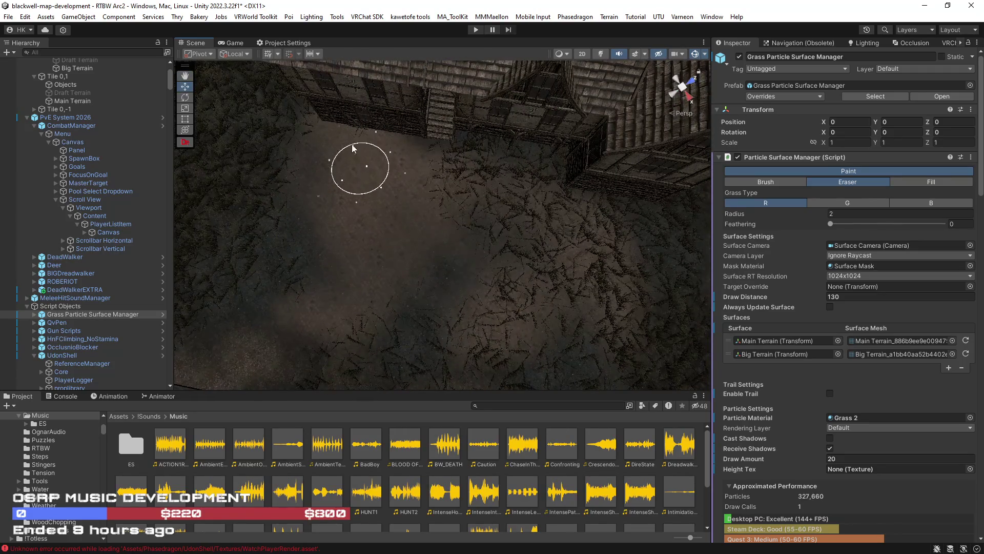
Erase the grass patch in front of the timber building and along its framed wall
mouse_move(454, 202)
mouse_down()
mouse_move(503, 165)
mouse_move(475, 167)
mouse_up()
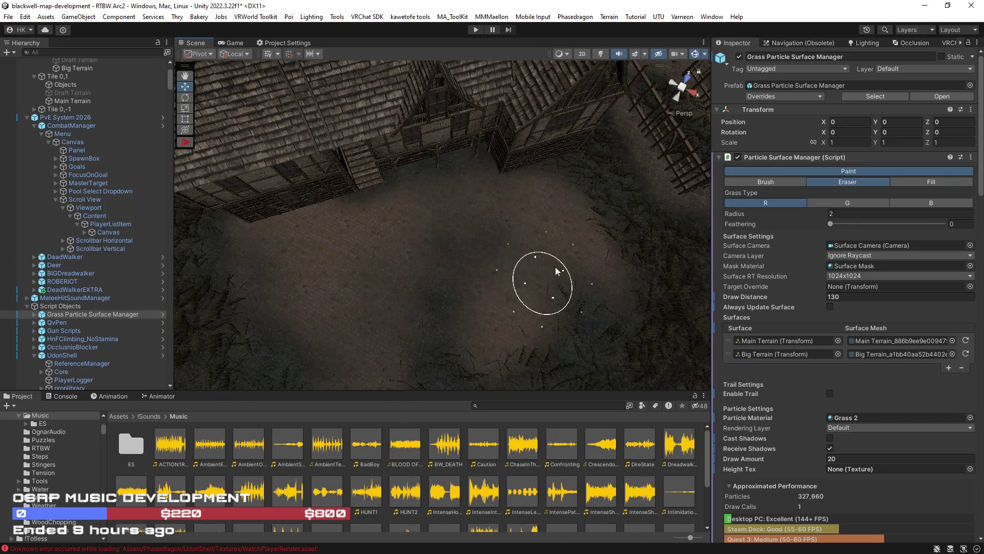
drag(528, 276, 572, 318)
mouse_move(516, 256)
mouse_down()
mouse_move(512, 191)
mouse_move(482, 224)
mouse_move(398, 205)
mouse_move(522, 222)
mouse_move(340, 209)
mouse_move(432, 228)
mouse_move(561, 206)
mouse_up()
mouse_move(544, 182)
mouse_down()
mouse_move(615, 189)
mouse_move(704, 158)
mouse_move(736, 162)
mouse_move(527, 170)
mouse_up()
mouse_move(474, 130)
mouse_down()
mouse_move(608, 35)
mouse_move(396, 545)
mouse_move(328, 154)
mouse_move(297, 102)
mouse_move(317, 169)
mouse_move(307, 175)
mouse_move(275, 153)
mouse_move(270, 208)
mouse_move(554, 201)
mouse_move(634, 285)
mouse_move(614, 204)
mouse_move(605, 205)
mouse_up()
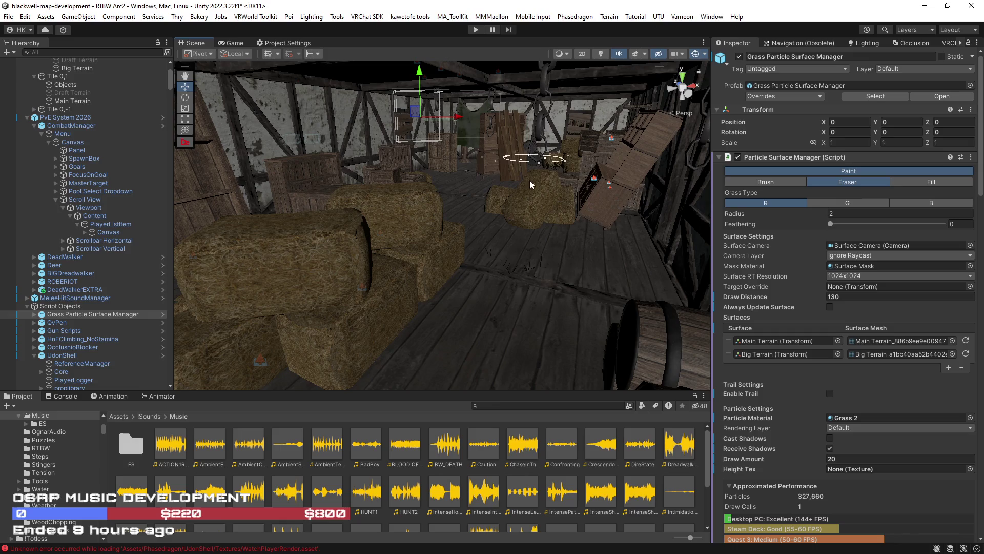
Fly past the barrels and stairs, then erase the grass along the fenced dirt path by the enclosure
mouse_move(573, 259)
mouse_down()
mouse_move(507, 279)
mouse_move(756, 254)
mouse_move(550, 235)
mouse_up()
mouse_move(486, 180)
mouse_down()
mouse_move(525, 229)
mouse_move(534, 222)
mouse_move(573, 259)
mouse_move(494, 270)
mouse_move(336, 178)
mouse_move(422, 210)
mouse_move(352, 200)
mouse_move(468, 193)
mouse_move(384, 208)
mouse_move(266, 202)
mouse_move(188, 215)
mouse_move(439, 210)
mouse_move(276, 218)
mouse_up()
mouse_move(87, 224)
mouse_down()
mouse_move(352, 230)
mouse_move(478, 341)
mouse_up()
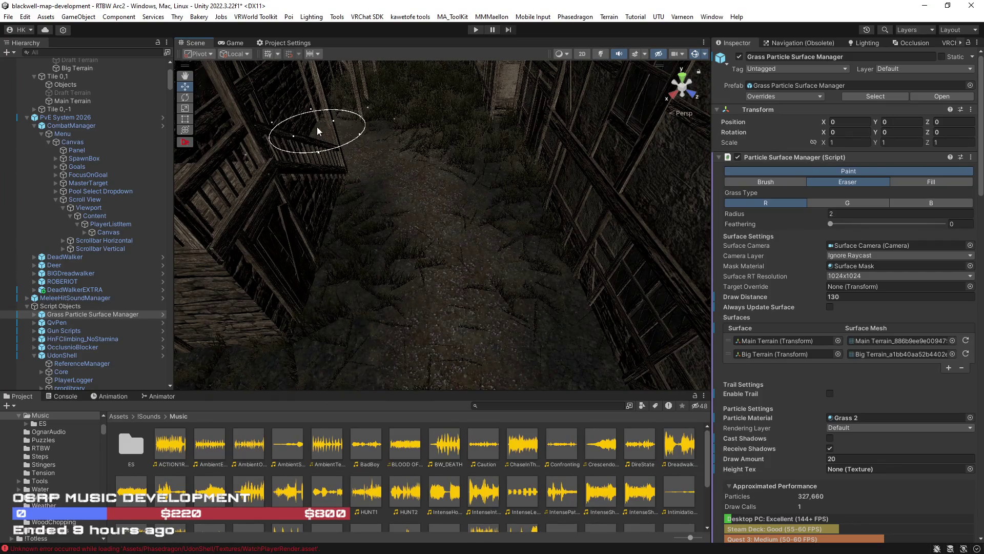
mouse_move(464, 315)
mouse_down()
mouse_move(468, 268)
mouse_move(448, 303)
mouse_move(479, 202)
mouse_up()
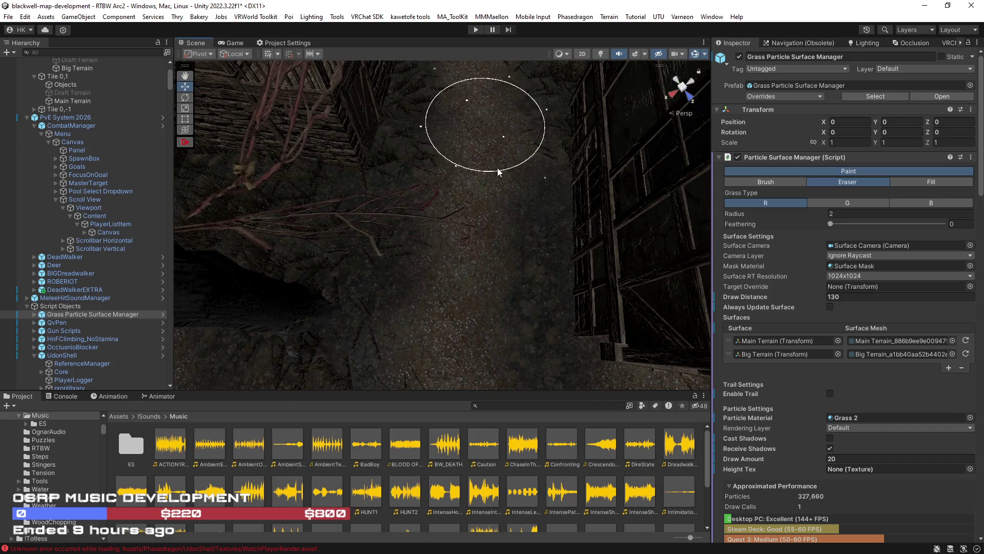
mouse_move(512, 157)
mouse_down()
mouse_move(233, 180)
mouse_move(380, 245)
mouse_move(297, 127)
mouse_move(270, 117)
mouse_move(472, 175)
mouse_move(472, 165)
mouse_move(42, 164)
mouse_move(48, 179)
mouse_move(235, 211)
mouse_move(93, 213)
mouse_move(308, 281)
mouse_move(509, 229)
mouse_move(475, 279)
mouse_move(479, 308)
mouse_move(490, 284)
mouse_move(656, 262)
mouse_move(451, 292)
mouse_move(572, 343)
mouse_up()
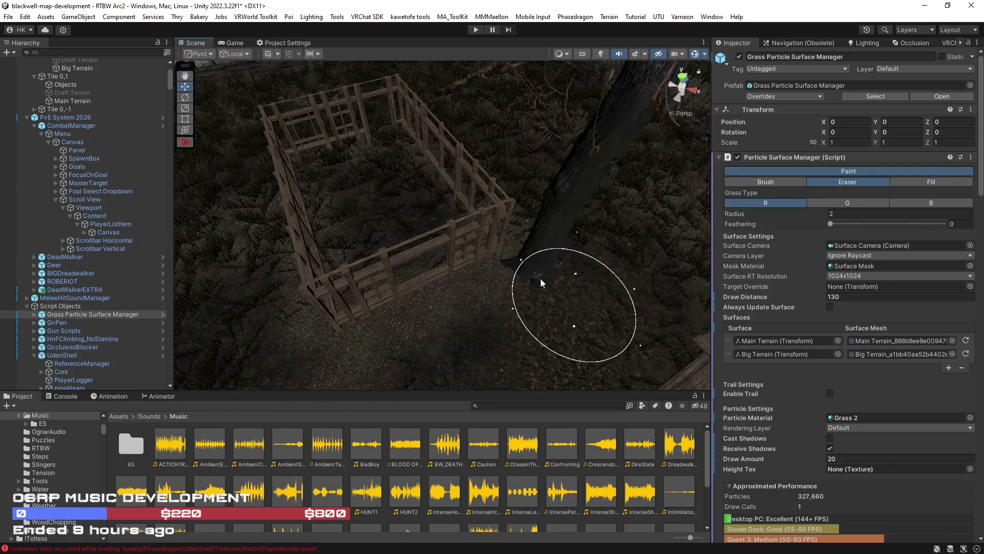
mouse_move(536, 242)
mouse_down()
mouse_move(564, 215)
mouse_move(384, 248)
mouse_move(430, 201)
mouse_move(484, 207)
mouse_move(513, 232)
mouse_move(510, 291)
mouse_move(593, 286)
mouse_move(413, 220)
mouse_move(397, 197)
mouse_move(434, 209)
mouse_move(367, 161)
mouse_move(397, 318)
mouse_up()
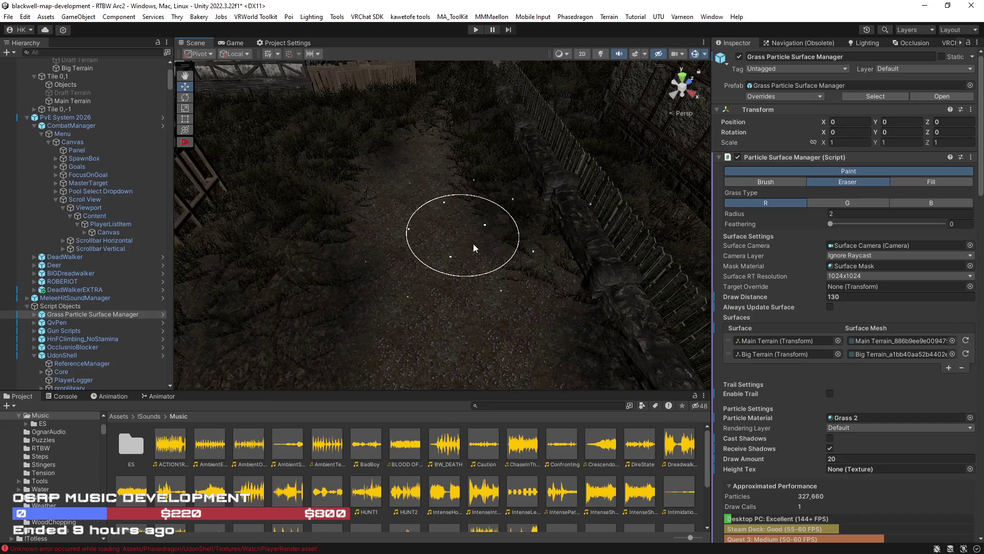
mouse_move(565, 240)
mouse_down()
mouse_move(622, 228)
mouse_move(407, 304)
mouse_up()
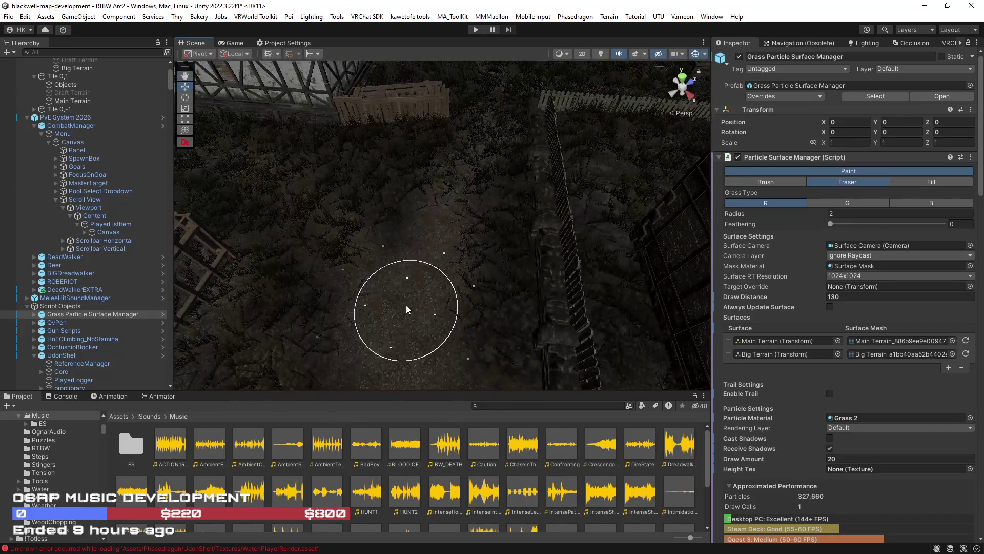
Erase the grass around the crates and fence inside the crate enclosure
mouse_move(478, 138)
mouse_down()
mouse_move(492, 118)
mouse_move(479, 128)
mouse_move(472, 197)
mouse_up()
mouse_move(315, 171)
mouse_down()
mouse_move(330, 198)
mouse_move(440, 213)
mouse_move(396, 219)
mouse_move(376, 263)
mouse_move(392, 235)
mouse_up()
mouse_move(491, 180)
mouse_down()
mouse_move(455, 218)
mouse_move(467, 228)
mouse_move(428, 265)
mouse_up()
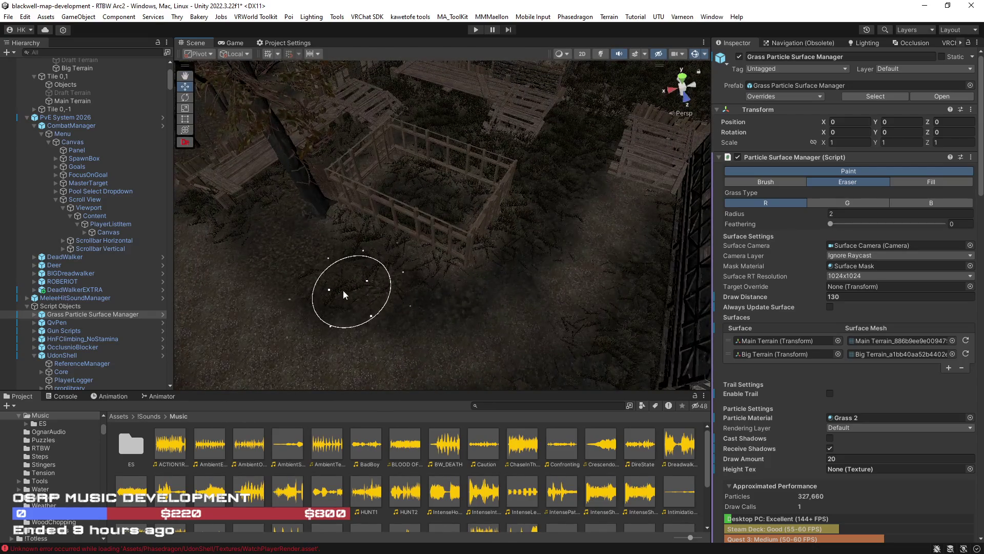
mouse_move(382, 293)
mouse_down()
mouse_move(454, 297)
mouse_move(428, 242)
mouse_up()
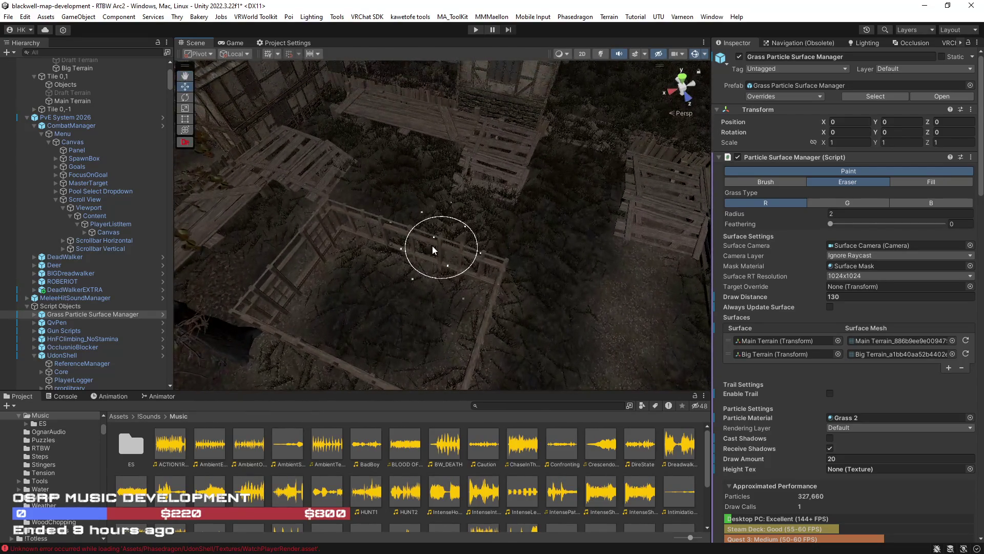
mouse_move(461, 180)
mouse_down()
mouse_move(466, 202)
mouse_move(402, 171)
mouse_up()
Clear the pallet platforms and the wooden walkway beside the timber house
mouse_move(513, 189)
mouse_down()
mouse_move(501, 193)
mouse_move(406, 154)
mouse_move(500, 170)
mouse_move(359, 187)
mouse_move(554, 161)
mouse_move(373, 272)
mouse_move(352, 244)
mouse_move(418, 158)
mouse_move(441, 176)
mouse_move(433, 316)
mouse_up()
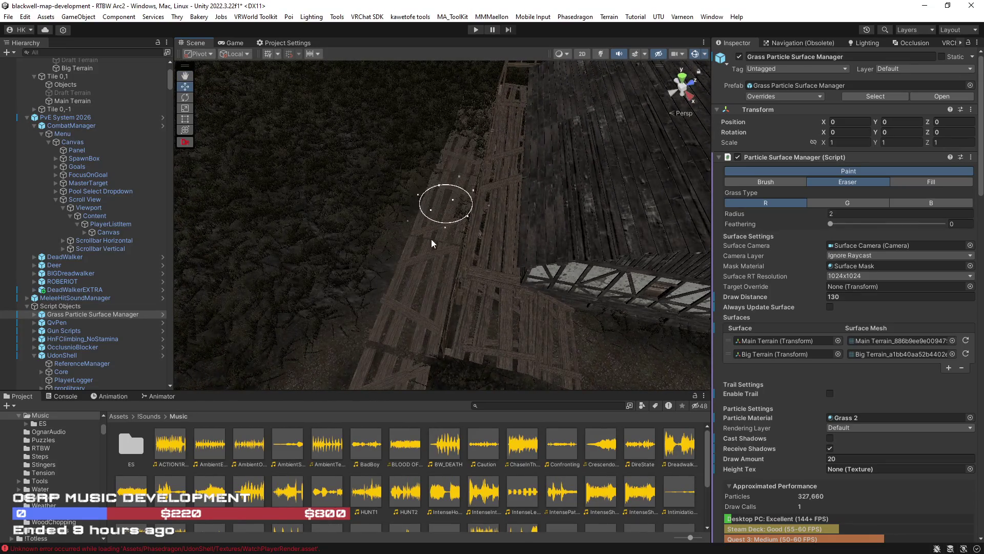
mouse_move(438, 152)
mouse_down()
mouse_move(478, 118)
mouse_move(475, 288)
mouse_move(452, 322)
mouse_up()
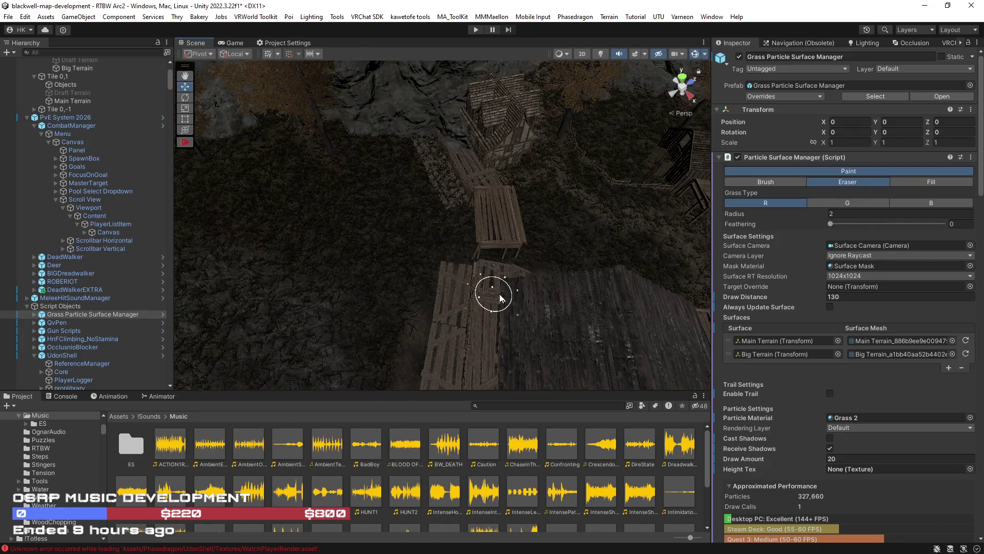
scroll(497, 293, up, 5)
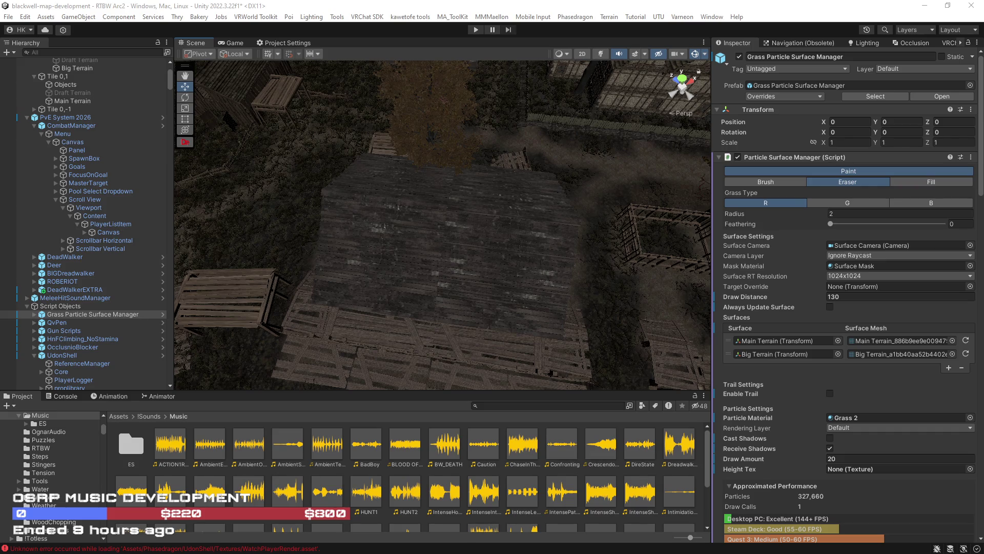
mouse_move(484, 308)
mouse_down()
mouse_move(475, 294)
mouse_move(501, 292)
mouse_move(470, 281)
mouse_move(465, 198)
mouse_up()
scroll(467, 198, up, 5)
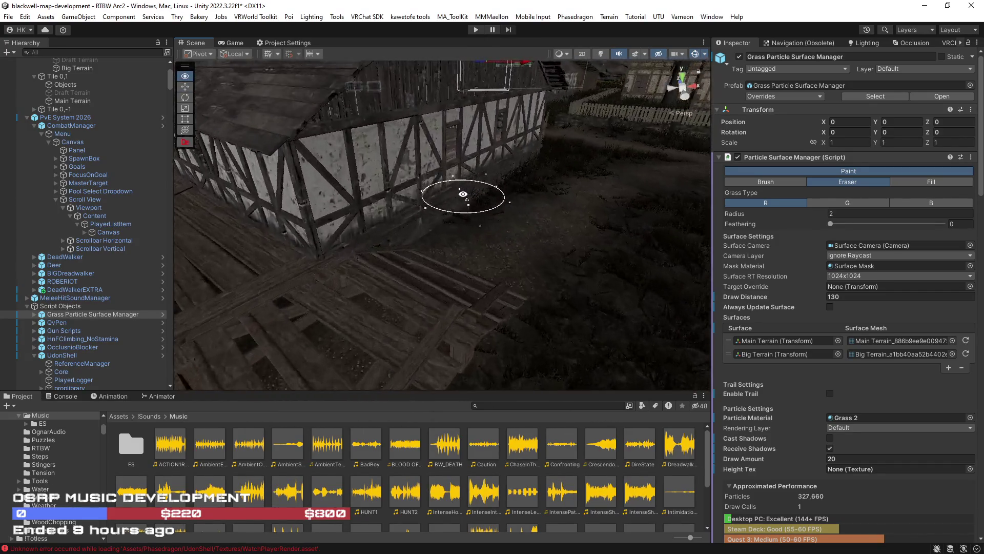
Erase grass from the pallets by the half-timbered wall and down the fenced stone path
mouse_move(428, 241)
mouse_down()
mouse_move(472, 221)
mouse_move(545, 236)
mouse_move(281, 194)
mouse_move(359, 270)
mouse_up()
mouse_move(508, 284)
mouse_down()
mouse_move(634, 300)
mouse_move(510, 288)
mouse_move(479, 226)
mouse_move(395, 286)
mouse_move(429, 264)
mouse_up()
mouse_move(476, 214)
mouse_down()
mouse_move(340, 248)
mouse_move(472, 217)
mouse_move(325, 268)
mouse_move(434, 254)
mouse_up()
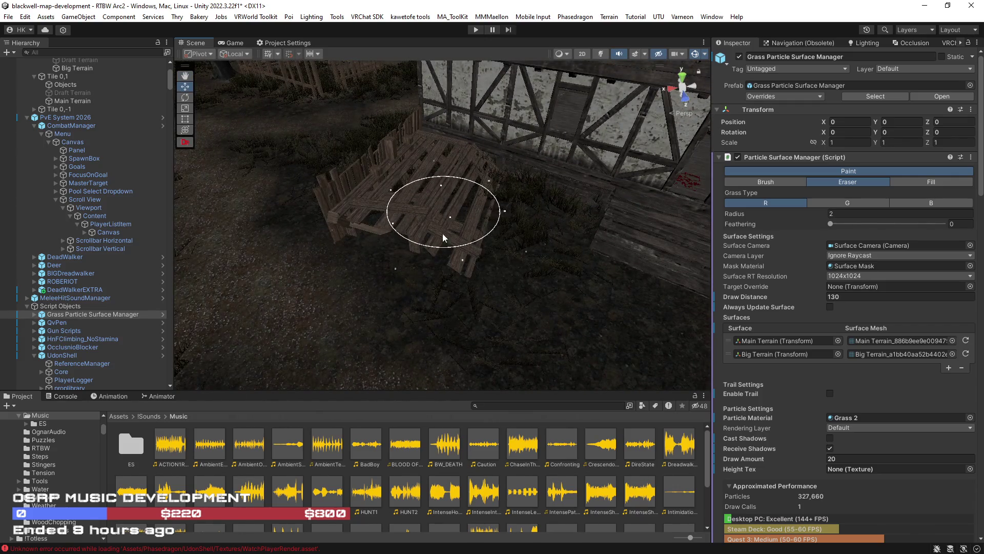
mouse_move(418, 294)
mouse_down()
mouse_move(411, 268)
mouse_move(348, 249)
mouse_move(402, 266)
mouse_move(231, 269)
mouse_move(397, 277)
mouse_move(468, 333)
mouse_move(514, 296)
mouse_move(423, 303)
mouse_up()
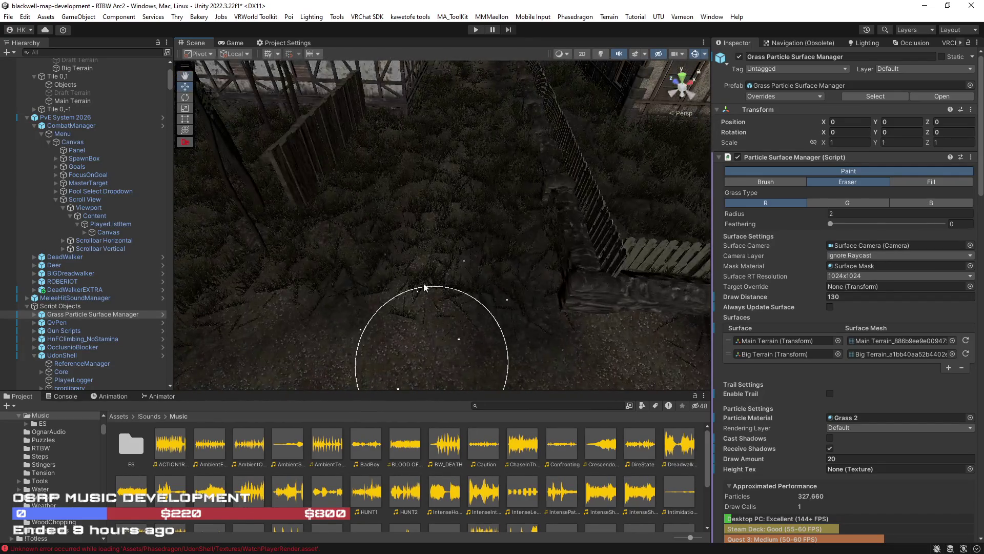
mouse_move(405, 264)
mouse_down()
mouse_move(433, 204)
mouse_move(428, 257)
mouse_up()
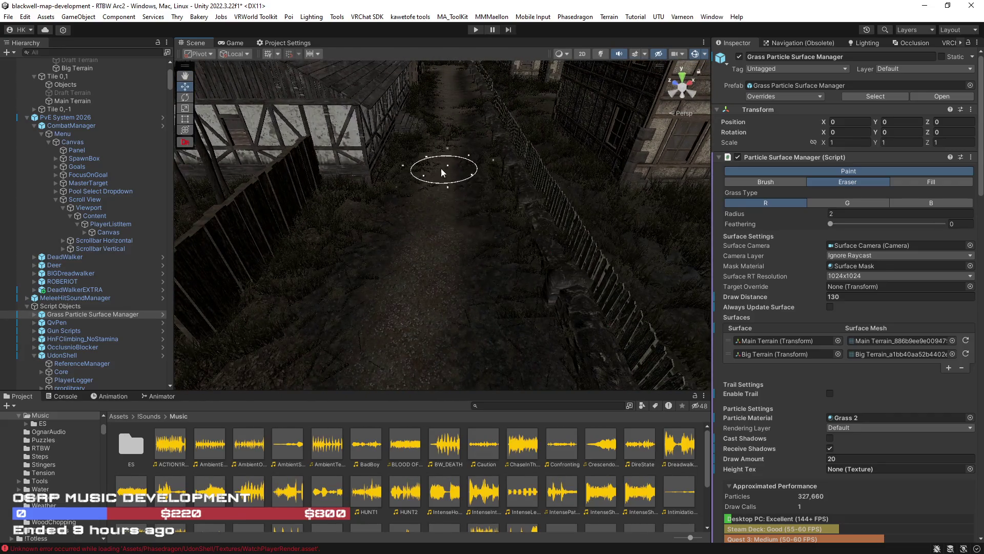
drag(430, 170, 428, 230)
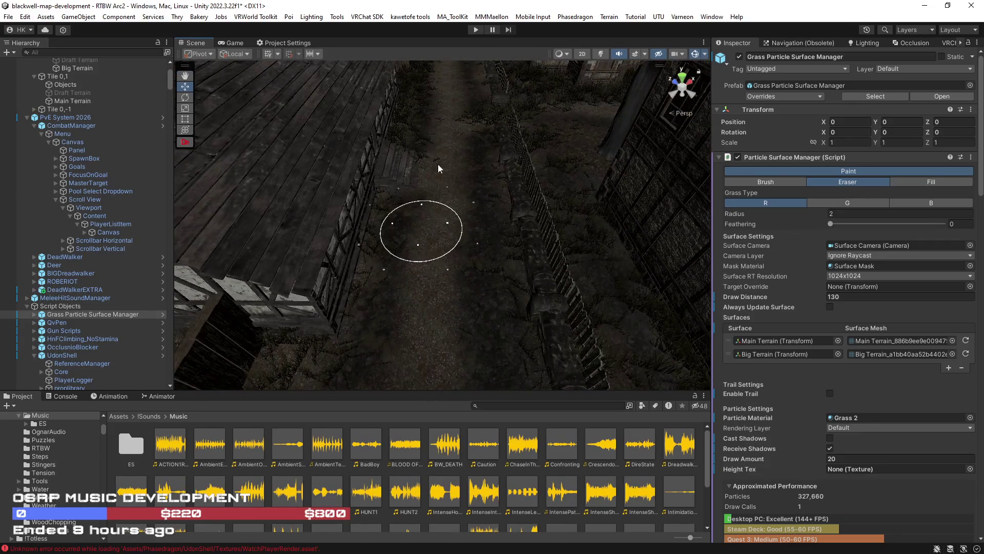
mouse_move(441, 146)
mouse_down()
mouse_move(454, 128)
mouse_move(507, 161)
mouse_move(420, 239)
mouse_move(545, 246)
mouse_move(453, 233)
mouse_up()
mouse_move(512, 200)
mouse_down()
mouse_move(395, 243)
mouse_move(457, 246)
mouse_up()
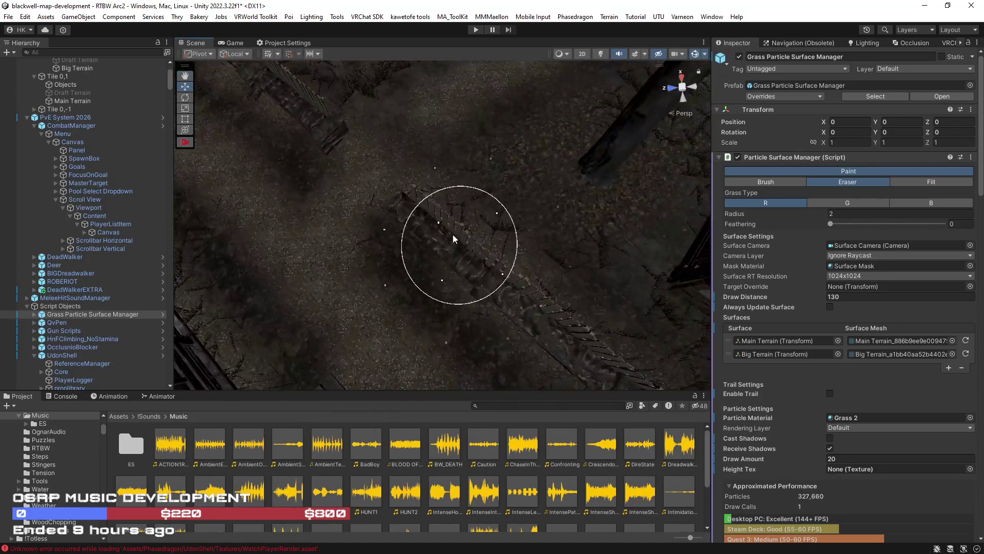
Clear the grass beside the timber wall, stacked planks and plank floor by the fence
mouse_move(415, 196)
mouse_down()
mouse_move(334, 150)
mouse_move(349, 134)
mouse_move(416, 218)
mouse_move(475, 245)
mouse_up()
mouse_move(399, 216)
mouse_down()
mouse_move(595, 221)
mouse_move(450, 241)
mouse_move(435, 214)
mouse_move(281, 220)
mouse_move(253, 251)
mouse_move(519, 121)
mouse_up()
mouse_move(574, 247)
mouse_down()
mouse_move(677, 231)
mouse_move(362, 238)
mouse_move(318, 153)
mouse_up()
mouse_move(359, 256)
mouse_down()
mouse_move(595, 272)
mouse_move(444, 285)
mouse_move(285, 248)
mouse_move(392, 220)
mouse_move(429, 181)
mouse_move(589, 220)
mouse_move(490, 240)
mouse_up()
mouse_move(501, 202)
mouse_down()
mouse_move(431, 202)
mouse_move(405, 264)
mouse_move(321, 222)
mouse_move(363, 257)
mouse_move(307, 264)
mouse_up()
mouse_move(511, 237)
mouse_down()
mouse_move(530, 228)
mouse_move(657, 268)
mouse_move(403, 281)
mouse_up()
mouse_move(463, 197)
mouse_down()
mouse_move(603, 198)
mouse_move(413, 197)
mouse_up()
mouse_move(483, 116)
mouse_down()
mouse_move(503, 110)
mouse_move(468, 180)
mouse_move(525, 193)
mouse_move(376, 208)
mouse_up()
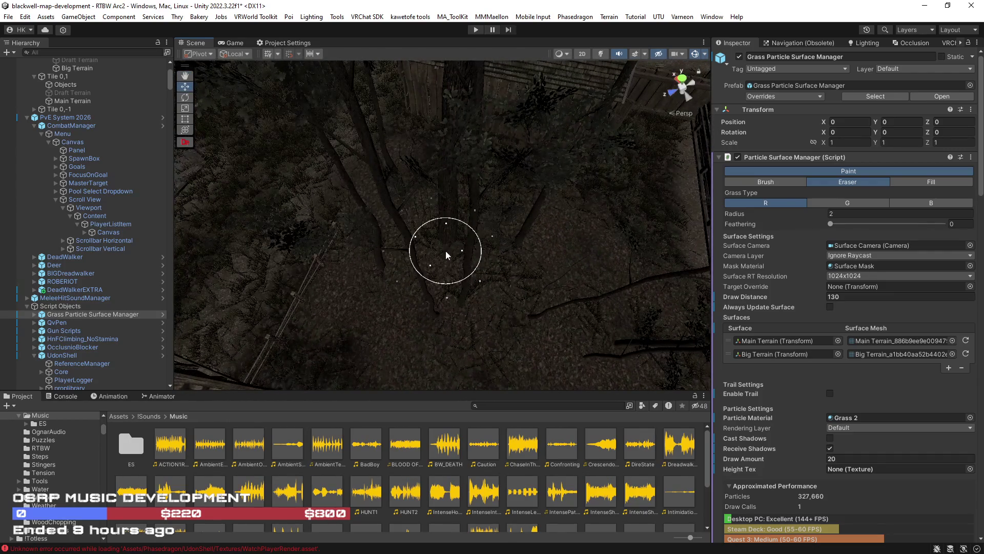
mouse_move(584, 268)
mouse_down()
mouse_move(641, 193)
mouse_move(643, 135)
mouse_move(571, 159)
mouse_move(659, 275)
mouse_move(538, 226)
mouse_move(462, 219)
mouse_move(468, 171)
mouse_move(472, 205)
mouse_up()
Erase the grass along the fenced trail and over the bridge planks in the enclosure
scroll(509, 307, down, 5)
drag(533, 281, 444, 253)
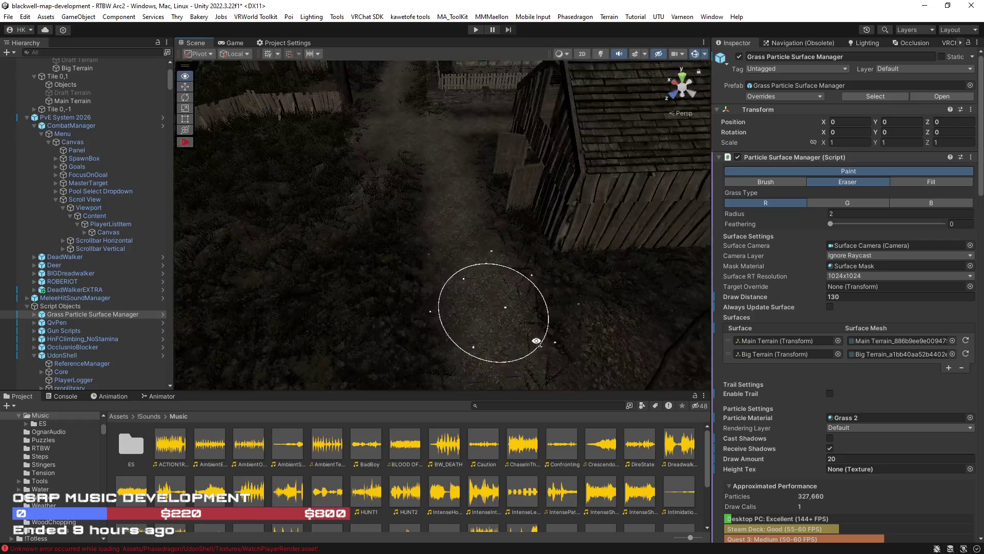
mouse_move(461, 181)
mouse_down()
mouse_move(426, 279)
mouse_move(485, 142)
mouse_move(461, 205)
mouse_move(436, 229)
mouse_move(442, 190)
mouse_move(439, 237)
mouse_up()
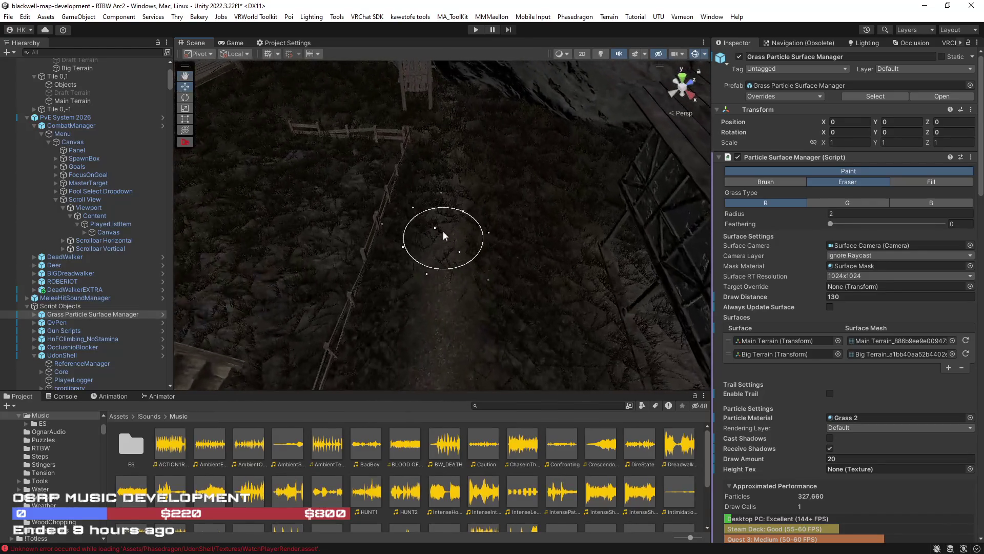
mouse_move(446, 92)
mouse_down()
mouse_move(428, 100)
mouse_move(556, 265)
mouse_up()
mouse_move(255, 147)
mouse_down()
mouse_move(270, 182)
mouse_move(558, 215)
mouse_up()
mouse_move(450, 319)
mouse_down()
mouse_move(534, 351)
mouse_move(341, 282)
mouse_up()
mouse_move(529, 282)
mouse_down()
mouse_move(476, 237)
mouse_move(569, 309)
mouse_up()
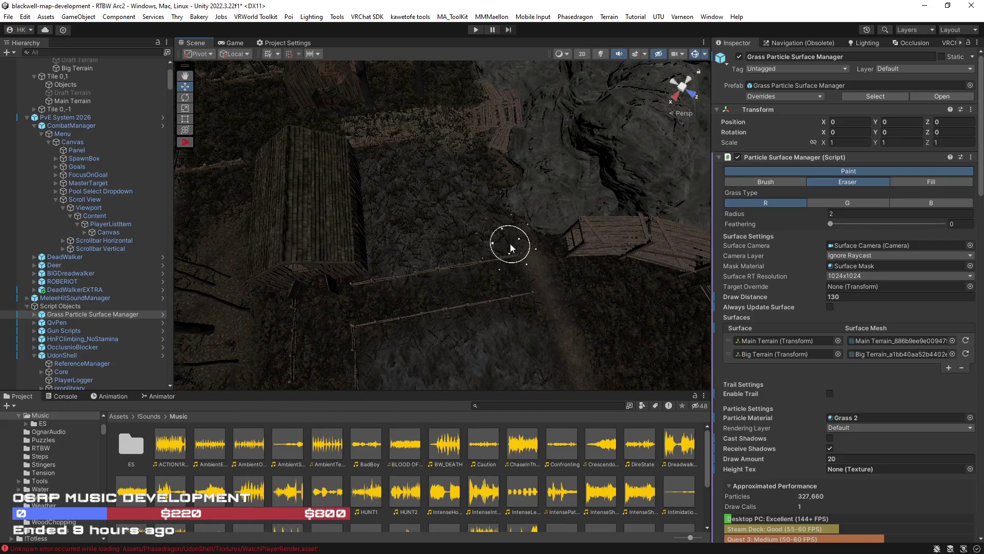
mouse_move(451, 142)
mouse_down()
mouse_move(387, 126)
mouse_move(354, 131)
mouse_move(501, 106)
mouse_move(461, 123)
mouse_up()
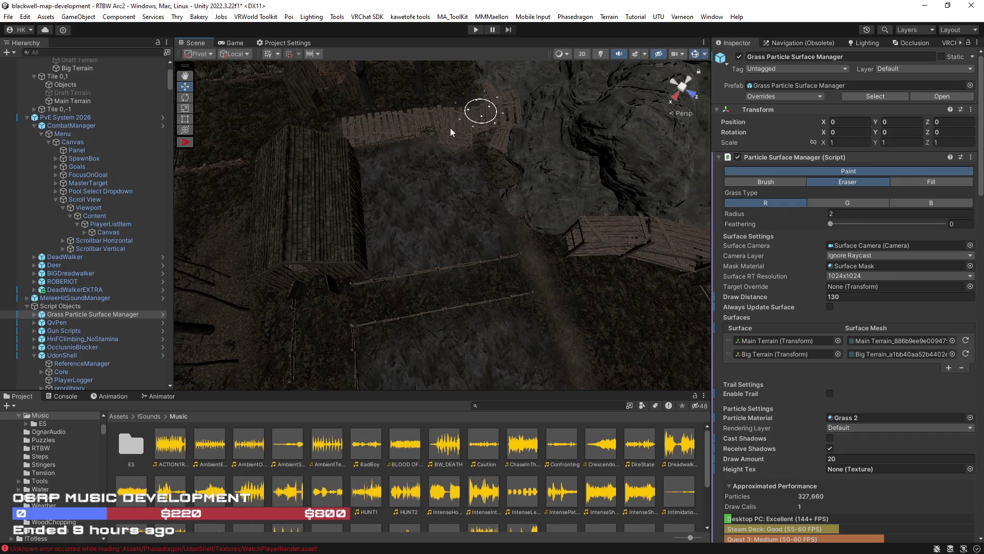
mouse_move(528, 230)
mouse_down()
mouse_move(767, 255)
mouse_move(640, 245)
mouse_move(549, 207)
mouse_up()
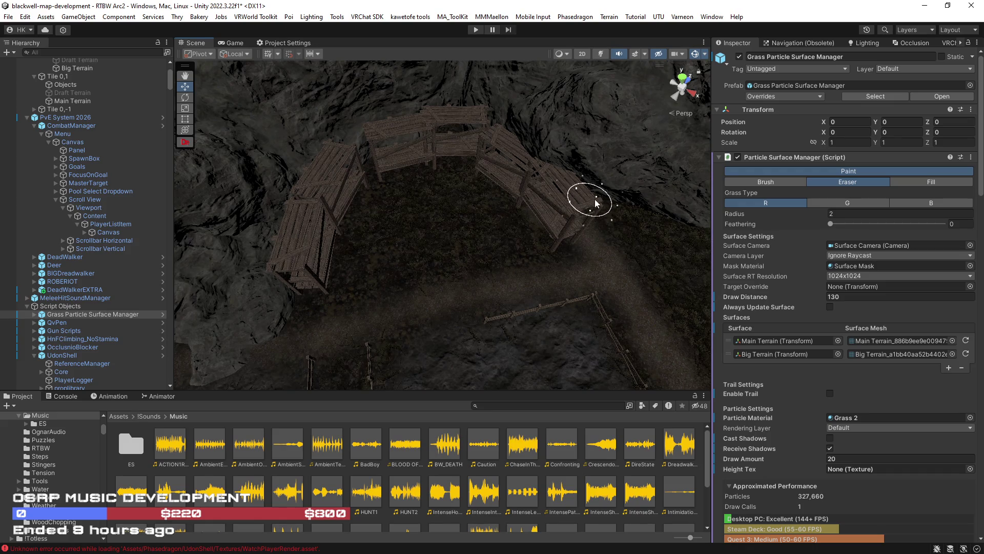
Centre the view on the fence-side boardwalk and sweep the radius-2 Eraser along it
scroll(637, 219, up, 5)
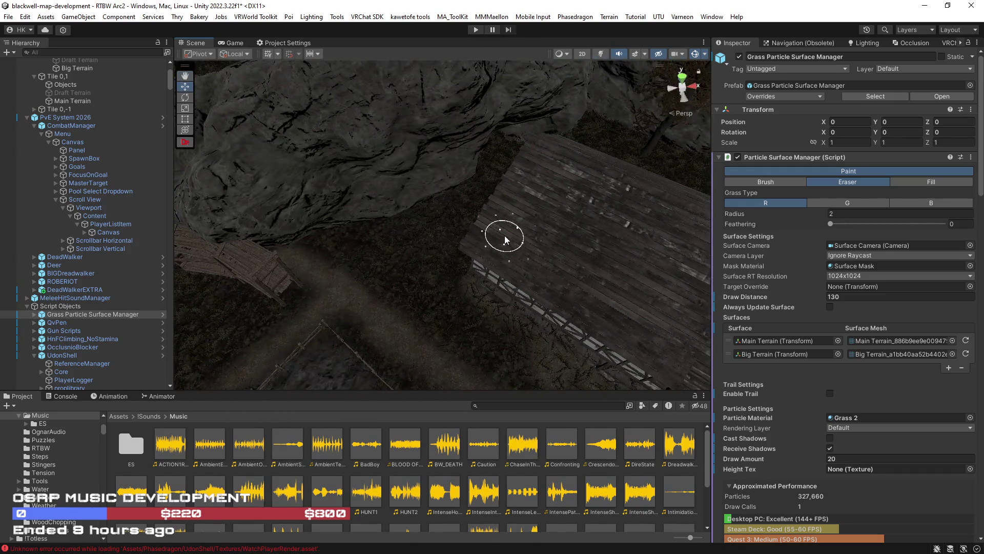
key(Left)
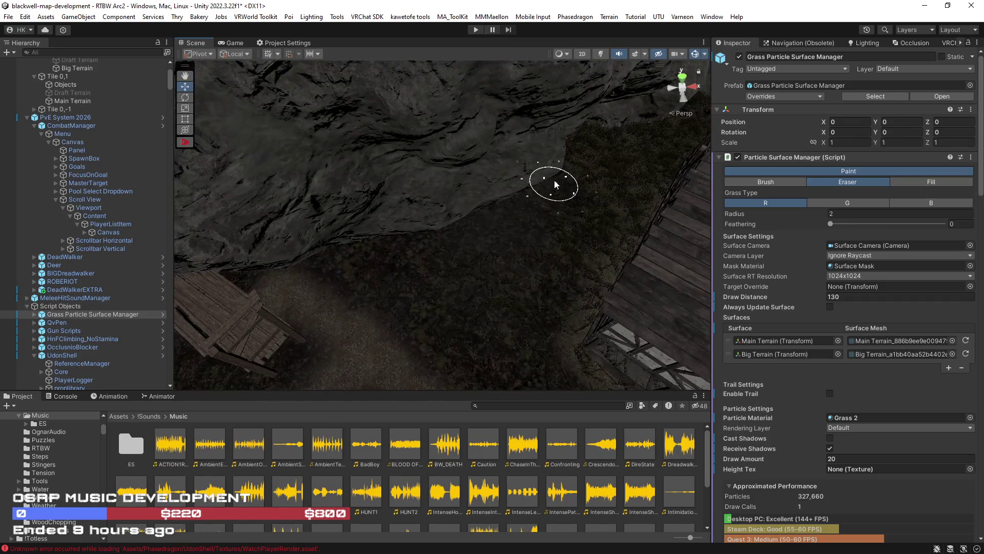
key(Right)
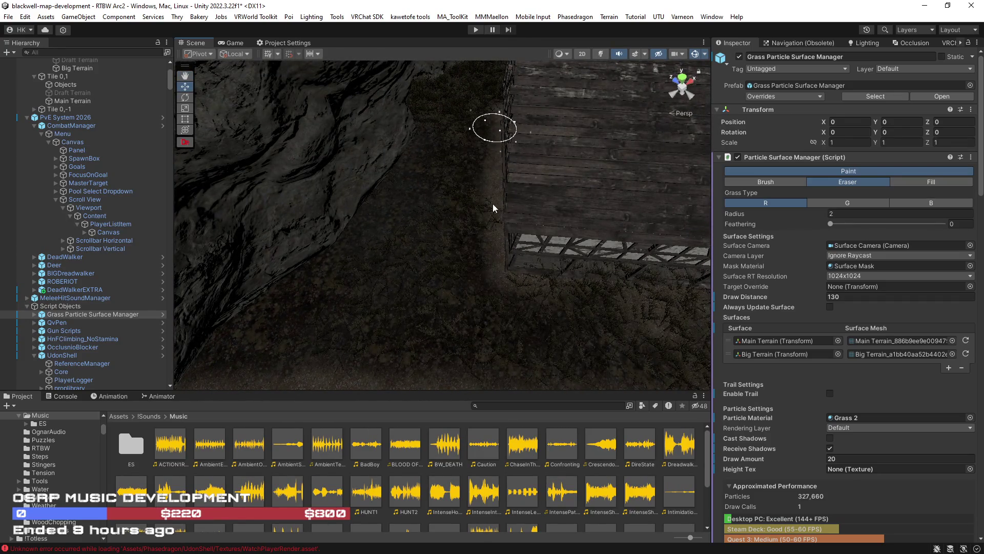
drag(411, 114, 432, 240)
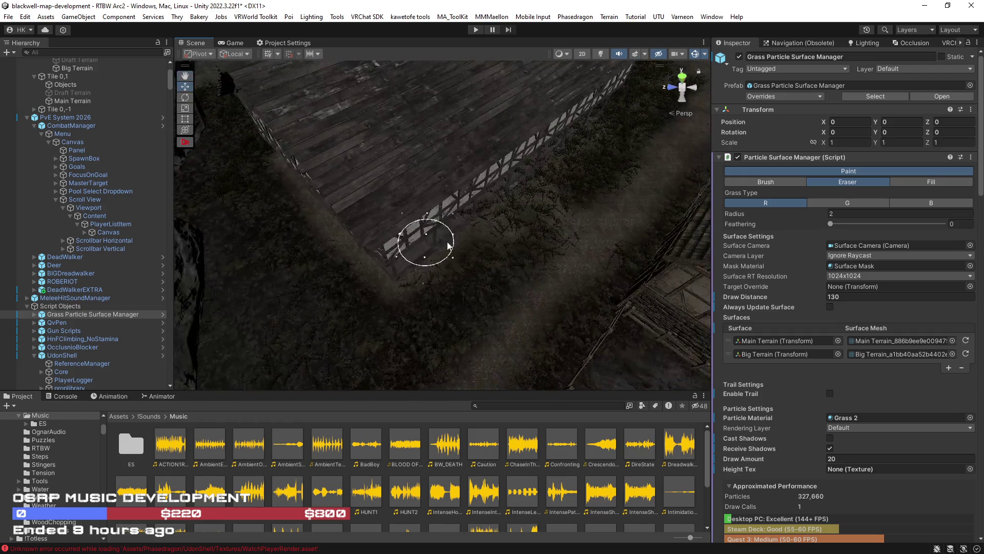
drag(564, 254, 660, 222)
scroll(660, 222, up, 5)
mouse_move(377, 257)
mouse_down()
mouse_move(407, 298)
mouse_move(308, 278)
mouse_move(403, 166)
mouse_move(438, 155)
mouse_move(164, 143)
mouse_move(374, 243)
mouse_move(385, 209)
mouse_move(422, 160)
mouse_move(483, 160)
mouse_move(528, 195)
mouse_move(345, 213)
mouse_move(438, 191)
mouse_up()
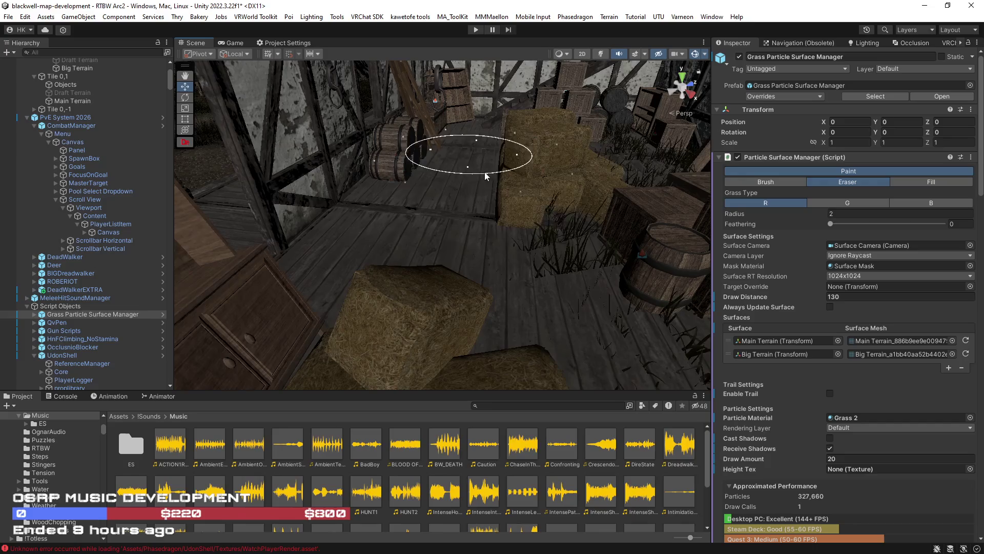
Erase grass from the barn's plank floor around the barrels, crates and hay bales
scroll(594, 170, up, 5)
scroll(492, 227, down, 5)
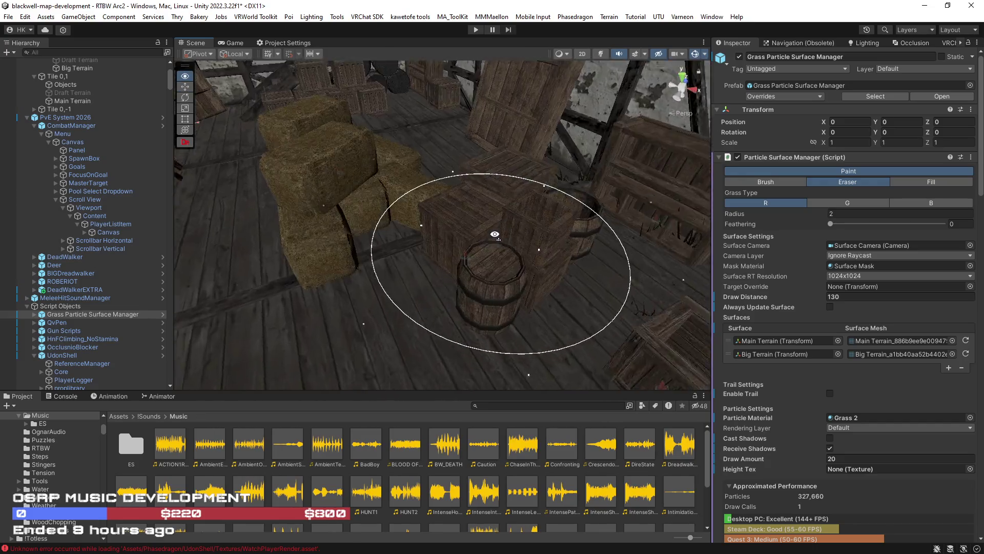
mouse_move(477, 192)
mouse_down()
mouse_move(410, 155)
mouse_move(574, 187)
mouse_move(412, 146)
mouse_move(568, 193)
mouse_move(417, 180)
mouse_move(560, 149)
mouse_move(450, 152)
mouse_move(408, 238)
mouse_move(477, 189)
mouse_move(589, 194)
mouse_move(430, 202)
mouse_move(572, 188)
mouse_move(492, 282)
mouse_move(503, 192)
mouse_move(374, 172)
mouse_move(217, 192)
mouse_move(488, 266)
mouse_up()
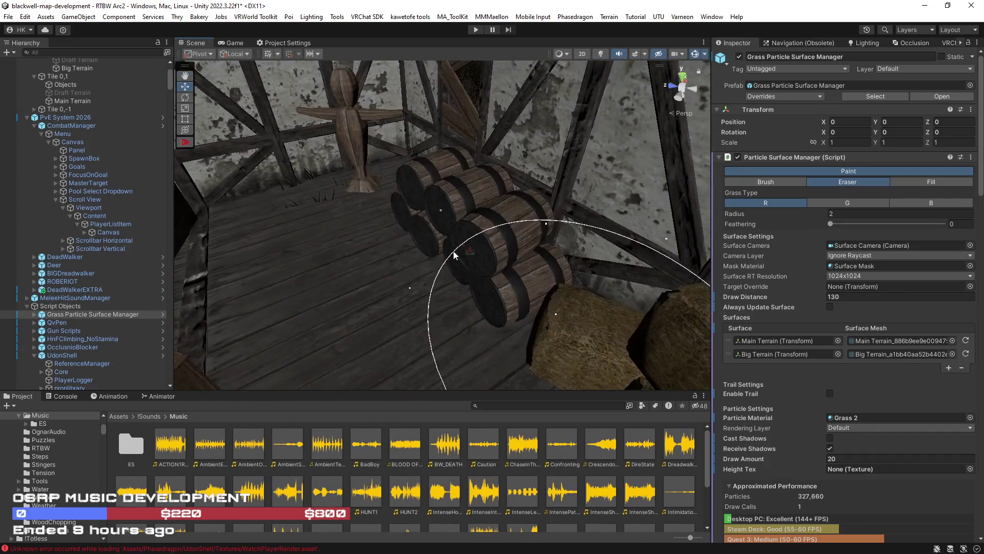
mouse_move(356, 210)
mouse_down()
mouse_move(426, 204)
mouse_move(348, 213)
mouse_up()
scroll(290, 253, up, 5)
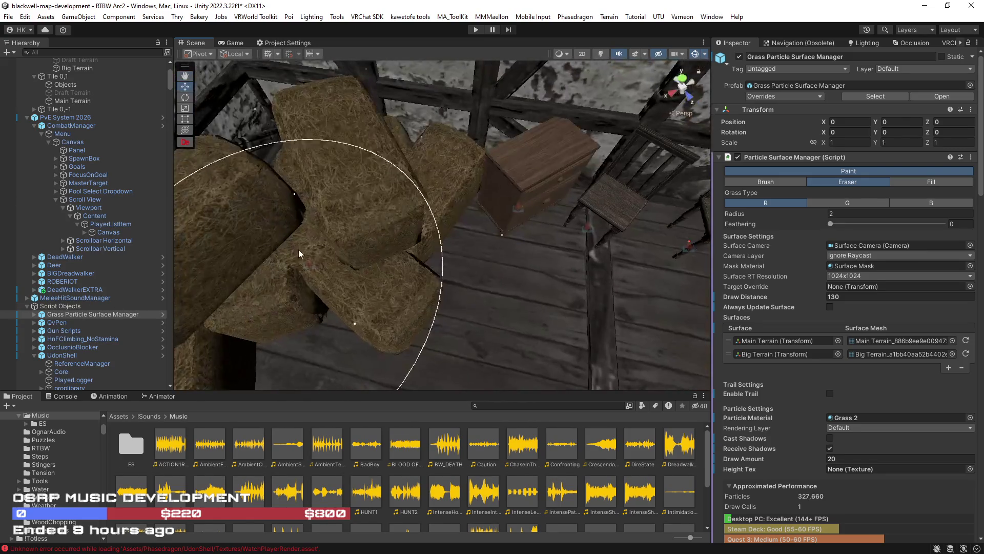
mouse_move(501, 222)
mouse_down()
mouse_move(804, 185)
mouse_move(424, 153)
mouse_move(395, 137)
mouse_move(431, 143)
mouse_move(432, 130)
mouse_move(494, 149)
mouse_move(610, 216)
mouse_move(418, 220)
mouse_move(285, 204)
mouse_move(427, 217)
mouse_move(340, 213)
mouse_move(395, 214)
mouse_move(435, 165)
mouse_move(439, 257)
mouse_move(400, 236)
mouse_move(487, 255)
mouse_up()
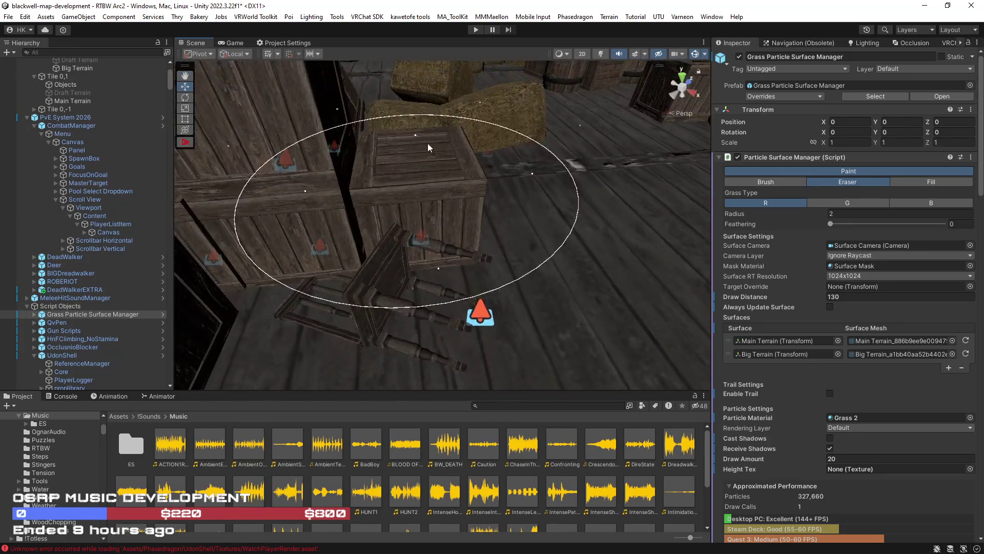
mouse_move(366, 225)
mouse_down()
mouse_move(407, 314)
mouse_move(582, 340)
mouse_move(452, 279)
mouse_move(312, 260)
mouse_move(444, 297)
mouse_up()
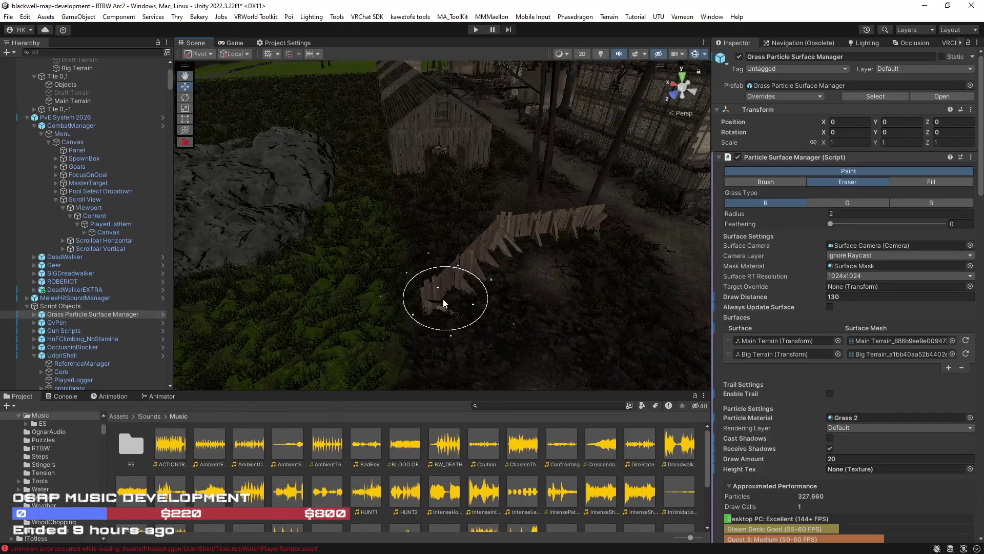
Look down on the lane between the two long wooden fences and erase grass up it
mouse_move(552, 235)
mouse_down()
mouse_move(567, 213)
mouse_move(406, 322)
mouse_up()
mouse_move(522, 258)
mouse_down()
mouse_move(601, 268)
mouse_move(341, 213)
mouse_move(476, 226)
mouse_move(402, 214)
mouse_up()
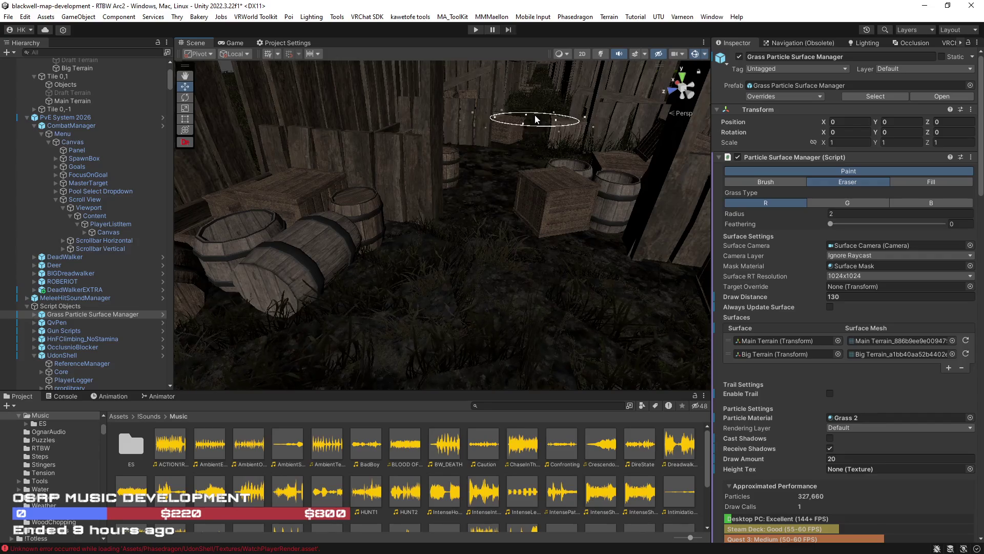
mouse_move(594, 144)
mouse_down()
mouse_move(636, 187)
mouse_move(629, 202)
mouse_move(512, 169)
mouse_move(506, 206)
mouse_move(425, 204)
mouse_move(434, 206)
mouse_move(433, 193)
mouse_move(352, 214)
mouse_move(437, 266)
mouse_move(457, 238)
mouse_move(386, 255)
mouse_move(432, 229)
mouse_move(601, 255)
mouse_up()
mouse_move(523, 241)
mouse_down()
mouse_move(468, 213)
mouse_move(528, 259)
mouse_move(419, 246)
mouse_move(363, 216)
mouse_move(441, 226)
mouse_move(484, 246)
mouse_move(460, 262)
mouse_move(504, 248)
mouse_move(417, 226)
mouse_move(446, 259)
mouse_move(409, 231)
mouse_up()
mouse_move(514, 220)
mouse_down()
mouse_move(451, 213)
mouse_move(448, 288)
mouse_move(481, 263)
mouse_move(306, 241)
mouse_move(581, 246)
mouse_move(481, 212)
mouse_move(505, 272)
mouse_move(424, 246)
mouse_move(472, 290)
mouse_move(391, 270)
mouse_move(389, 246)
mouse_move(512, 226)
mouse_move(510, 237)
mouse_move(327, 263)
mouse_move(448, 232)
mouse_move(480, 252)
mouse_move(594, 219)
mouse_move(464, 315)
mouse_move(624, 350)
mouse_move(613, 373)
mouse_move(599, 364)
mouse_up()
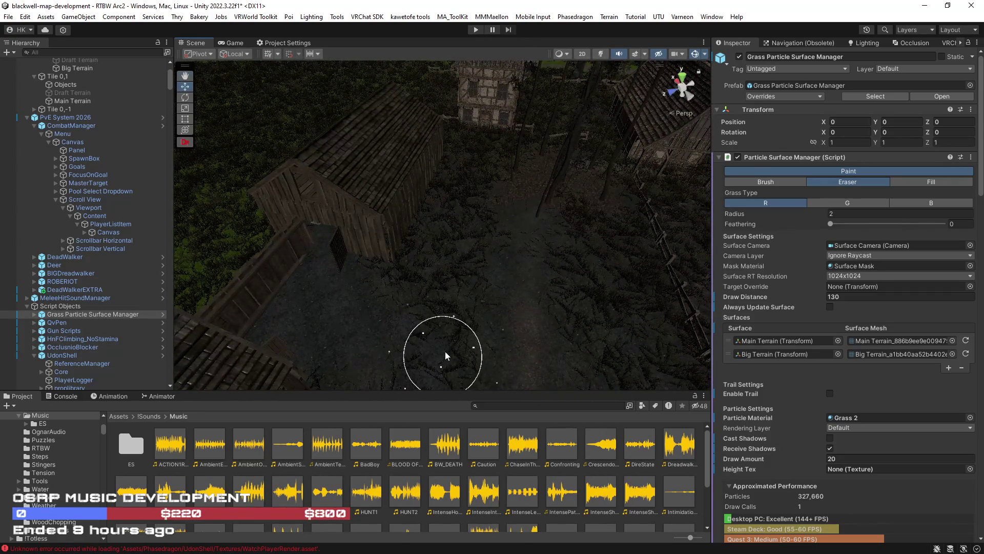
mouse_move(555, 255)
mouse_down()
mouse_move(583, 343)
mouse_move(485, 139)
mouse_up()
mouse_move(549, 210)
mouse_down()
mouse_move(645, 136)
mouse_move(501, 259)
mouse_up()
mouse_move(438, 194)
mouse_down()
mouse_move(583, 374)
mouse_move(503, 339)
mouse_up()
mouse_move(507, 293)
mouse_down()
mouse_move(494, 125)
mouse_move(472, 213)
mouse_up()
mouse_move(462, 321)
mouse_down()
mouse_move(449, 306)
mouse_move(454, 169)
mouse_move(441, 171)
mouse_move(457, 195)
mouse_move(431, 192)
mouse_move(438, 185)
mouse_up()
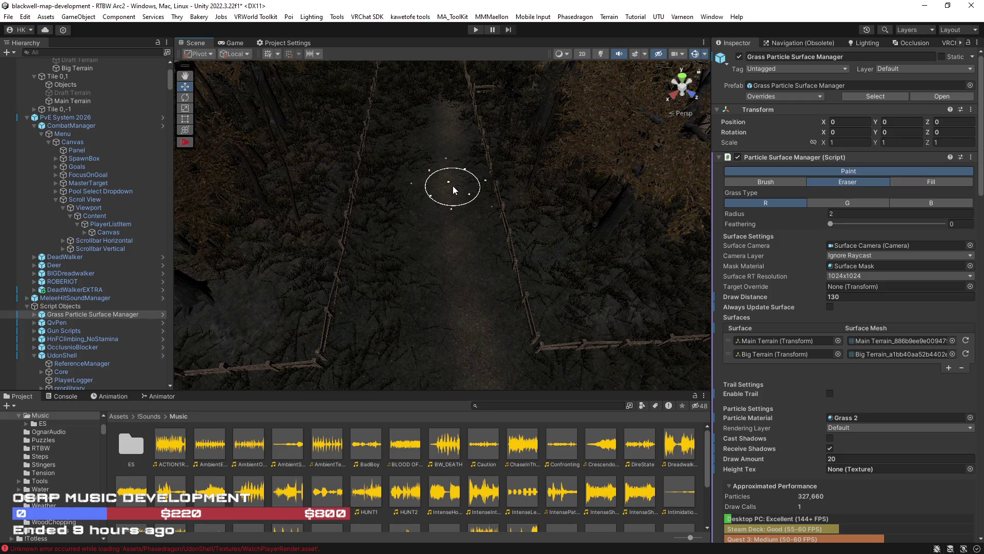
Move forward along the fenced trail and clear grass beside the rail fence under the trees
key(Up)
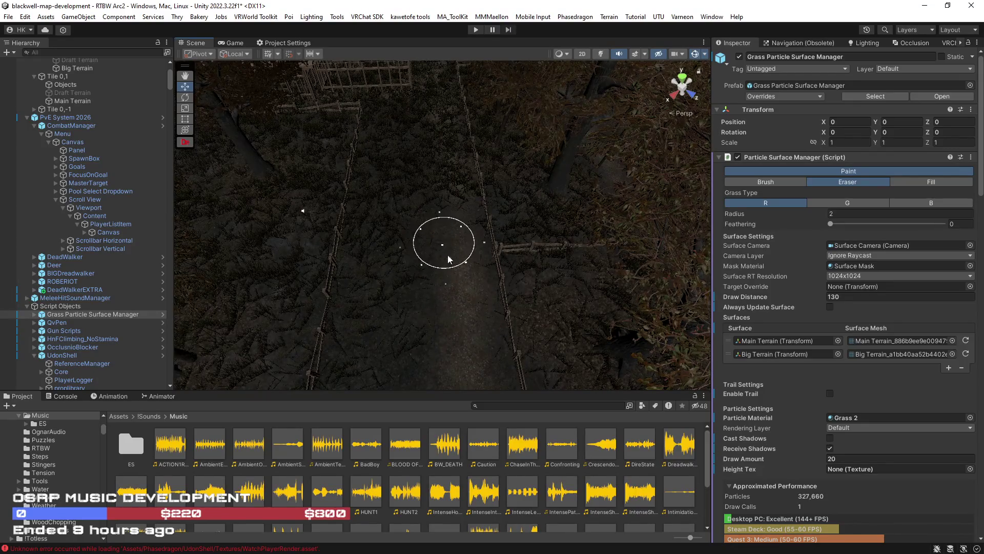
key(Up)
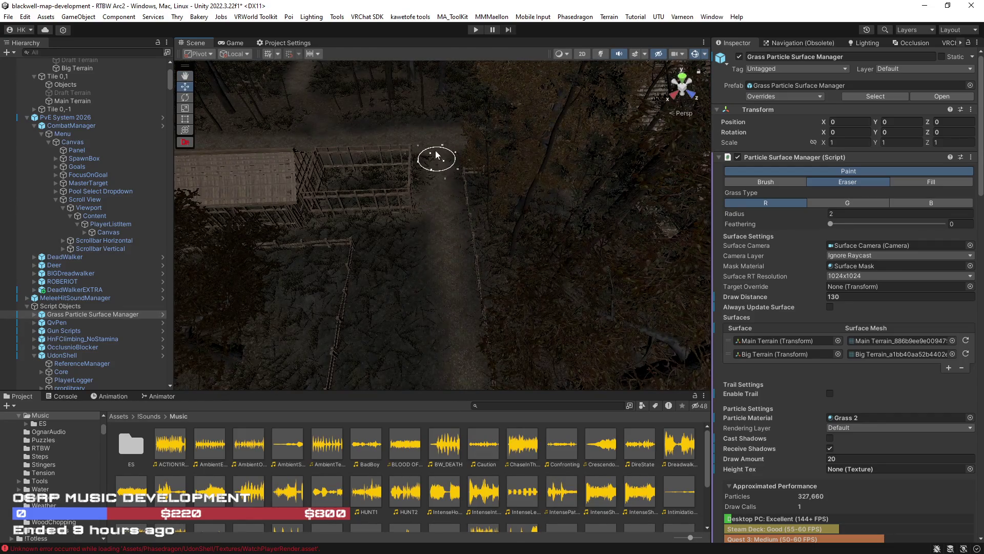
mouse_move(438, 161)
mouse_down()
mouse_move(438, 151)
mouse_move(411, 154)
mouse_move(186, 193)
mouse_move(439, 226)
mouse_move(378, 235)
mouse_move(441, 287)
mouse_up()
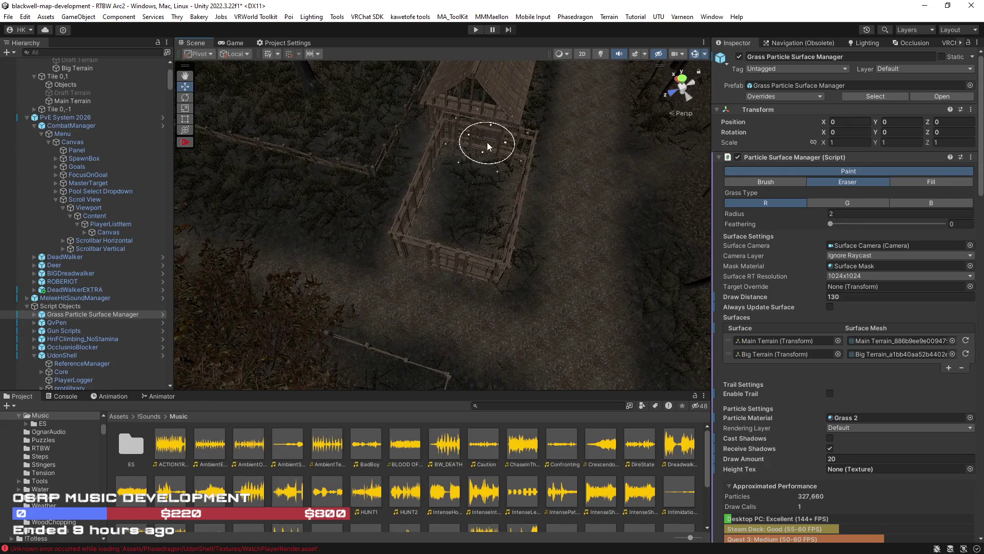
mouse_move(457, 139)
mouse_down()
mouse_move(479, 158)
mouse_move(318, 125)
mouse_move(419, 303)
mouse_up()
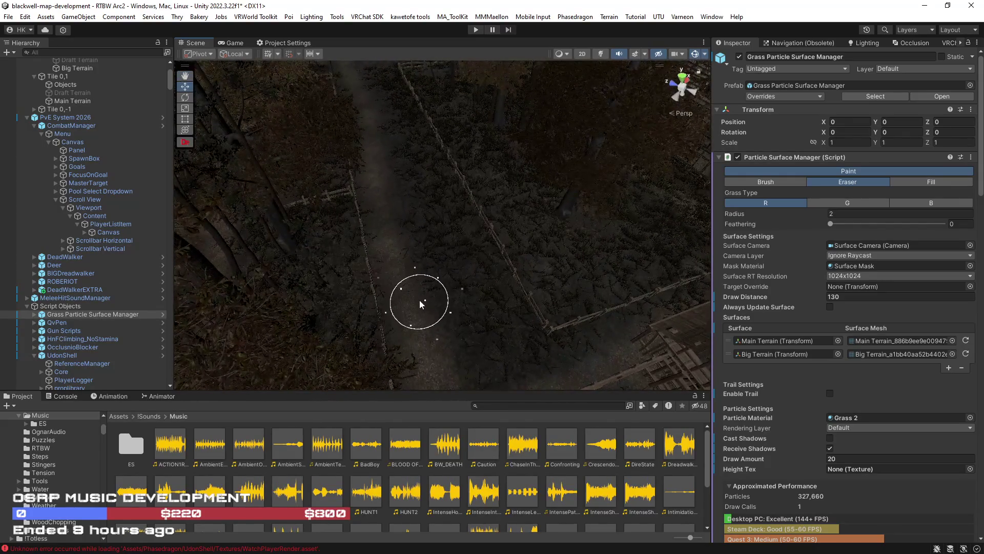
mouse_move(383, 257)
mouse_down()
mouse_move(315, 292)
mouse_move(297, 153)
mouse_move(256, 154)
mouse_move(439, 176)
mouse_up()
mouse_move(499, 134)
mouse_down()
mouse_move(440, 210)
mouse_move(351, 169)
mouse_move(480, 165)
mouse_move(391, 174)
mouse_move(302, 220)
mouse_up()
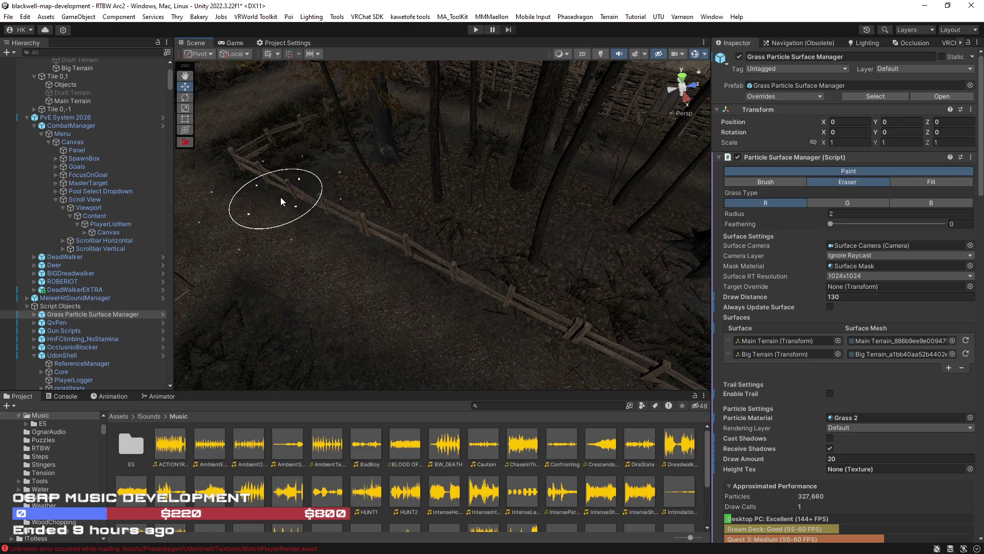
Erase grass along the path beside the timbered building's walls and door
drag(389, 271, 555, 300)
mouse_move(373, 310)
mouse_down()
mouse_move(559, 259)
mouse_move(470, 249)
mouse_move(485, 266)
mouse_move(397, 259)
mouse_up()
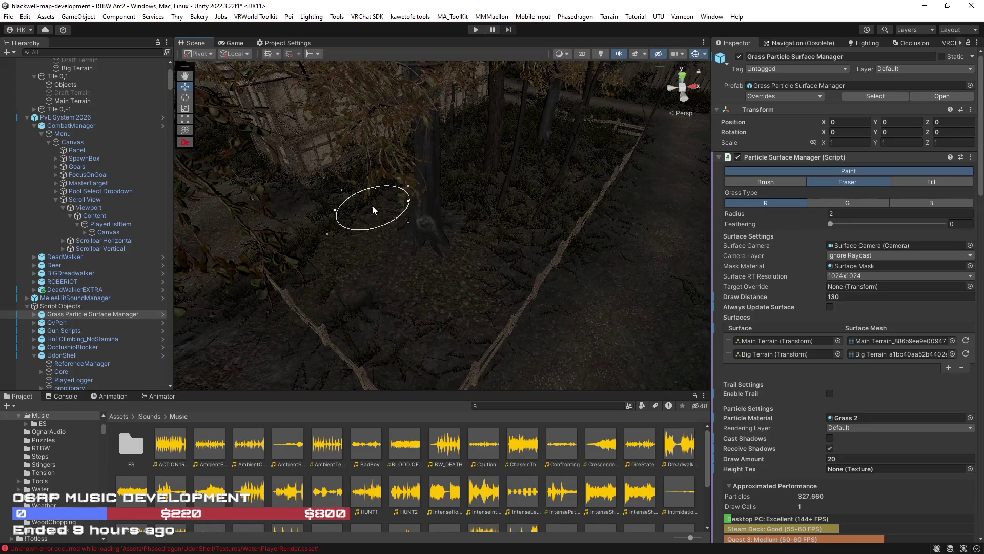
mouse_move(340, 203)
mouse_down()
mouse_move(446, 198)
mouse_move(377, 212)
mouse_move(436, 258)
mouse_move(551, 154)
mouse_move(521, 180)
mouse_up()
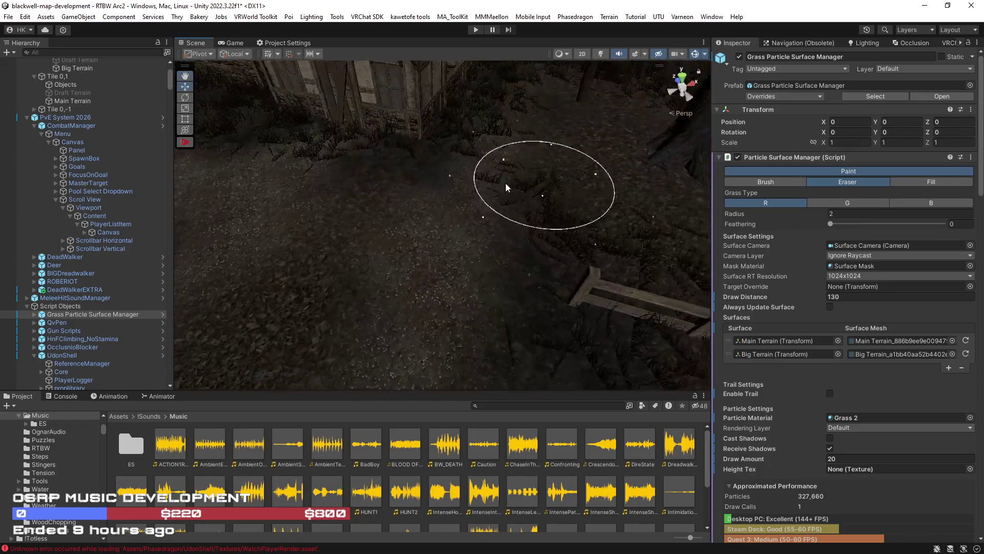
mouse_move(466, 159)
mouse_down()
mouse_move(387, 138)
mouse_move(503, 179)
mouse_move(454, 175)
mouse_move(508, 232)
mouse_move(577, 232)
mouse_move(565, 226)
mouse_move(453, 286)
mouse_move(464, 185)
mouse_move(443, 149)
mouse_move(444, 204)
mouse_move(448, 139)
mouse_move(429, 215)
mouse_move(464, 171)
mouse_move(451, 187)
mouse_move(485, 165)
mouse_up()
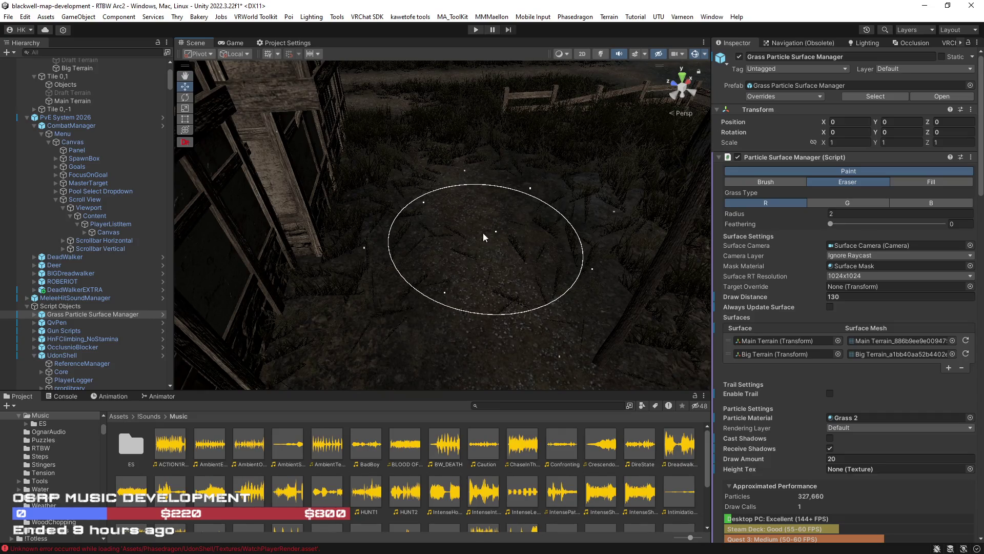
mouse_move(479, 236)
mouse_down()
mouse_move(450, 177)
mouse_move(466, 227)
mouse_move(451, 213)
mouse_move(428, 128)
mouse_up()
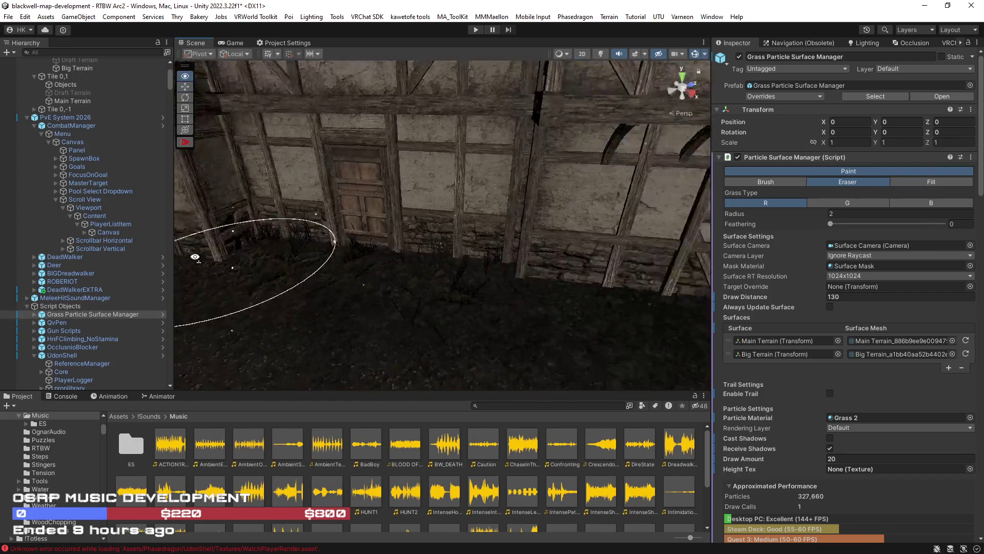
Clear grass from the forest floor along the fence, between tree trunks and by the houses
mouse_move(537, 263)
mouse_down()
mouse_move(494, 296)
mouse_move(301, 281)
mouse_move(312, 288)
mouse_up()
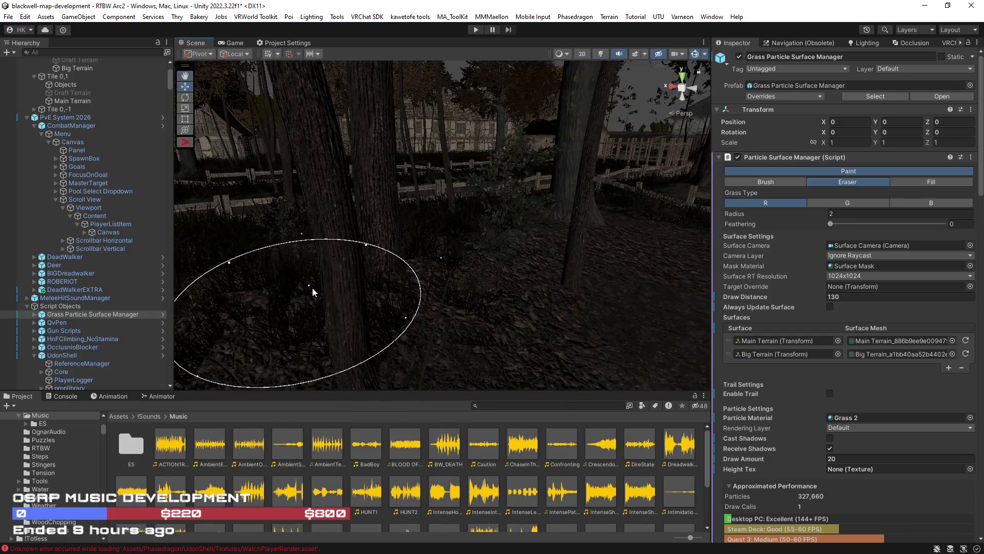
mouse_move(477, 263)
mouse_down()
mouse_move(362, 266)
mouse_move(352, 283)
mouse_move(516, 322)
mouse_move(501, 250)
mouse_move(526, 206)
mouse_move(519, 233)
mouse_move(319, 297)
mouse_move(523, 226)
mouse_move(446, 279)
mouse_move(406, 224)
mouse_up()
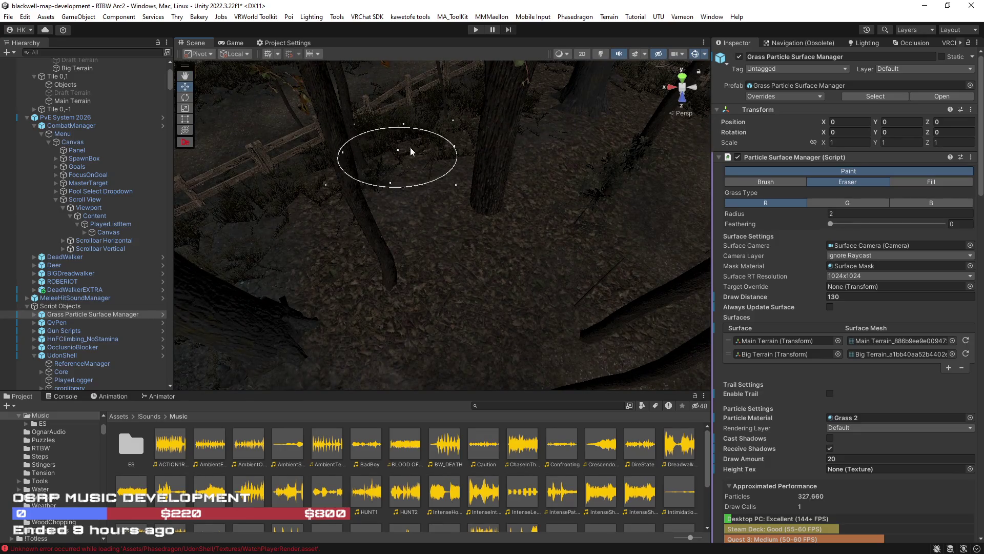
mouse_move(513, 125)
mouse_down()
mouse_move(525, 91)
mouse_move(539, 99)
mouse_move(497, 252)
mouse_up()
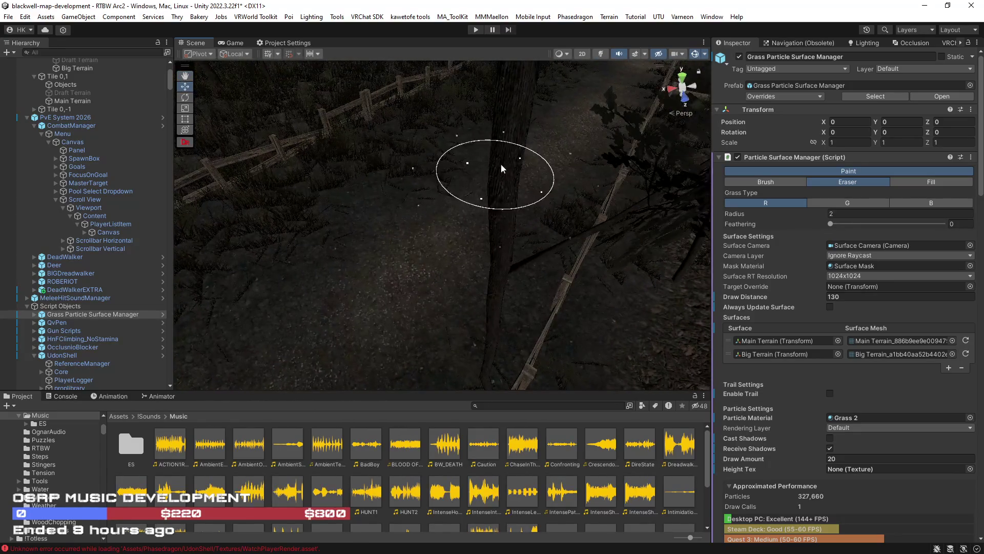
mouse_move(406, 163)
mouse_down()
mouse_move(308, 149)
mouse_move(454, 154)
mouse_move(416, 328)
mouse_up()
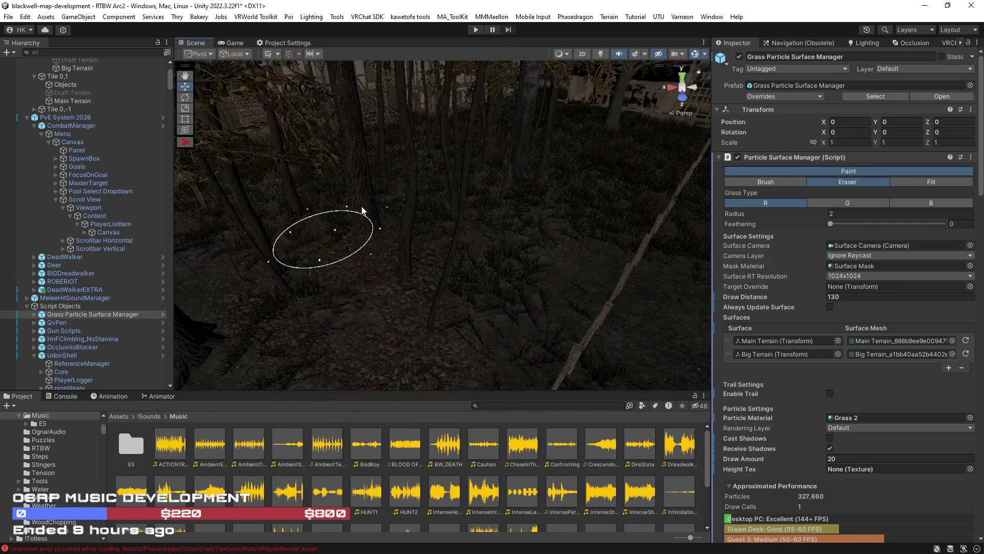
mouse_move(528, 208)
mouse_down()
mouse_move(479, 161)
mouse_move(446, 193)
mouse_move(455, 247)
mouse_move(345, 235)
mouse_move(535, 232)
mouse_move(534, 209)
mouse_move(615, 127)
mouse_move(655, 117)
mouse_move(613, 123)
mouse_move(623, 128)
mouse_up()
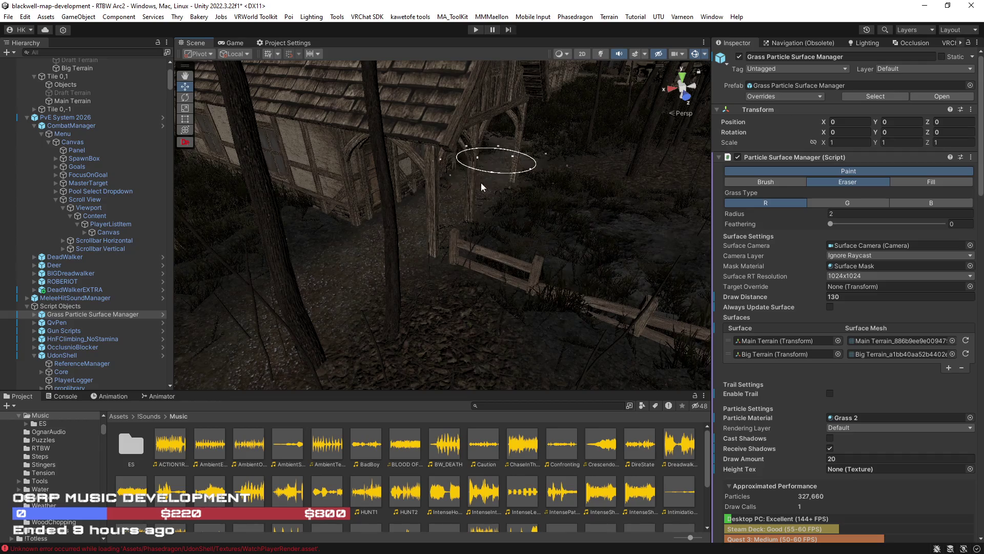
drag(453, 169, 440, 241)
mouse_move(515, 110)
mouse_down()
mouse_move(460, 272)
mouse_move(438, 285)
mouse_up()
mouse_move(431, 163)
mouse_down()
mouse_move(471, 169)
mouse_move(487, 154)
mouse_move(474, 216)
mouse_move(388, 227)
mouse_move(260, 198)
mouse_move(483, 218)
mouse_up()
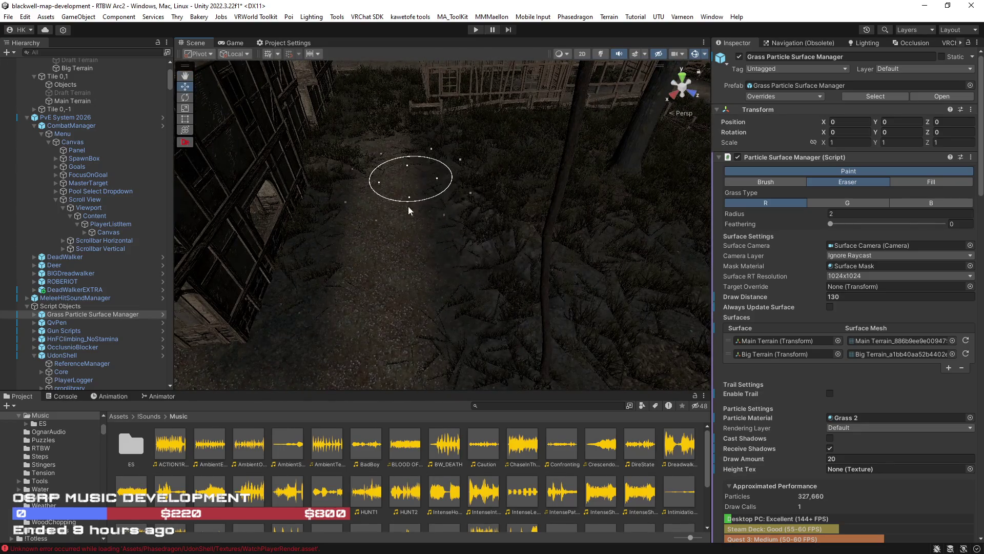
Erase grass through the alley and around the stone stairs, then turn scene lighting on
mouse_move(398, 256)
mouse_down()
mouse_move(399, 246)
mouse_move(378, 251)
mouse_move(408, 313)
mouse_up()
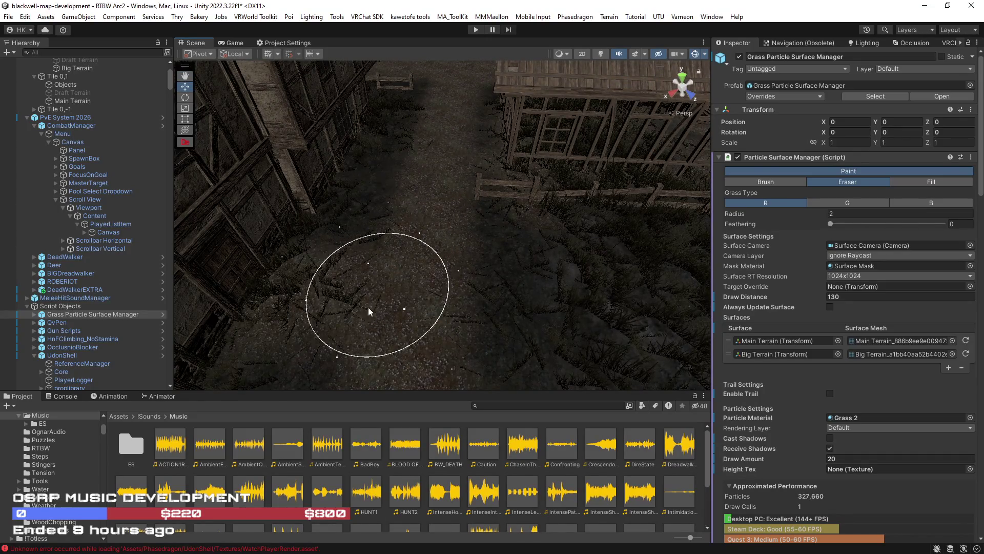
mouse_move(340, 318)
mouse_down()
mouse_move(352, 282)
mouse_move(193, 266)
mouse_move(373, 270)
mouse_move(191, 234)
mouse_move(400, 323)
mouse_up()
drag(386, 222, 363, 266)
mouse_move(518, 197)
mouse_down()
mouse_move(297, 200)
mouse_move(418, 259)
mouse_move(445, 208)
mouse_move(478, 213)
mouse_move(538, 299)
mouse_move(528, 345)
mouse_move(439, 339)
mouse_up()
mouse_move(271, 303)
mouse_down()
mouse_move(314, 281)
mouse_move(341, 292)
mouse_move(263, 272)
mouse_move(459, 246)
mouse_move(533, 267)
mouse_move(476, 277)
mouse_move(347, 236)
mouse_move(463, 247)
mouse_move(551, 216)
mouse_move(425, 226)
mouse_up()
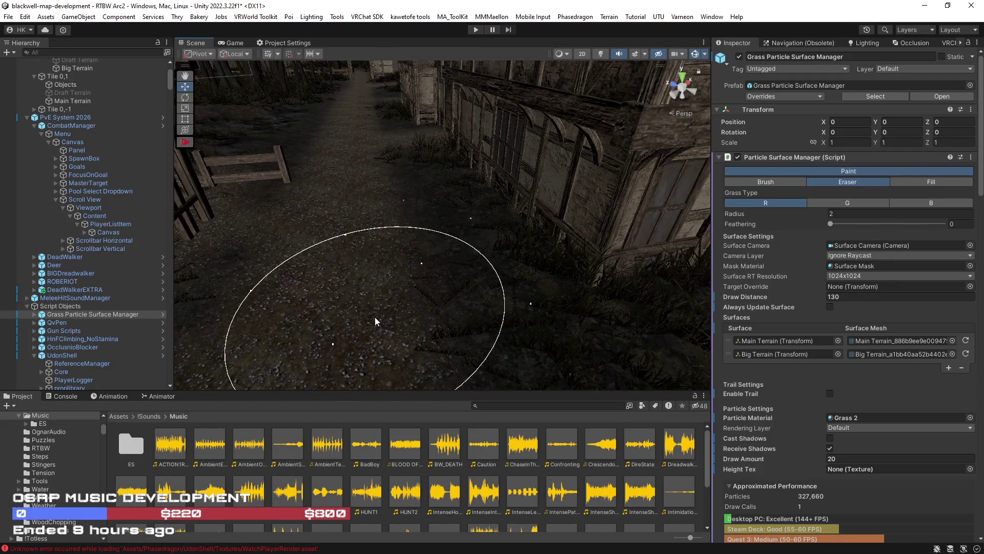
mouse_move(460, 275)
mouse_down()
mouse_move(561, 231)
mouse_move(456, 205)
mouse_move(450, 224)
mouse_move(506, 278)
mouse_move(542, 262)
mouse_move(534, 248)
mouse_move(534, 264)
mouse_move(553, 265)
mouse_move(325, 193)
mouse_move(376, 260)
mouse_move(401, 211)
mouse_move(533, 180)
mouse_move(422, 183)
mouse_move(650, 192)
mouse_move(474, 204)
mouse_up()
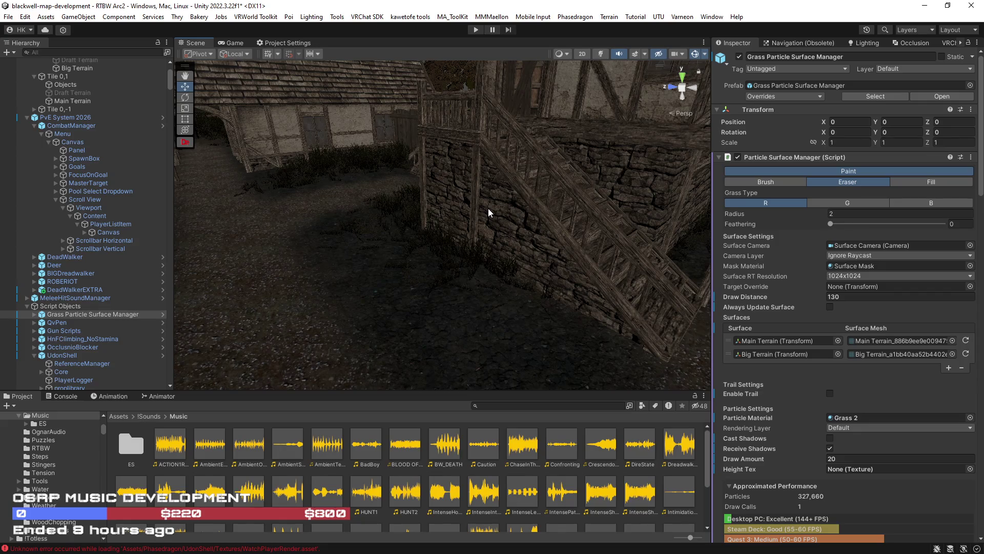
mouse_move(538, 211)
mouse_down()
mouse_move(462, 228)
mouse_move(485, 241)
mouse_move(559, 229)
mouse_move(560, 215)
mouse_move(597, 198)
mouse_move(629, 214)
mouse_move(441, 275)
mouse_move(503, 213)
mouse_move(272, 202)
mouse_move(455, 211)
mouse_move(624, 177)
mouse_move(536, 268)
mouse_move(476, 171)
mouse_up()
mouse_move(466, 120)
mouse_down()
mouse_move(423, 59)
mouse_move(452, 123)
mouse_move(654, 57)
mouse_move(601, 55)
mouse_move(717, 18)
mouse_up()
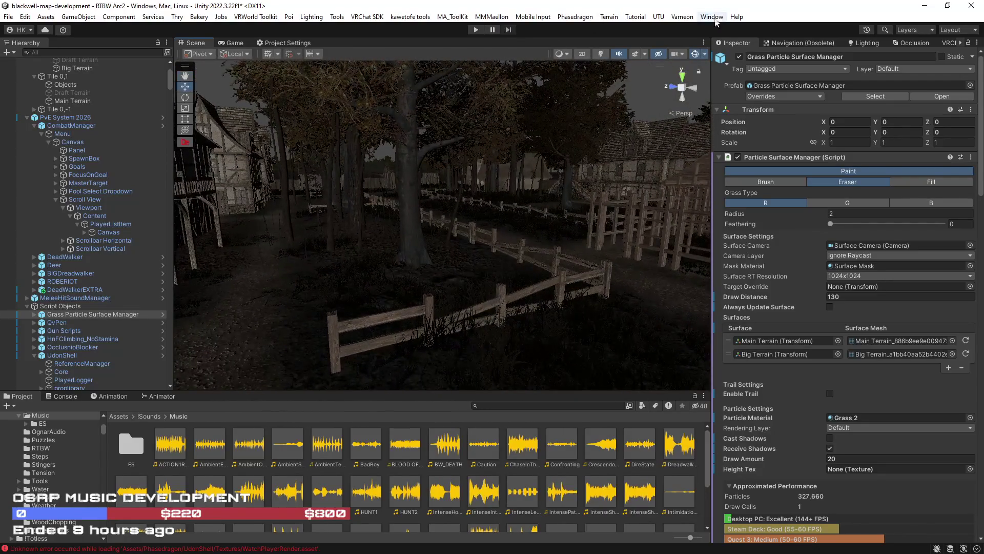
click(601, 54)
Erase grass around the fence in the darkened view, then turn scene lighting back off
mouse_move(630, 154)
mouse_down()
mouse_move(629, 172)
mouse_move(639, 171)
mouse_move(534, 165)
mouse_move(321, 214)
mouse_up()
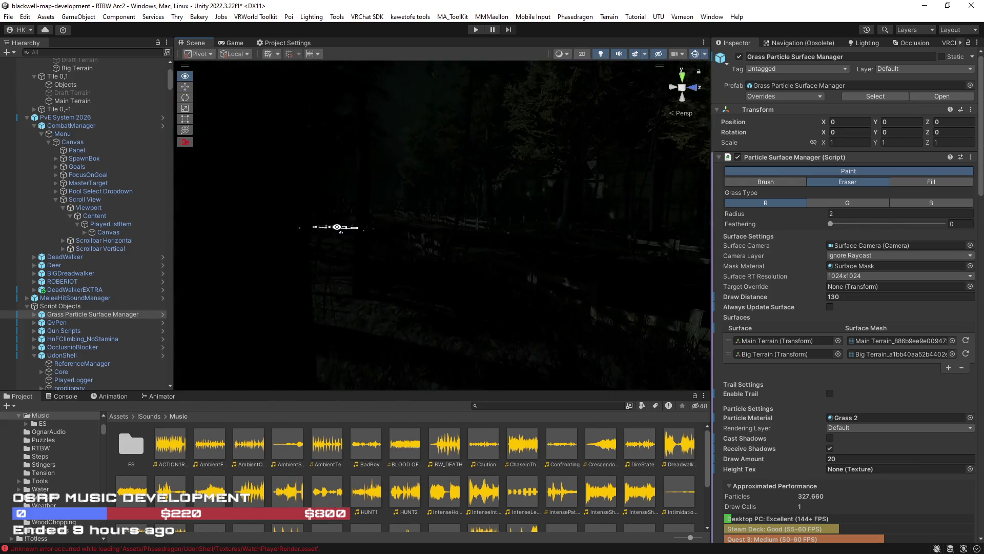
drag(284, 237, 270, 240)
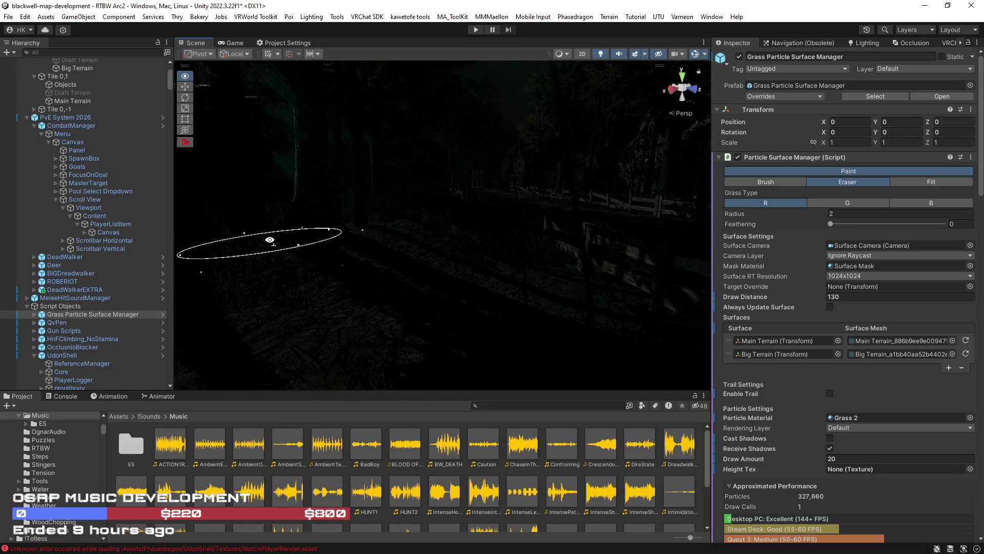
mouse_move(386, 241)
mouse_down()
mouse_move(336, 222)
mouse_move(256, 236)
mouse_move(494, 215)
mouse_move(297, 220)
mouse_move(305, 254)
mouse_move(213, 270)
mouse_move(301, 310)
mouse_up()
click(601, 53)
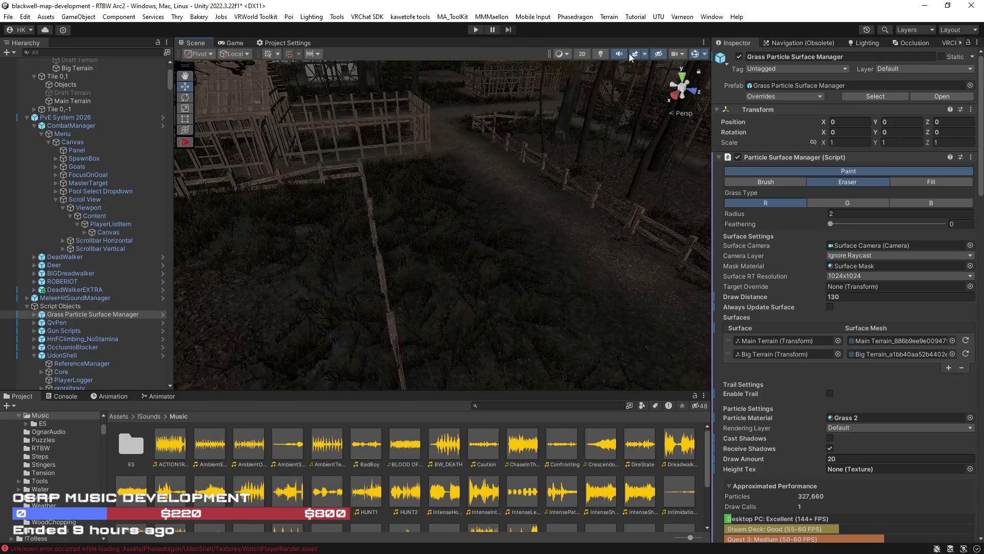
Clear grass along the plank walkways below the timbered house, then preview with scene lighting
mouse_move(511, 169)
mouse_down()
mouse_move(545, 169)
mouse_move(446, 183)
mouse_move(567, 159)
mouse_move(718, 187)
mouse_move(724, 293)
mouse_move(649, 205)
mouse_move(764, 219)
mouse_move(839, 211)
mouse_move(647, 249)
mouse_up()
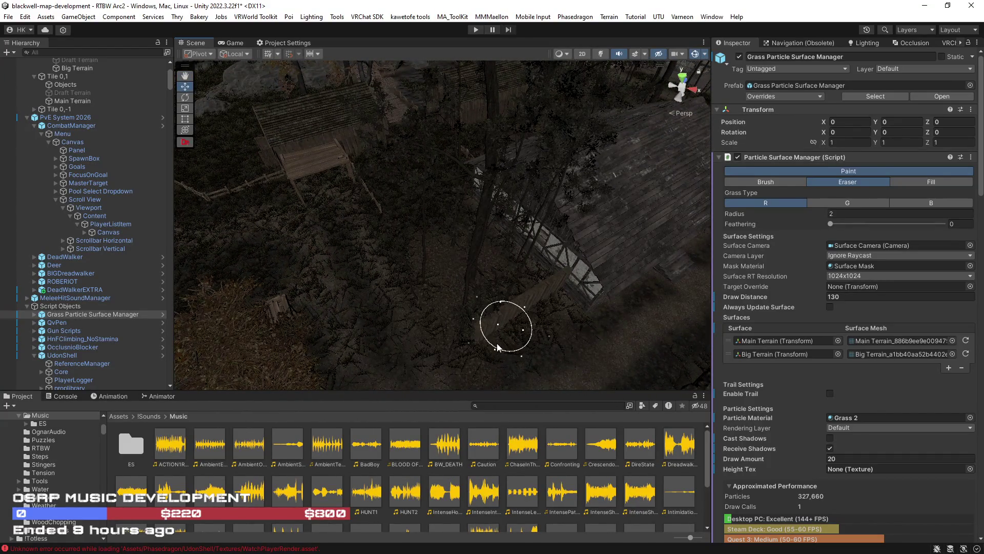
mouse_move(489, 280)
mouse_down()
mouse_move(423, 266)
mouse_move(433, 337)
mouse_move(432, 297)
mouse_up()
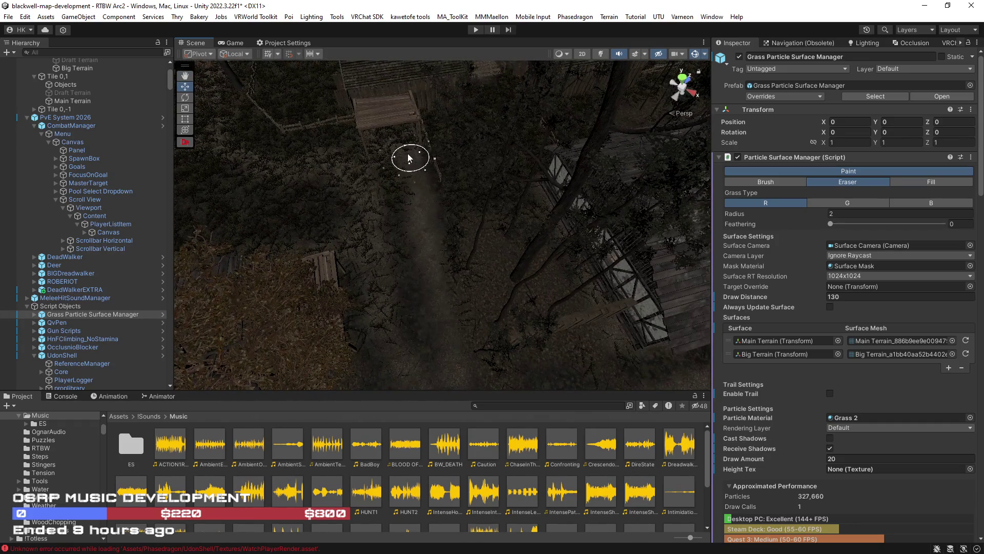
mouse_move(416, 336)
mouse_down()
mouse_move(362, 314)
mouse_move(312, 325)
mouse_move(394, 307)
mouse_up()
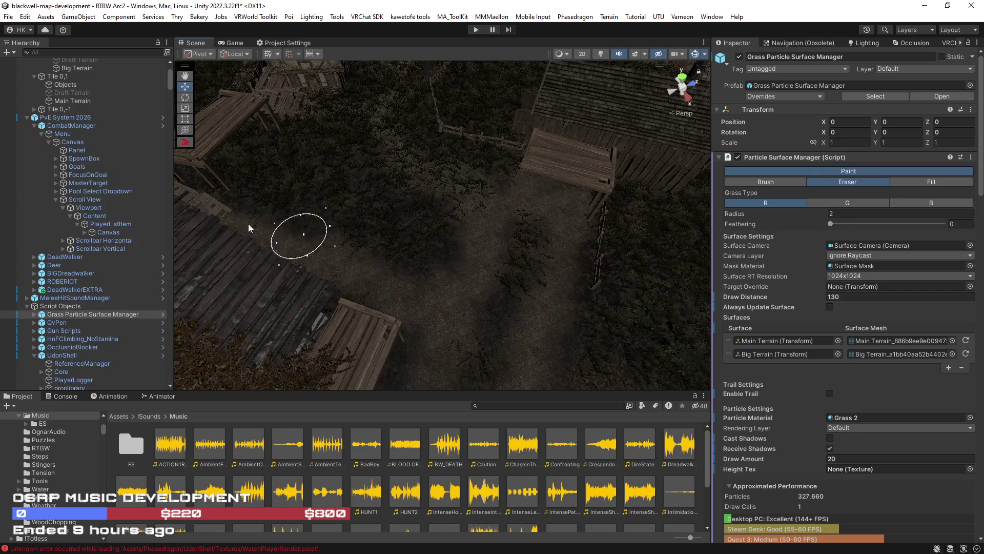
mouse_move(404, 255)
mouse_down()
mouse_move(208, 252)
mouse_move(386, 216)
mouse_up()
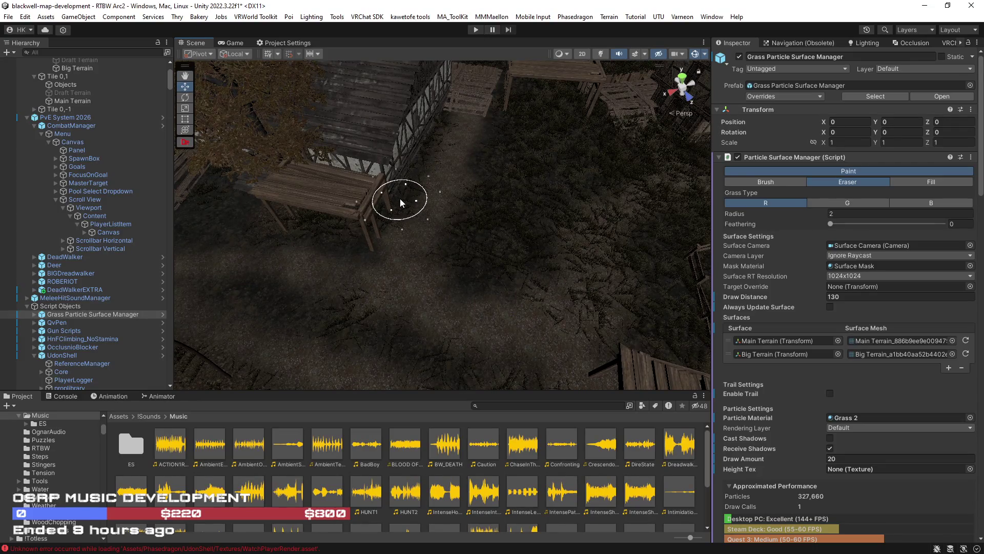
mouse_move(472, 159)
mouse_down()
mouse_move(345, 171)
mouse_move(345, 159)
mouse_move(351, 145)
mouse_move(441, 223)
mouse_up()
mouse_move(570, 281)
mouse_down()
mouse_move(549, 248)
mouse_move(567, 237)
mouse_move(376, 202)
mouse_move(648, 105)
mouse_move(589, 169)
mouse_move(490, 176)
mouse_move(504, 187)
mouse_up()
click(600, 53)
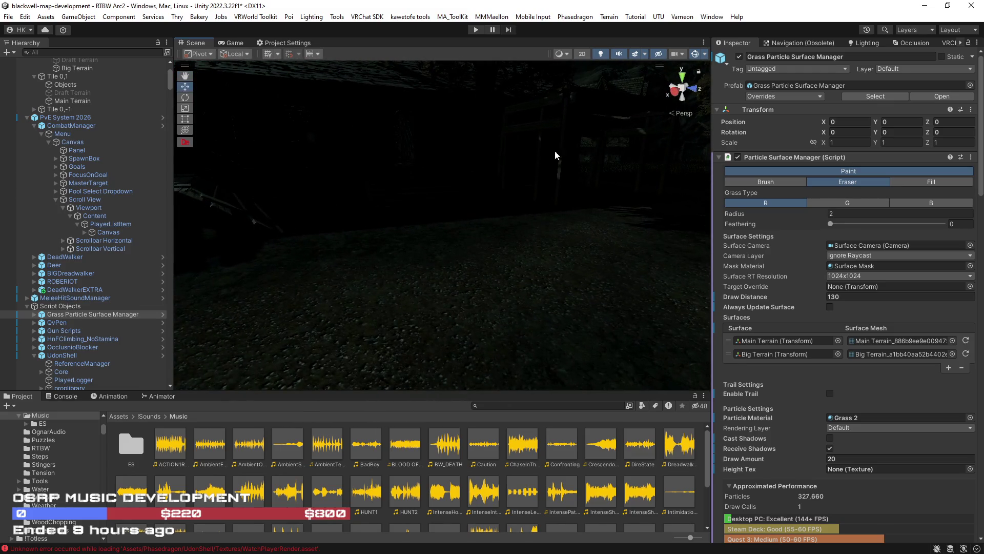
With lighting off, erase grass along the dark path, wooden deck, fence and rock wall
click(600, 53)
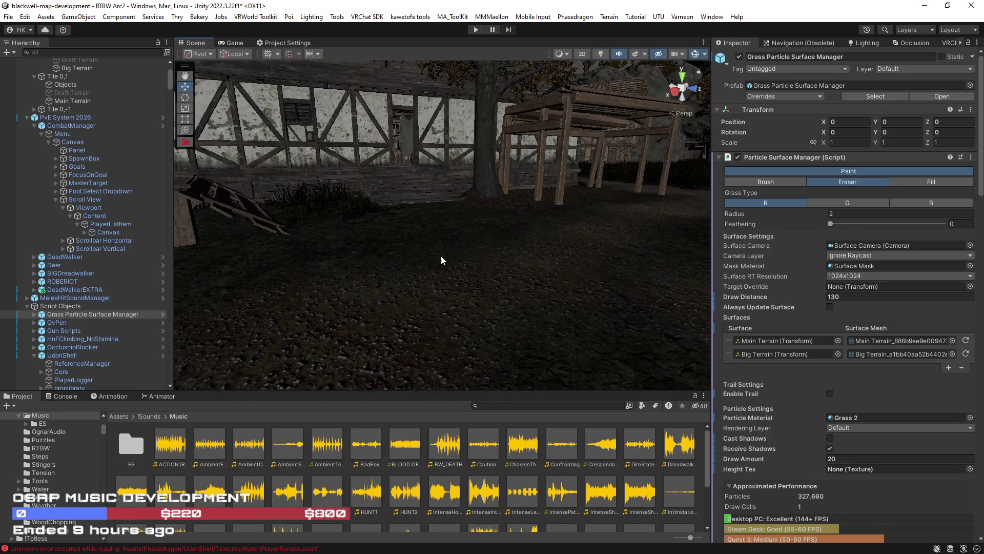
mouse_move(524, 257)
mouse_down()
mouse_move(599, 268)
mouse_move(532, 315)
mouse_move(446, 334)
mouse_move(383, 322)
mouse_move(551, 230)
mouse_move(481, 262)
mouse_move(404, 337)
mouse_up()
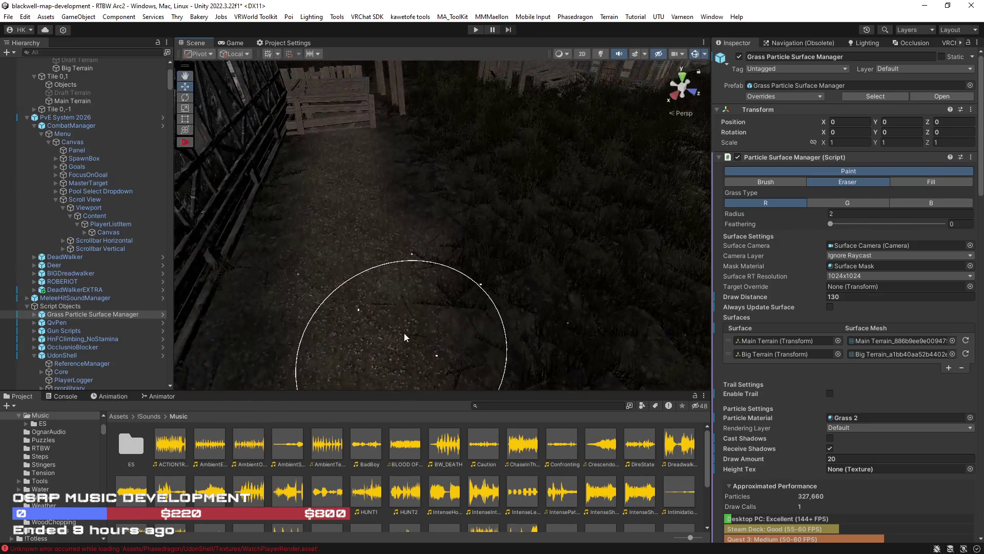
mouse_move(413, 271)
mouse_down()
mouse_move(376, 275)
mouse_move(495, 284)
mouse_move(481, 229)
mouse_up()
mouse_move(433, 288)
mouse_down()
mouse_move(529, 302)
mouse_move(470, 322)
mouse_move(400, 304)
mouse_up()
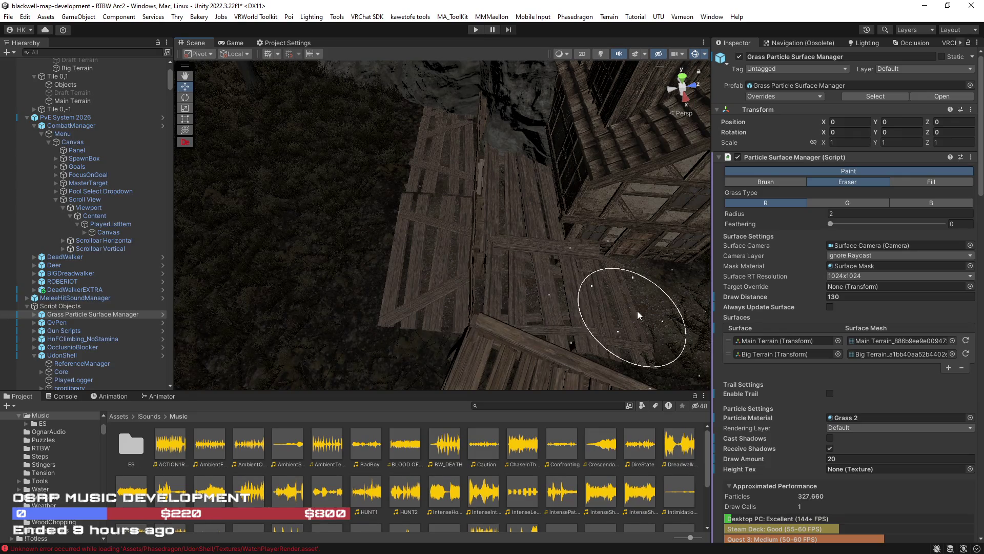
mouse_move(545, 202)
mouse_down()
mouse_move(681, 193)
mouse_move(752, 202)
mouse_move(426, 264)
mouse_up()
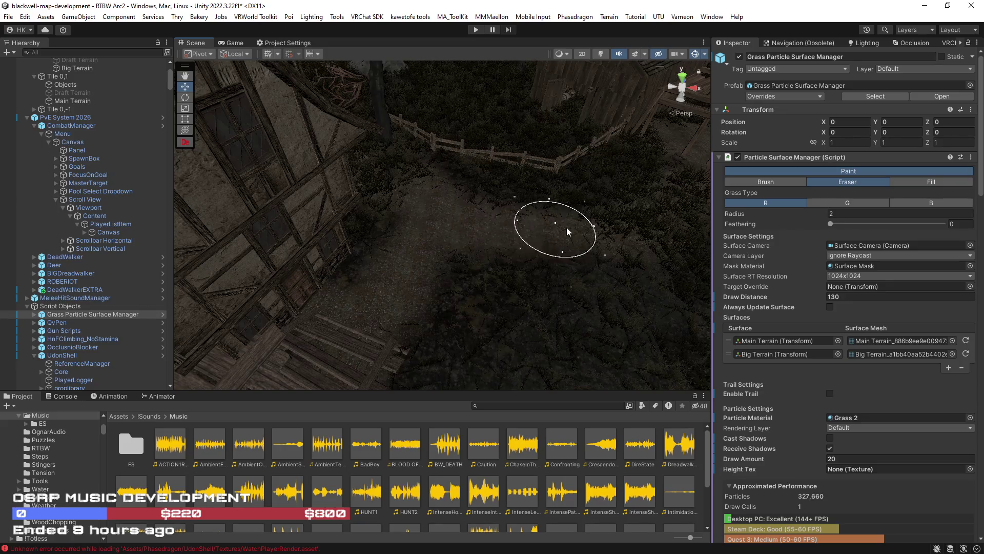
mouse_move(498, 214)
mouse_down()
mouse_move(597, 221)
mouse_move(473, 257)
mouse_up()
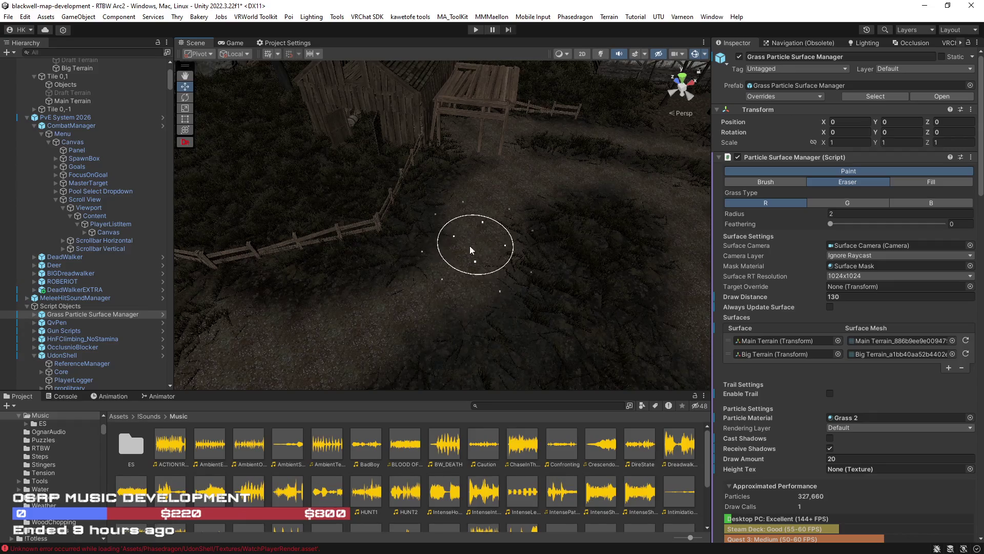
mouse_move(462, 260)
mouse_down()
mouse_move(340, 267)
mouse_move(292, 258)
mouse_move(353, 241)
mouse_up()
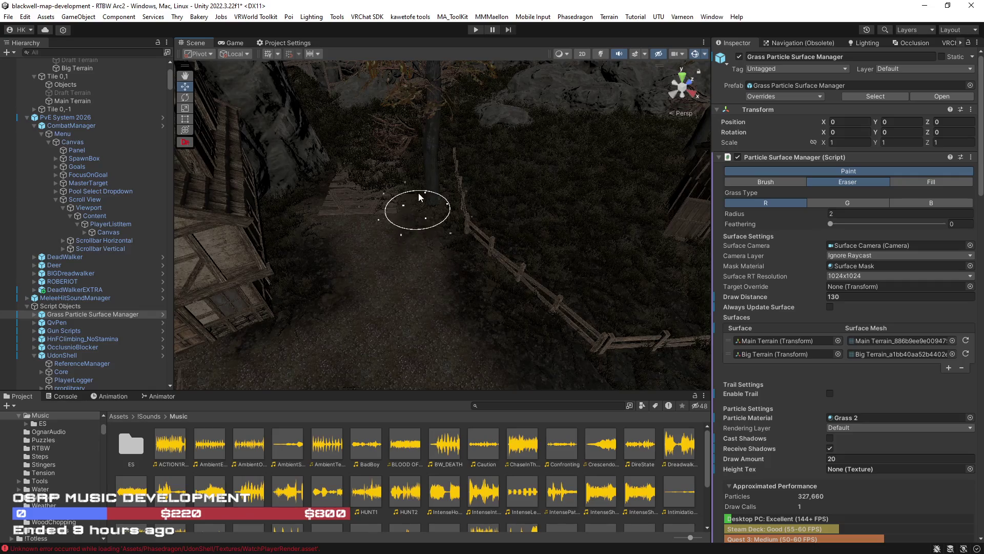
mouse_move(429, 206)
mouse_down()
mouse_move(358, 200)
mouse_move(353, 218)
mouse_move(393, 307)
mouse_up()
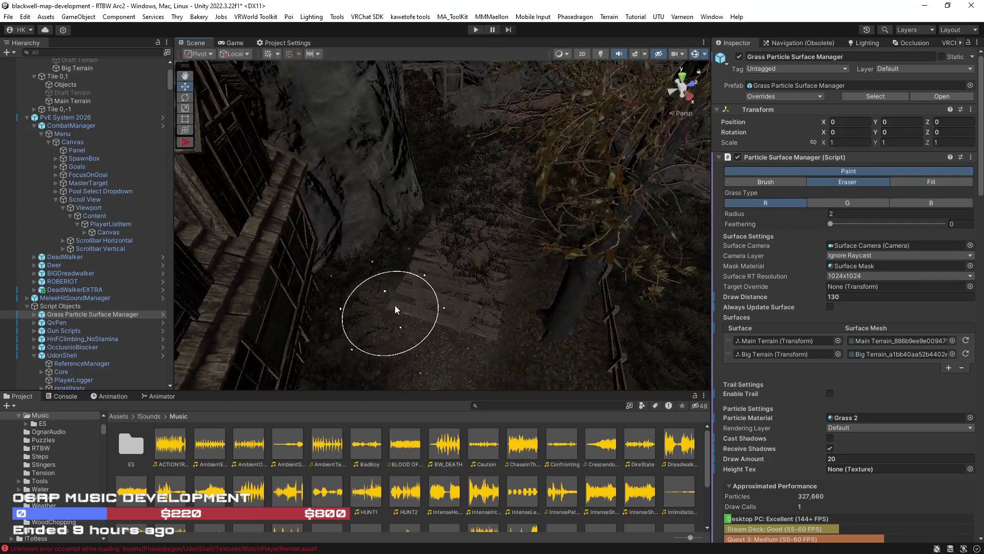
mouse_move(456, 214)
mouse_down()
mouse_move(468, 200)
mouse_move(472, 229)
mouse_move(586, 168)
mouse_move(617, 230)
mouse_move(476, 272)
mouse_move(484, 204)
mouse_move(502, 214)
mouse_move(413, 238)
mouse_move(470, 203)
mouse_up()
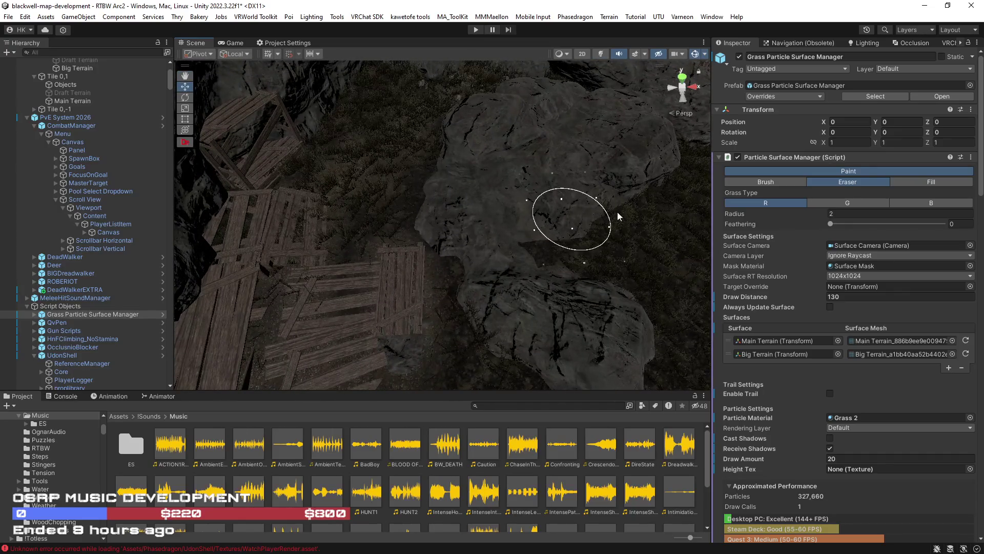
Erase grass around the wooden crates and rock face up to the mine entrance frame
mouse_move(612, 343)
mouse_down()
mouse_move(543, 268)
mouse_move(393, 325)
mouse_up()
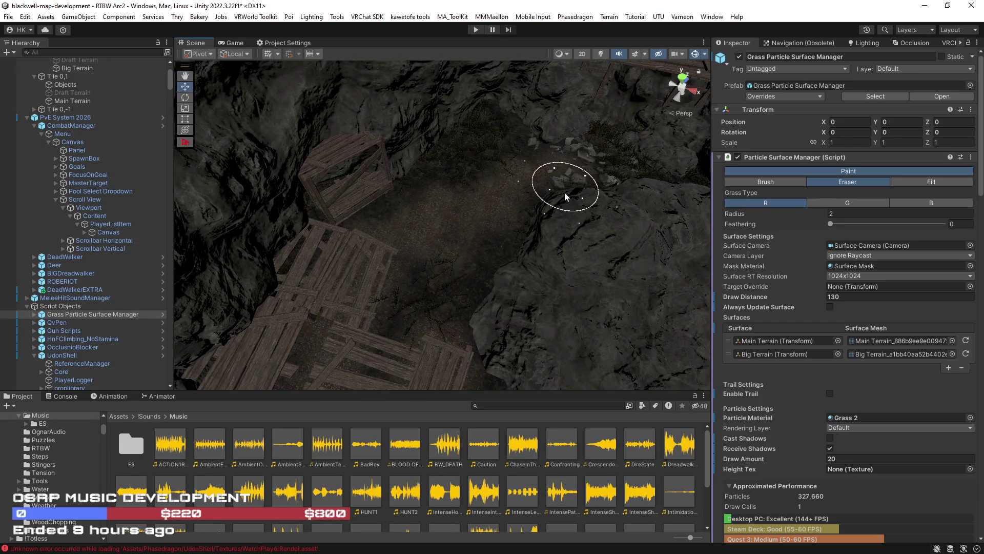
mouse_move(595, 148)
mouse_down()
mouse_move(553, 292)
mouse_move(593, 330)
mouse_move(312, 245)
mouse_up()
mouse_move(549, 225)
mouse_down()
mouse_move(655, 194)
mouse_move(660, 210)
mouse_move(503, 281)
mouse_up()
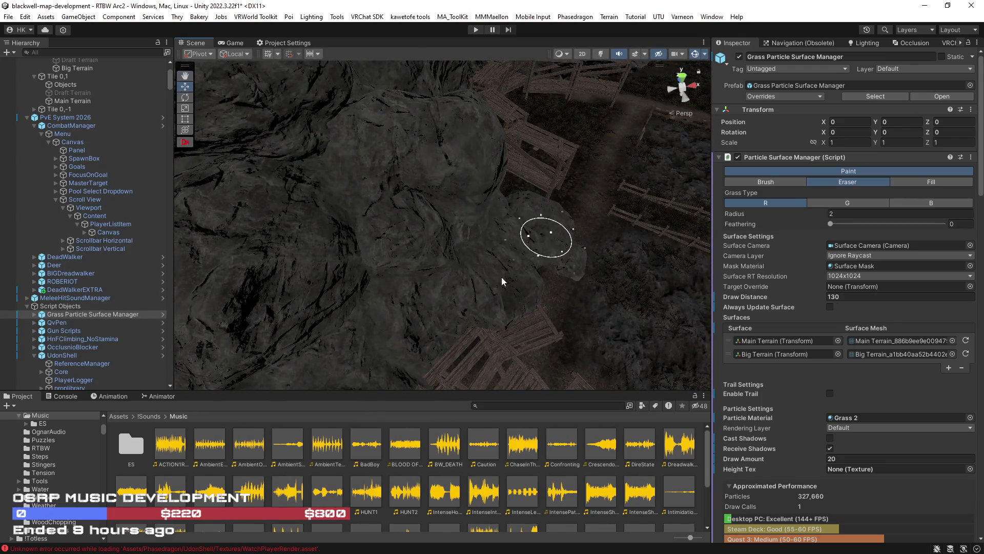
mouse_move(508, 237)
mouse_down()
mouse_move(242, 215)
mouse_move(270, 215)
mouse_move(205, 233)
mouse_move(404, 239)
mouse_move(387, 241)
mouse_move(659, 193)
mouse_move(672, 167)
mouse_move(589, 171)
mouse_move(459, 223)
mouse_up()
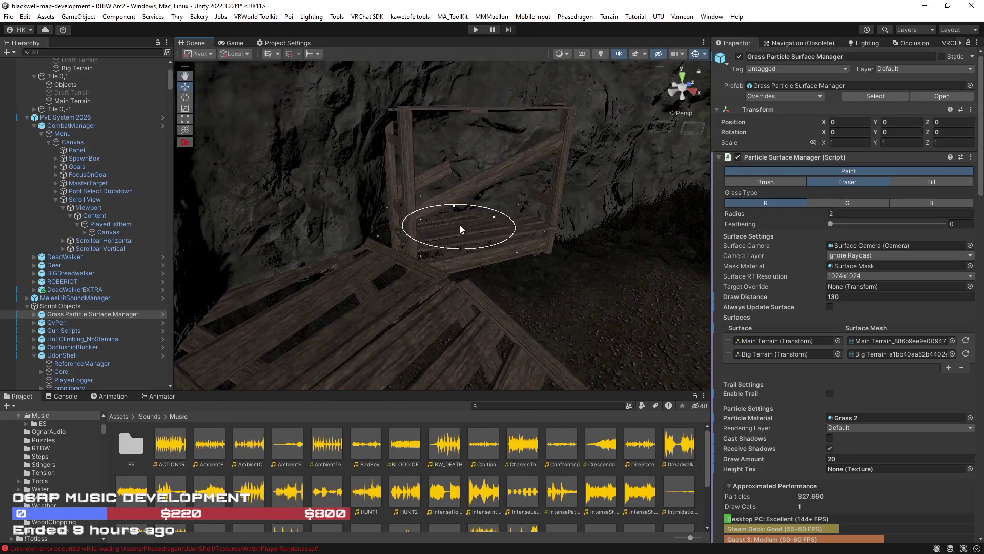
mouse_move(542, 235)
mouse_down()
mouse_move(274, 221)
mouse_move(220, 275)
mouse_move(310, 290)
mouse_move(550, 264)
mouse_up()
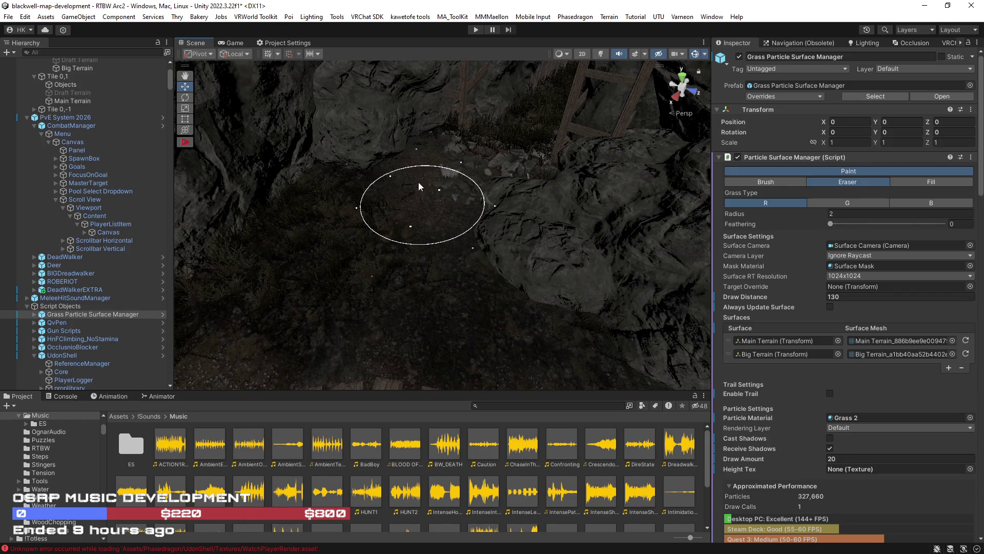
mouse_move(433, 303)
mouse_down()
mouse_move(345, 226)
mouse_move(553, 186)
mouse_move(577, 216)
mouse_move(469, 293)
mouse_up()
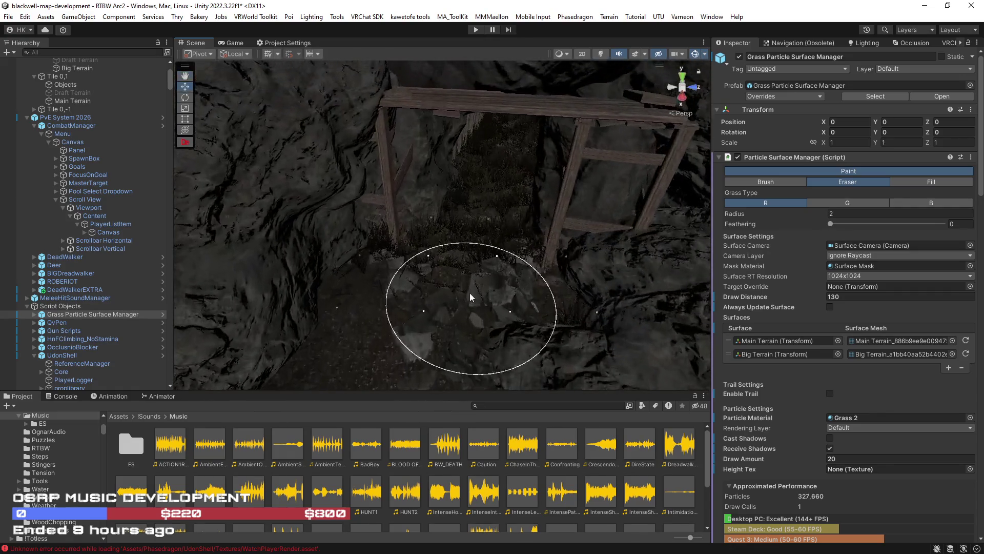
Zoom into the mine tunnel and erase the grass tufts along its plank floor
scroll(500, 213, up, 10)
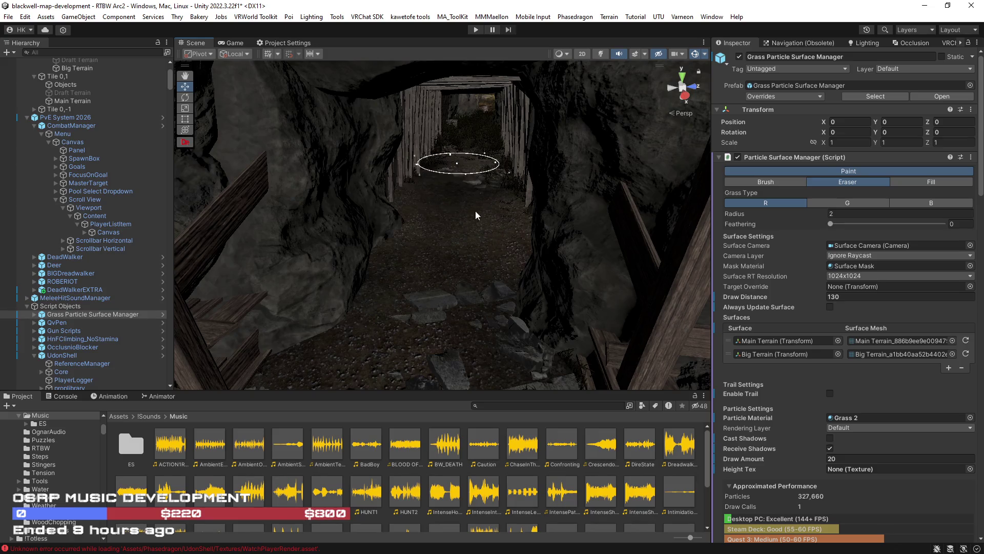
scroll(477, 216, up, 8)
drag(459, 204, 422, 188)
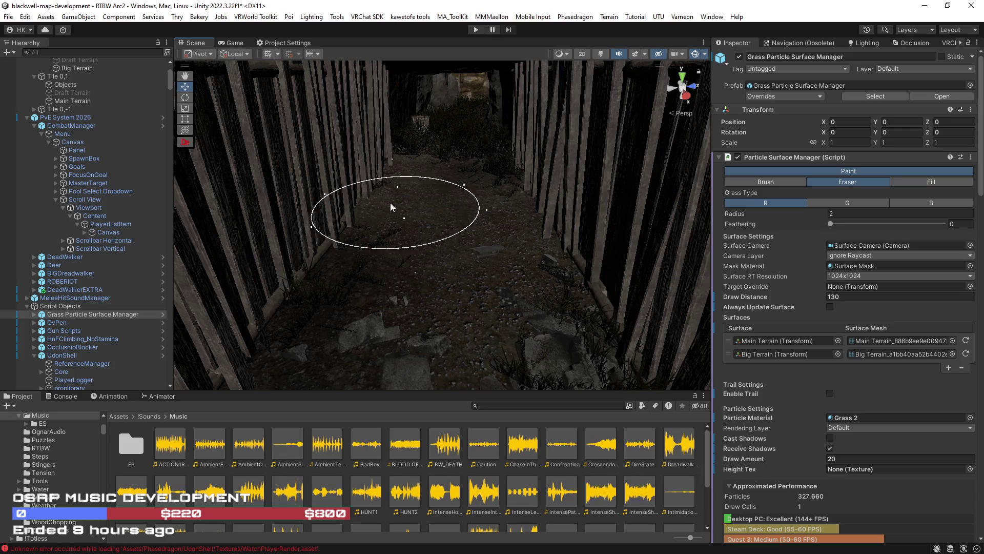
drag(453, 207, 492, 337)
scroll(520, 251, down, 10)
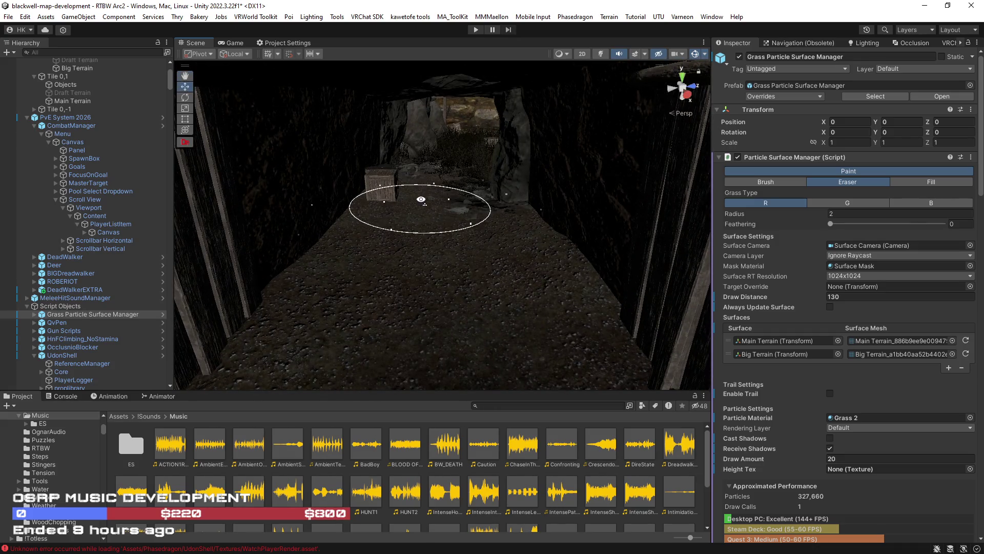
scroll(421, 204, up, 5)
mouse_move(321, 294)
mouse_down()
mouse_move(631, 266)
mouse_move(515, 274)
mouse_move(638, 239)
mouse_move(513, 218)
mouse_move(402, 167)
mouse_move(412, 210)
mouse_move(318, 257)
mouse_move(378, 156)
mouse_up()
Continue past the crates, shed wall and rock slabs, erasing grass toward the fenced path
scroll(429, 237, up, 3)
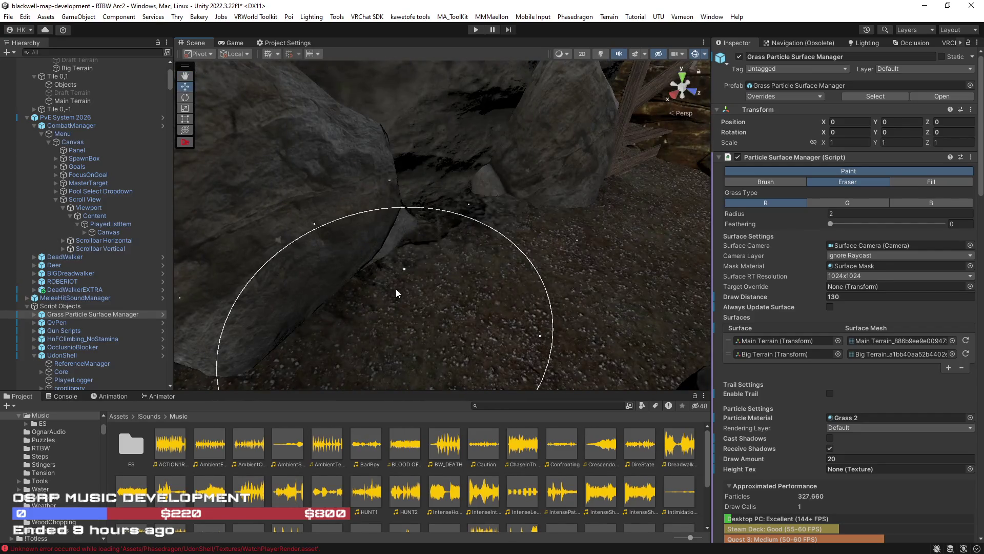
scroll(396, 288, down, 3)
drag(446, 246, 496, 204)
mouse_move(620, 214)
mouse_down()
mouse_move(648, 310)
mouse_move(587, 260)
mouse_move(350, 185)
mouse_move(407, 220)
mouse_up()
mouse_move(350, 231)
mouse_down()
mouse_move(286, 226)
mouse_move(359, 237)
mouse_up()
mouse_move(301, 268)
mouse_down()
mouse_move(405, 271)
mouse_move(370, 247)
mouse_move(532, 266)
mouse_move(333, 263)
mouse_move(596, 215)
mouse_move(585, 154)
mouse_move(417, 276)
mouse_move(405, 223)
mouse_move(380, 206)
mouse_move(237, 211)
mouse_move(395, 208)
mouse_up()
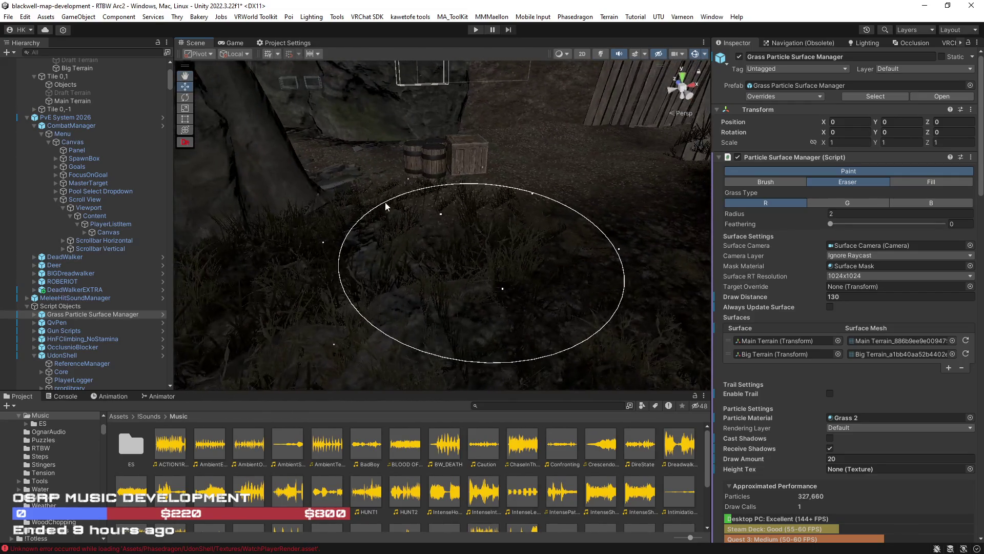
mouse_move(494, 220)
mouse_down()
mouse_move(734, 186)
mouse_move(549, 195)
mouse_move(508, 208)
mouse_move(468, 194)
mouse_move(352, 201)
mouse_move(355, 211)
mouse_up()
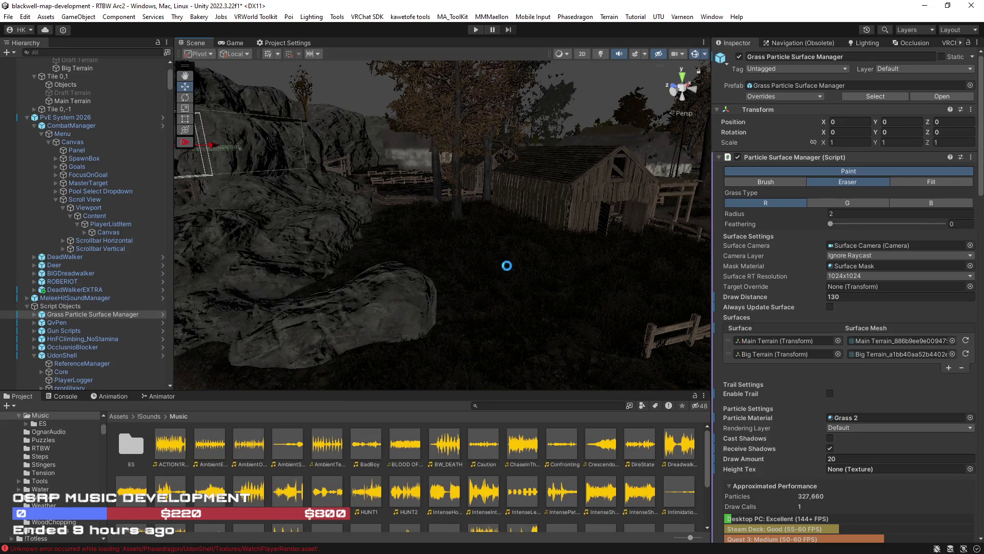
Save the scene with Ctrl+S, keeping all the grass-erasing edits
key(ctrl+s)
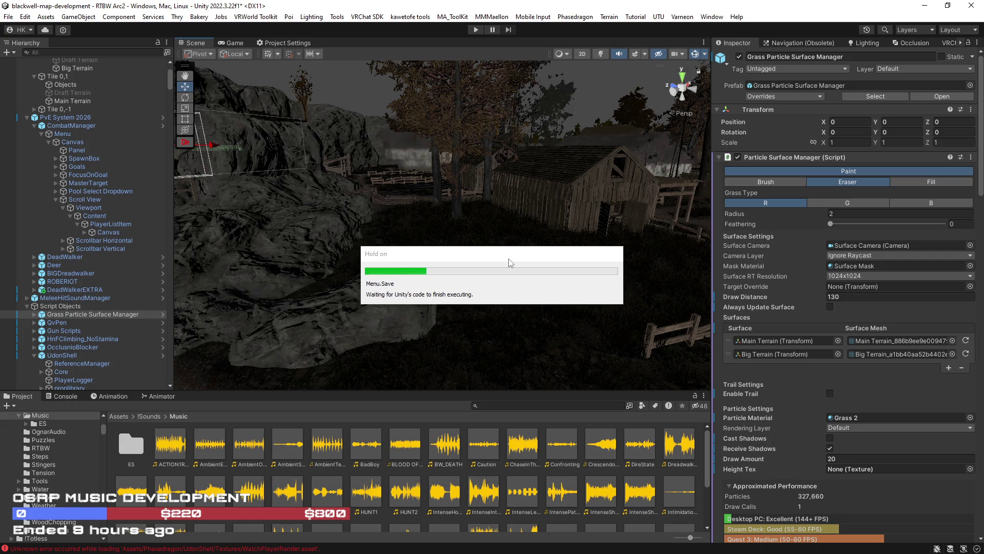
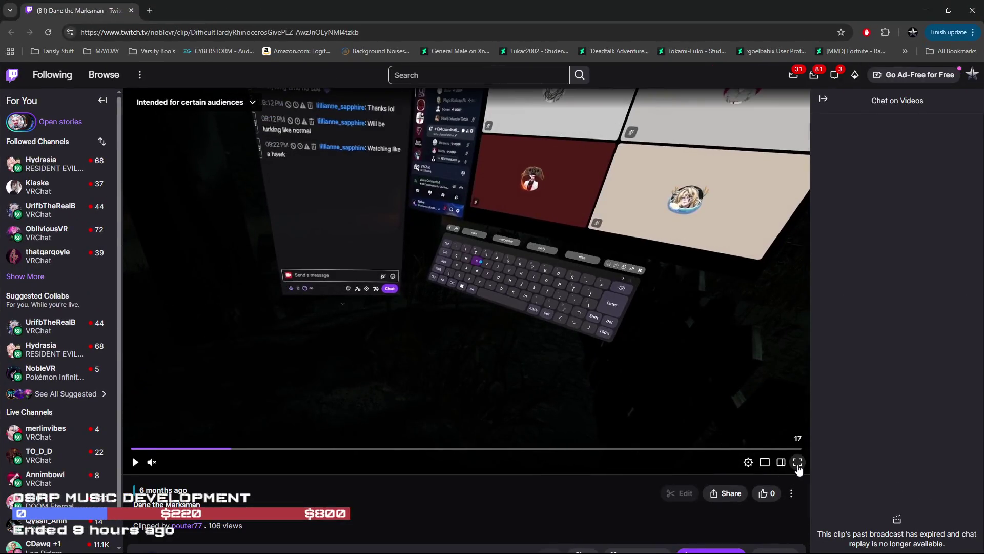
Watch the Twitch clip full screen, then exit full screen and close the clip's browser window
click(798, 468)
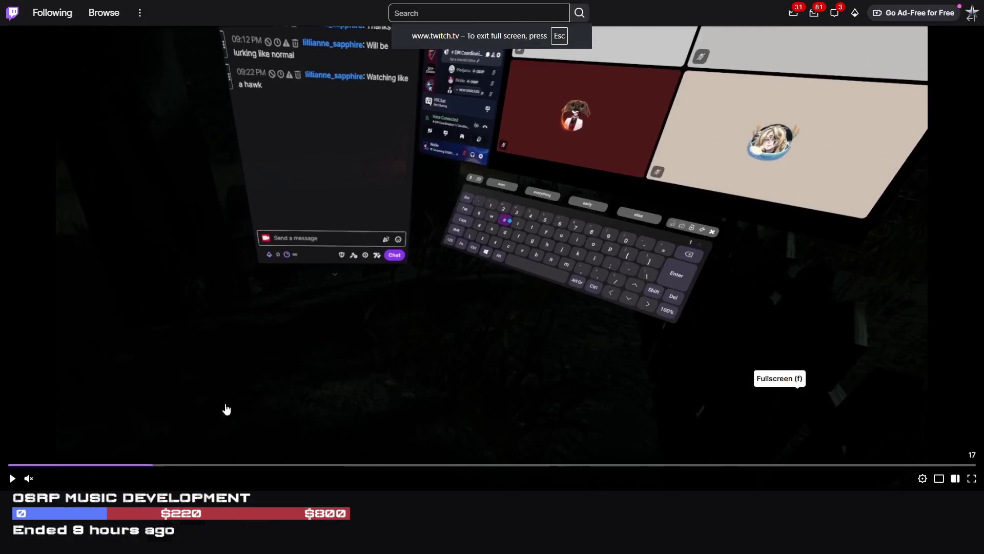
click(9, 542)
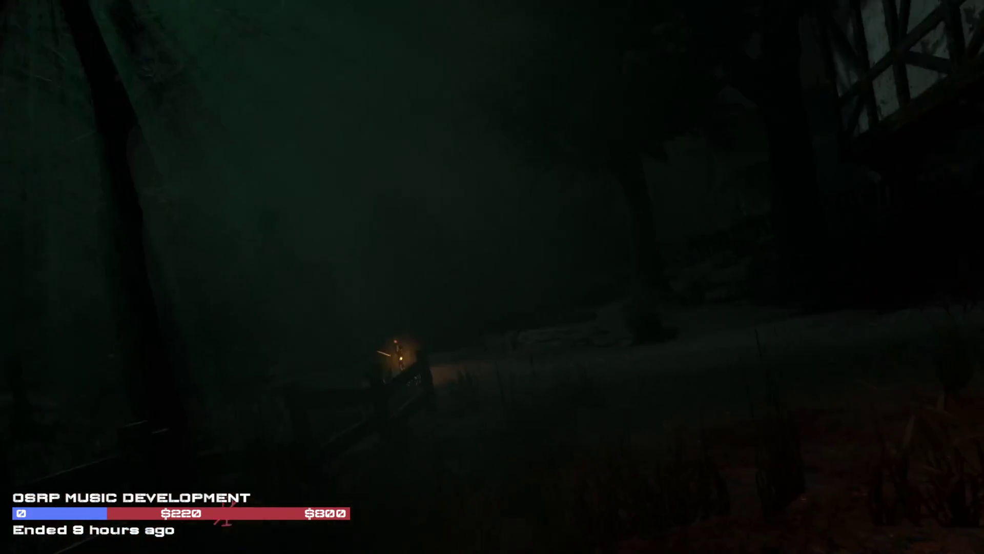
mouse_move(720, 456)
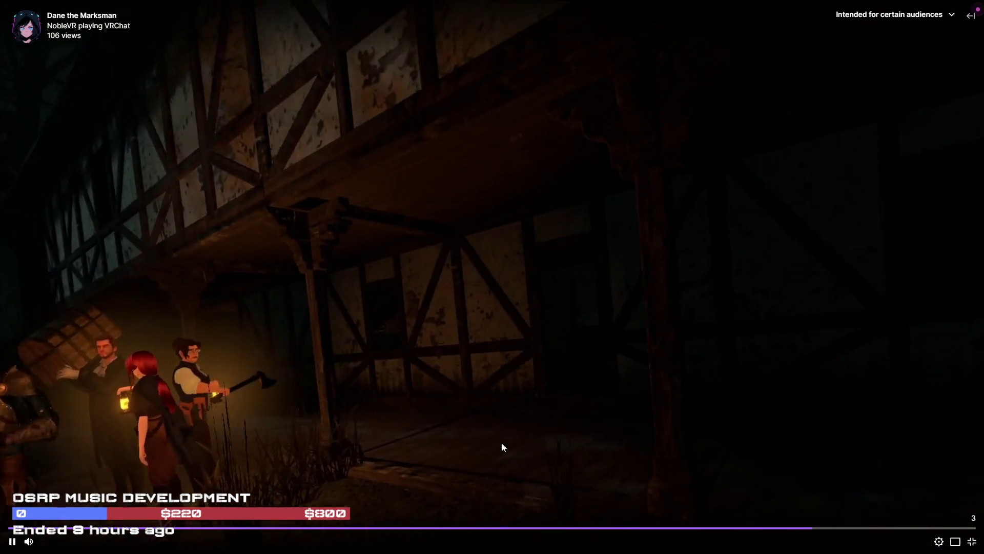
click(972, 543)
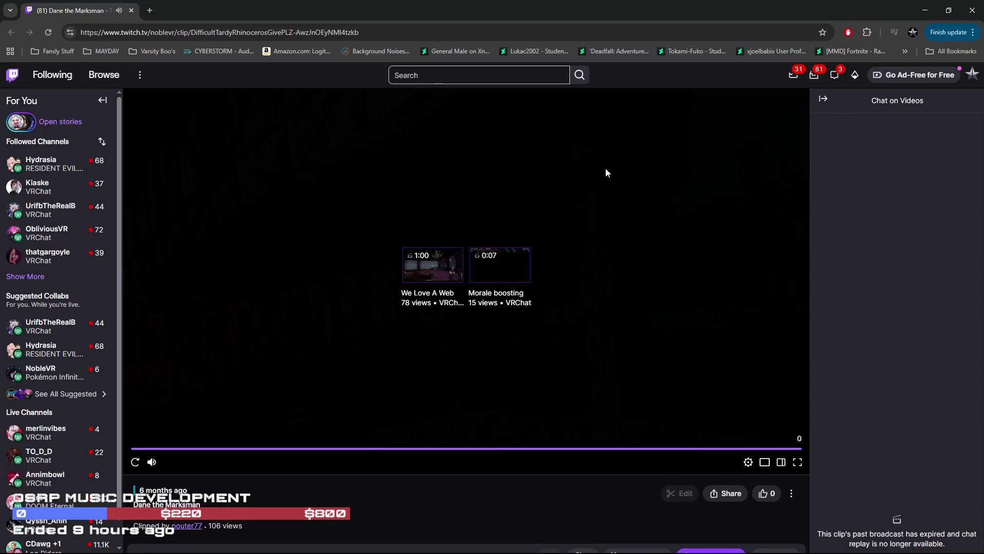
click(972, 10)
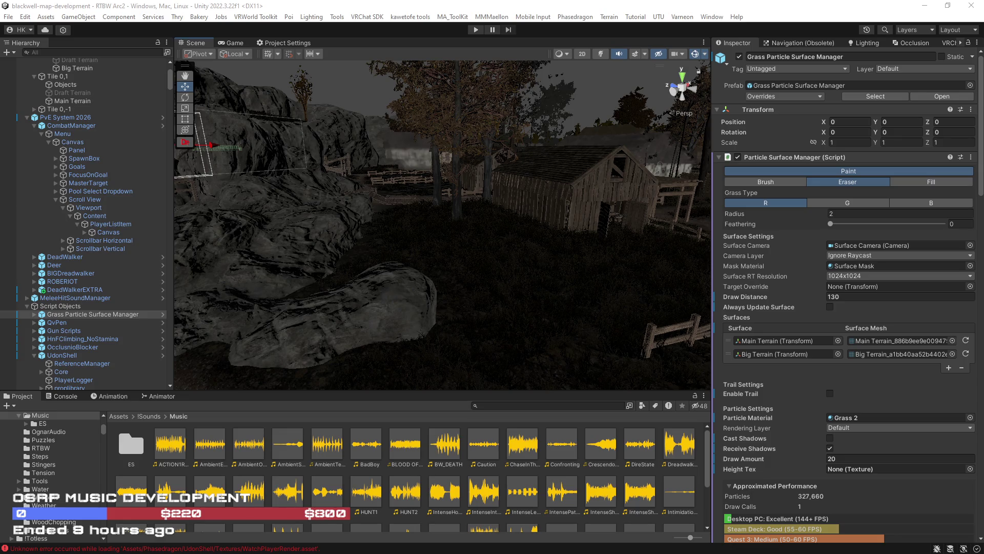
Bring the Scene view over the barrels and crates and erase the grass on the ground between them
mouse_move(499, 297)
mouse_down()
mouse_move(579, 294)
mouse_move(620, 322)
mouse_move(518, 314)
mouse_move(468, 325)
mouse_move(504, 259)
mouse_up()
mouse_move(363, 257)
mouse_down()
mouse_move(318, 281)
mouse_move(391, 279)
mouse_move(469, 298)
mouse_move(457, 319)
mouse_up()
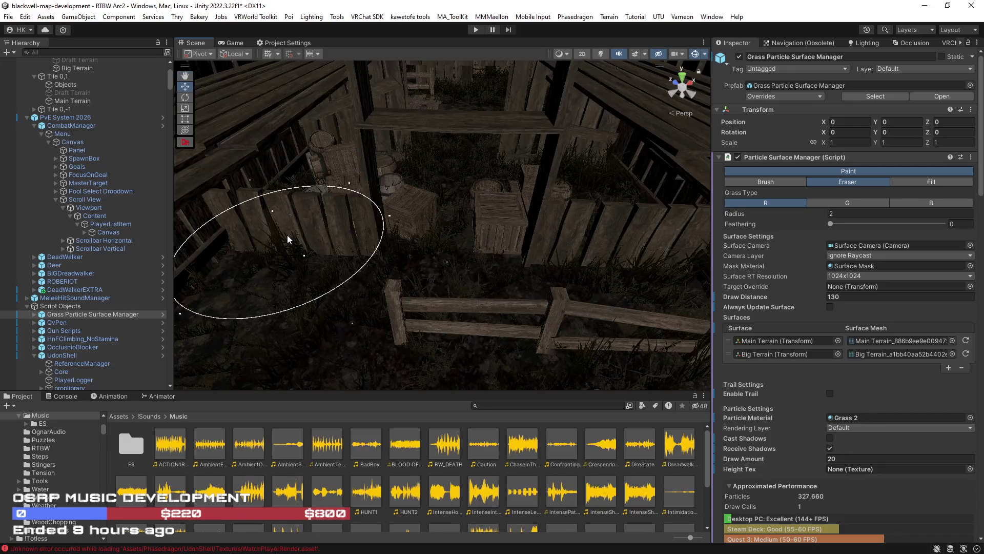
scroll(582, 258, up, 5)
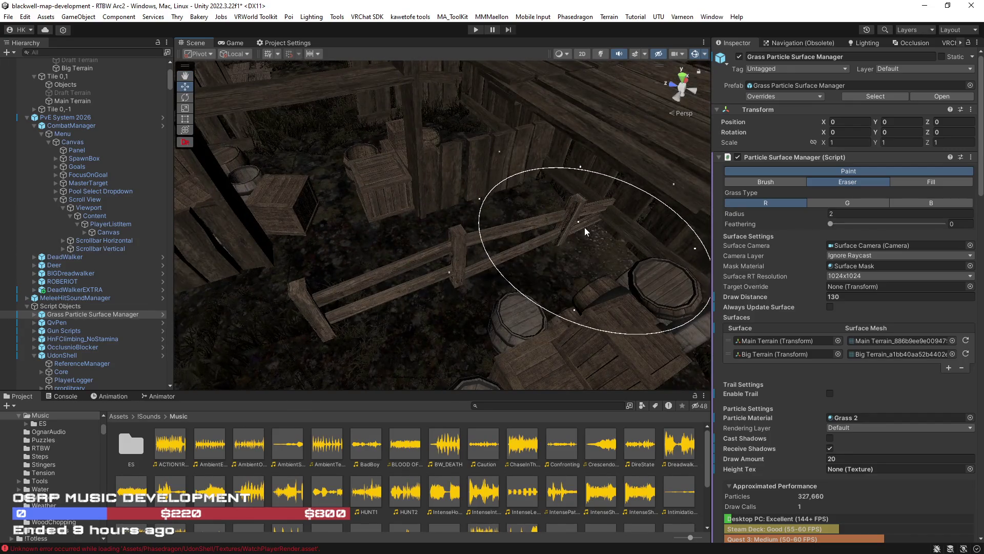
scroll(585, 229, up, 8)
mouse_move(394, 259)
mouse_down()
mouse_move(384, 193)
mouse_move(352, 170)
mouse_move(412, 306)
mouse_move(492, 229)
mouse_up()
mouse_move(450, 264)
mouse_down()
mouse_move(468, 165)
mouse_move(428, 263)
mouse_up()
scroll(428, 263, up, 3)
mouse_move(335, 297)
mouse_down()
mouse_move(503, 246)
mouse_move(358, 232)
mouse_move(409, 226)
mouse_move(371, 241)
mouse_move(358, 281)
mouse_move(523, 279)
mouse_move(641, 312)
mouse_move(536, 281)
mouse_move(422, 279)
mouse_move(516, 310)
mouse_move(548, 293)
mouse_move(378, 330)
mouse_move(466, 279)
mouse_move(435, 233)
mouse_move(328, 222)
mouse_move(592, 292)
mouse_move(382, 248)
mouse_move(319, 298)
mouse_move(391, 285)
mouse_move(540, 298)
mouse_move(264, 259)
mouse_move(354, 294)
mouse_up()
drag(341, 228, 596, 254)
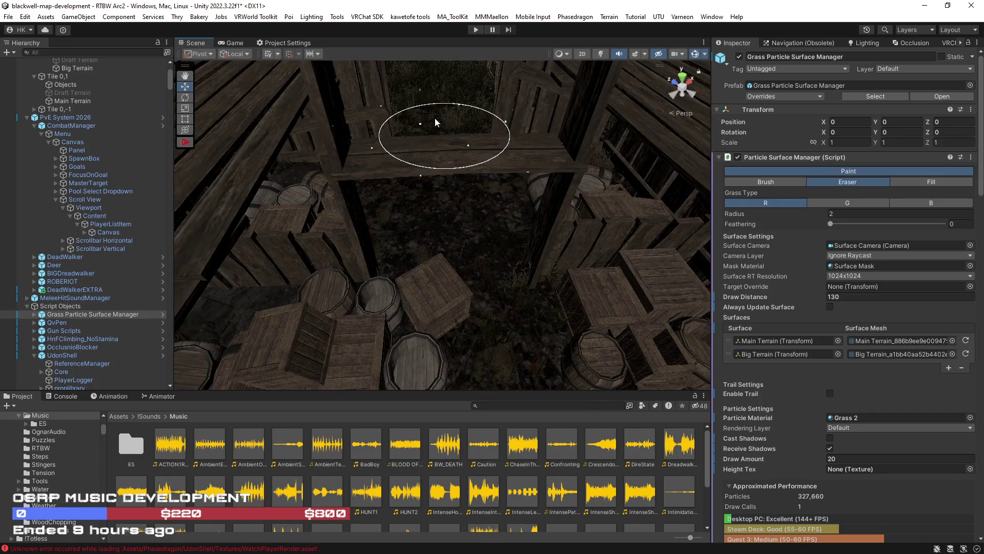
scroll(441, 231, up, 10)
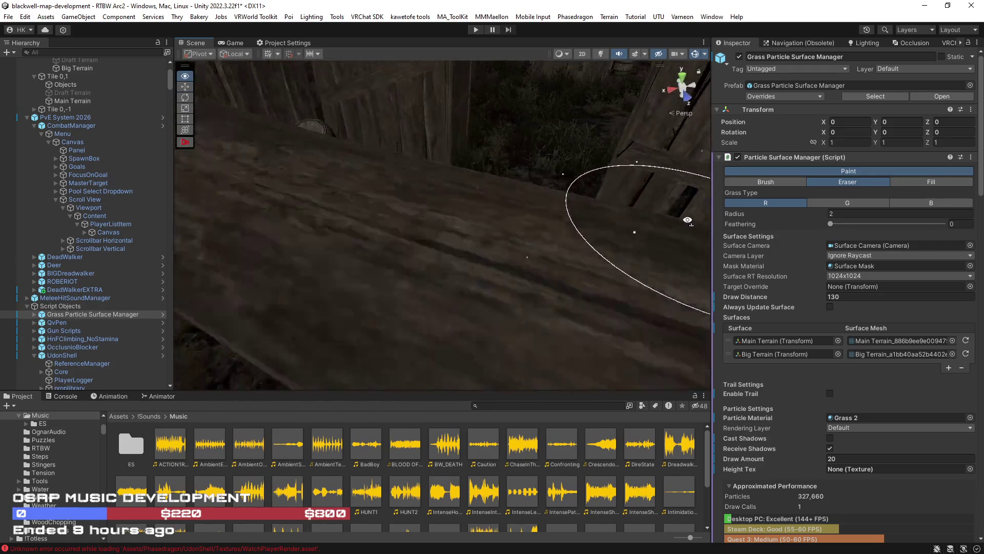
mouse_move(439, 273)
mouse_down()
mouse_move(424, 202)
mouse_move(374, 198)
mouse_up()
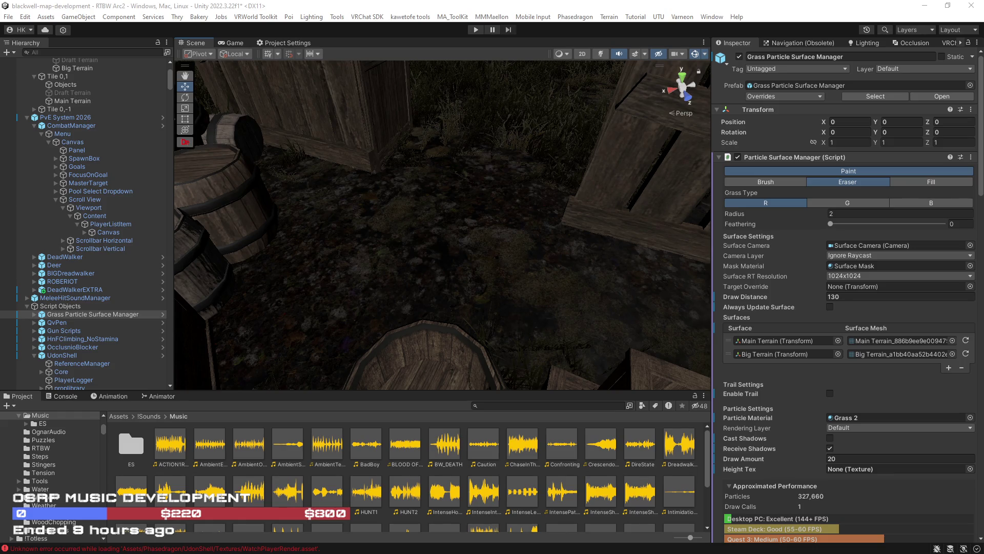
mouse_move(462, 210)
mouse_down()
mouse_move(450, 171)
mouse_move(422, 154)
mouse_move(344, 184)
mouse_move(554, 283)
mouse_move(339, 231)
mouse_move(451, 231)
mouse_move(326, 262)
mouse_move(468, 292)
mouse_move(537, 225)
mouse_move(514, 229)
mouse_move(450, 205)
mouse_move(330, 184)
mouse_move(417, 135)
mouse_move(277, 139)
mouse_move(262, 161)
mouse_move(153, 194)
mouse_move(154, 207)
mouse_move(94, 207)
mouse_move(296, 204)
mouse_move(345, 153)
mouse_move(509, 215)
mouse_up()
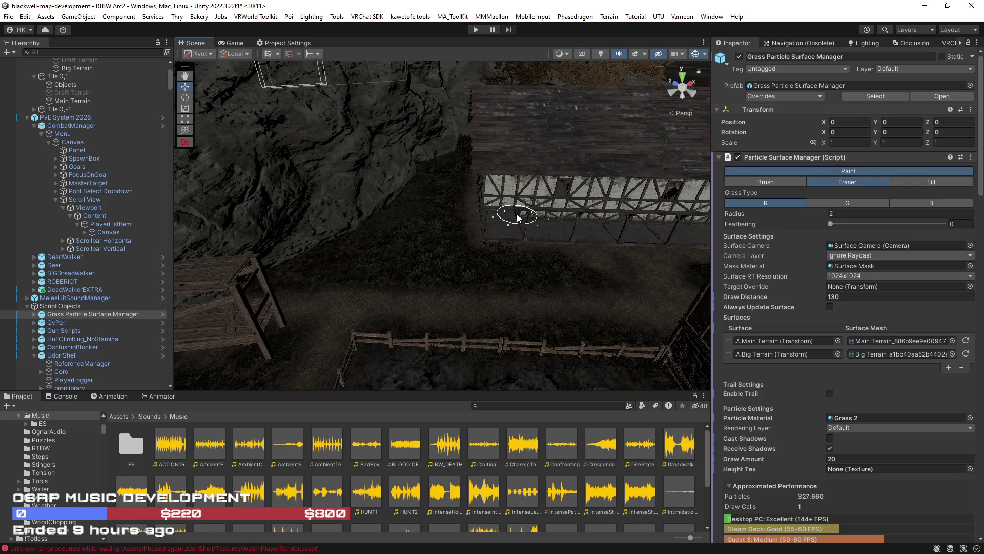
scroll(524, 217, up, 5)
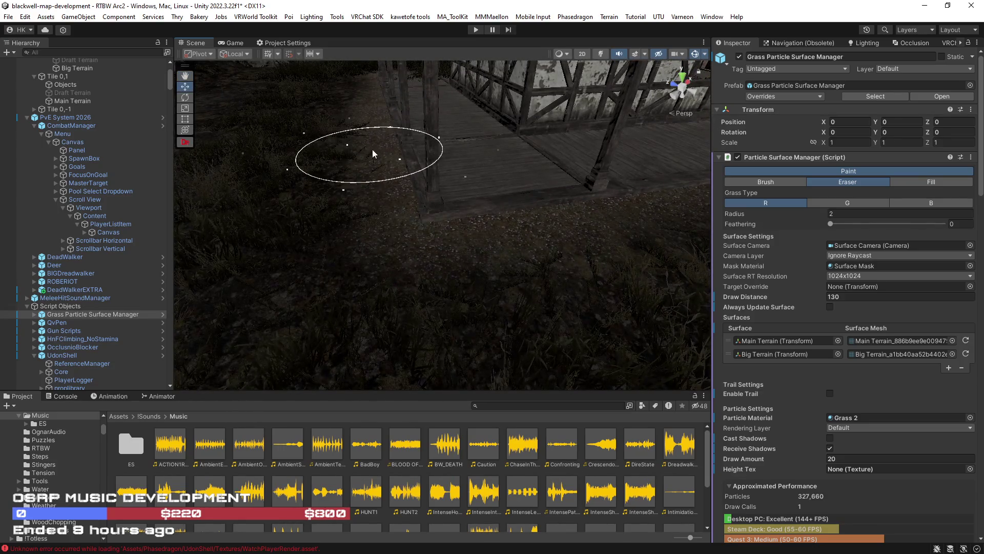
mouse_move(361, 131)
mouse_down()
mouse_move(463, 185)
mouse_move(569, 158)
mouse_move(500, 242)
mouse_move(429, 190)
mouse_move(506, 152)
mouse_move(398, 281)
mouse_move(407, 222)
mouse_move(435, 165)
mouse_move(443, 255)
mouse_move(466, 206)
mouse_move(497, 243)
mouse_move(476, 260)
mouse_move(472, 288)
mouse_move(480, 194)
mouse_up()
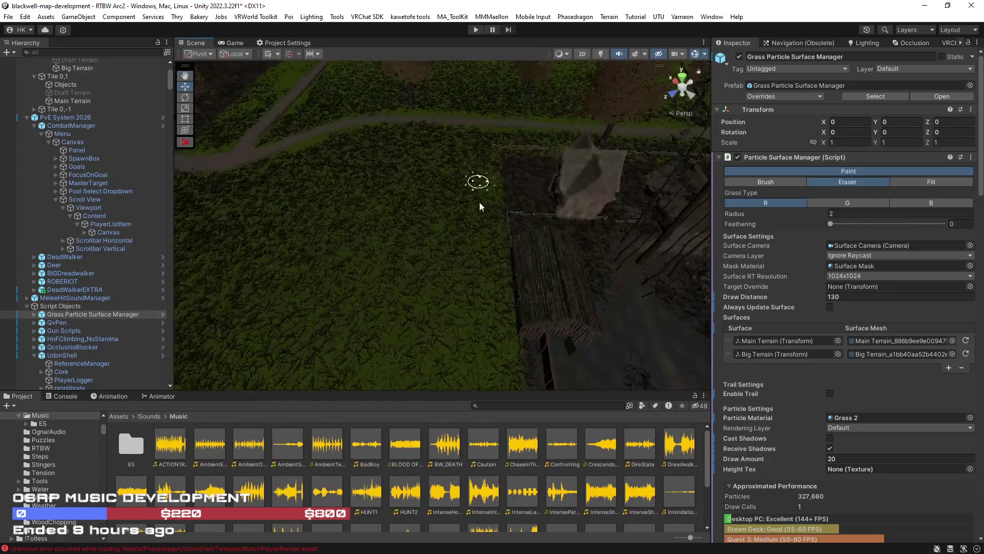
mouse_move(492, 251)
mouse_down()
mouse_move(637, 235)
mouse_move(589, 287)
mouse_move(574, 288)
mouse_up()
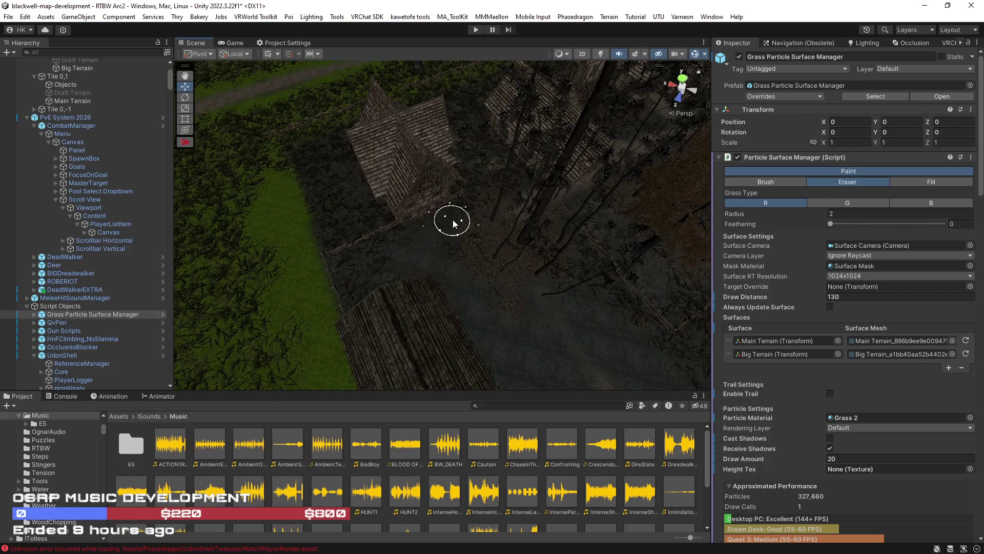
mouse_move(429, 336)
mouse_down()
mouse_move(653, 287)
mouse_move(459, 315)
mouse_move(459, 325)
mouse_move(457, 280)
mouse_move(536, 254)
mouse_move(493, 281)
mouse_move(501, 281)
mouse_move(510, 219)
mouse_move(539, 222)
mouse_up()
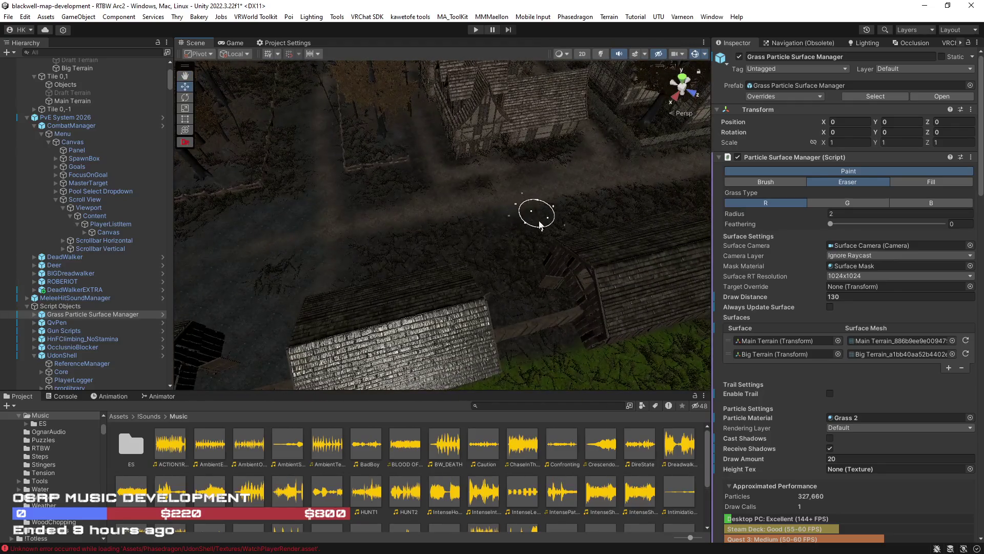
mouse_move(560, 172)
mouse_down()
mouse_move(584, 150)
mouse_move(481, 121)
mouse_move(325, 198)
mouse_up()
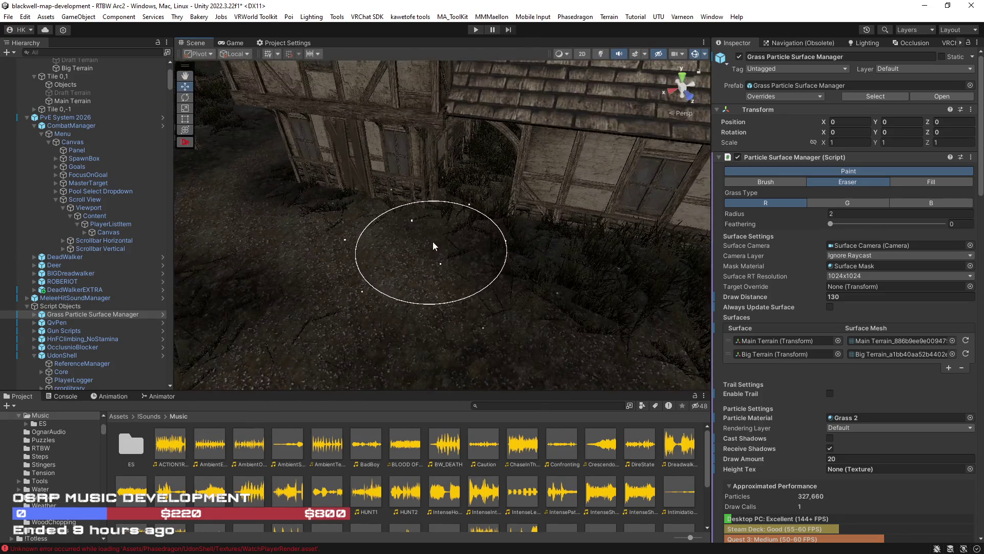
mouse_move(483, 154)
mouse_down()
mouse_move(593, 186)
mouse_move(599, 266)
mouse_move(398, 253)
mouse_move(384, 154)
mouse_move(412, 108)
mouse_move(601, 215)
mouse_move(462, 197)
mouse_move(453, 241)
mouse_move(468, 220)
mouse_move(402, 307)
mouse_move(457, 210)
mouse_move(491, 195)
mouse_up()
drag(433, 262, 523, 301)
mouse_move(428, 116)
mouse_down()
mouse_move(508, 175)
mouse_move(480, 255)
mouse_up()
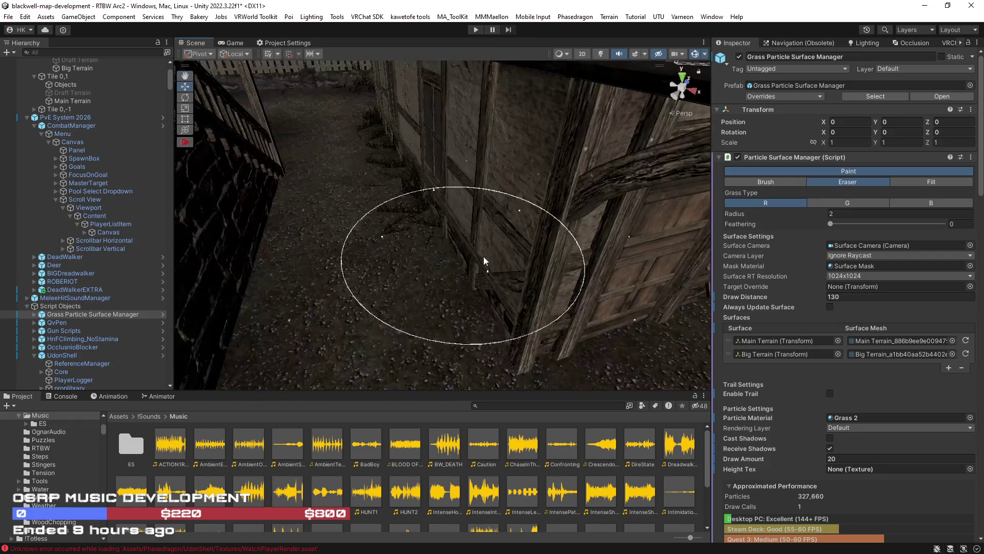
mouse_move(354, 219)
mouse_down()
mouse_move(494, 226)
mouse_move(296, 198)
mouse_move(341, 205)
mouse_move(293, 206)
mouse_move(418, 278)
mouse_up()
mouse_move(425, 217)
mouse_down()
mouse_move(464, 233)
mouse_move(457, 220)
mouse_move(569, 171)
mouse_move(637, 178)
mouse_move(502, 161)
mouse_move(358, 167)
mouse_move(263, 155)
mouse_move(408, 188)
mouse_up()
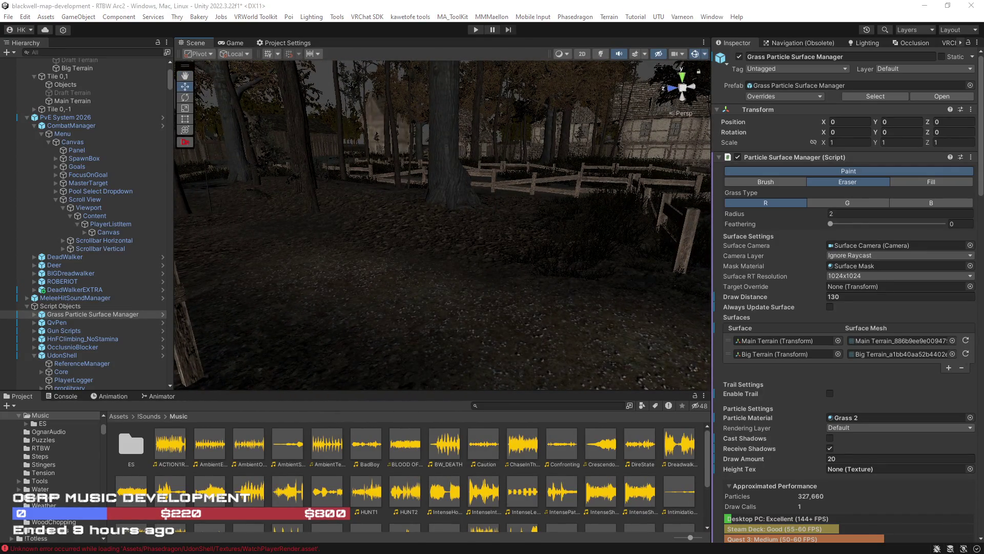
mouse_move(544, 331)
mouse_down()
mouse_move(362, 214)
mouse_move(497, 232)
mouse_move(446, 241)
mouse_move(486, 250)
mouse_up()
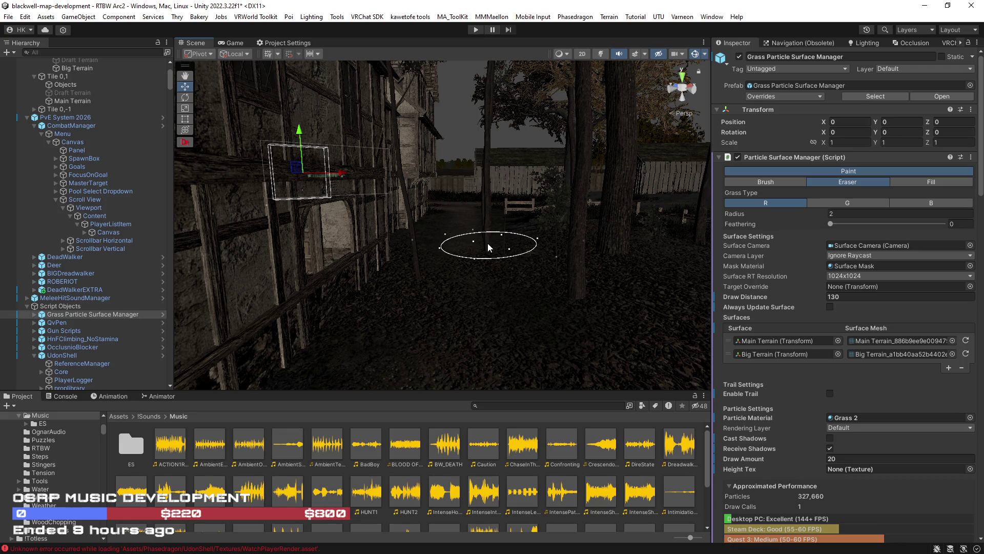
mouse_move(478, 245)
mouse_down()
mouse_move(434, 277)
mouse_move(552, 266)
mouse_move(301, 268)
mouse_move(441, 235)
mouse_move(253, 242)
mouse_move(340, 218)
mouse_move(592, 226)
mouse_move(488, 219)
mouse_move(567, 251)
mouse_move(564, 280)
mouse_move(591, 334)
mouse_move(651, 274)
mouse_move(813, 265)
mouse_move(812, 248)
mouse_move(437, 270)
mouse_move(470, 266)
mouse_move(477, 270)
mouse_move(413, 285)
mouse_move(450, 257)
mouse_move(455, 270)
mouse_move(476, 201)
mouse_up()
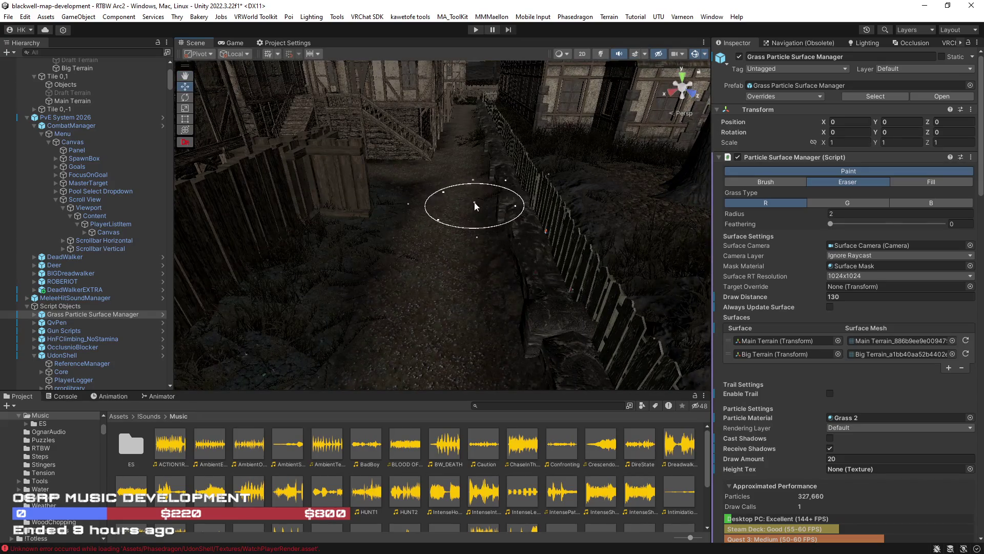
mouse_move(421, 229)
mouse_down()
mouse_move(285, 198)
mouse_move(220, 213)
mouse_move(365, 246)
mouse_up()
mouse_move(290, 278)
mouse_down()
mouse_move(532, 268)
mouse_move(514, 269)
mouse_move(527, 236)
mouse_move(522, 209)
mouse_move(503, 233)
mouse_move(514, 198)
mouse_move(527, 204)
mouse_move(506, 210)
mouse_move(476, 276)
mouse_move(448, 286)
mouse_move(538, 288)
mouse_move(505, 297)
mouse_move(386, 281)
mouse_move(530, 317)
mouse_move(529, 325)
mouse_move(364, 316)
mouse_move(432, 320)
mouse_move(369, 286)
mouse_move(409, 345)
mouse_move(250, 345)
mouse_move(172, 387)
mouse_move(414, 338)
mouse_up()
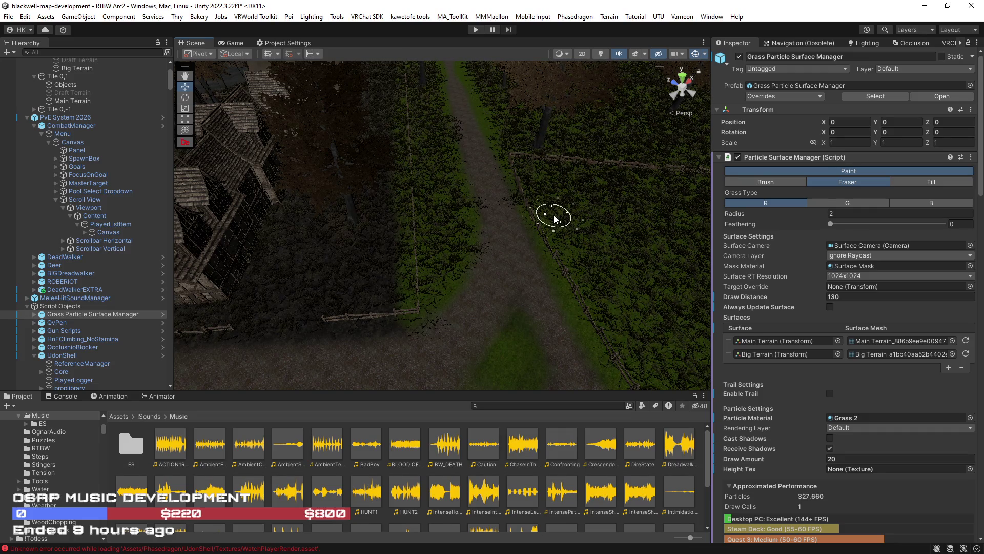
mouse_move(555, 218)
mouse_down()
mouse_move(472, 268)
mouse_move(453, 307)
mouse_up()
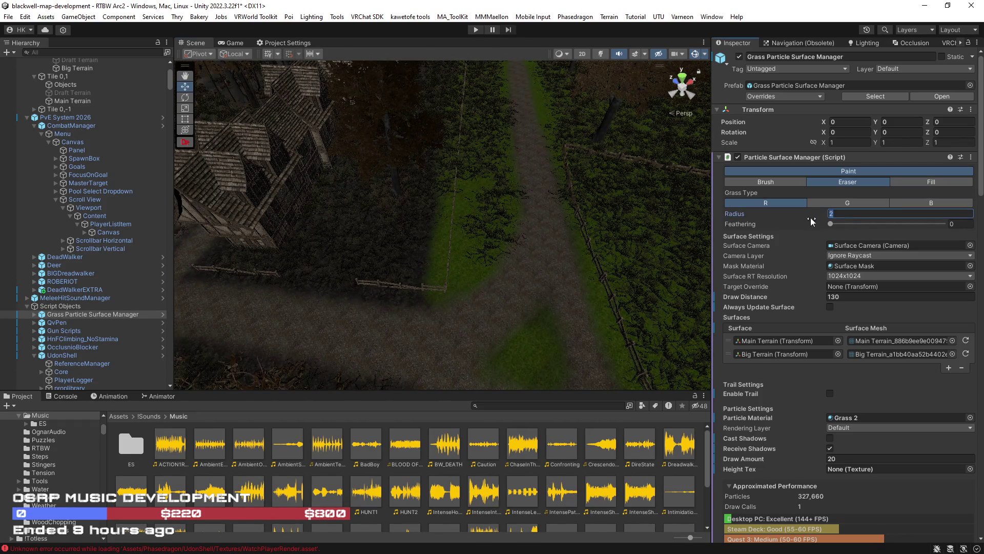
Erase the grass along the road edge and further up the road toward the fence
drag(564, 259, 541, 229)
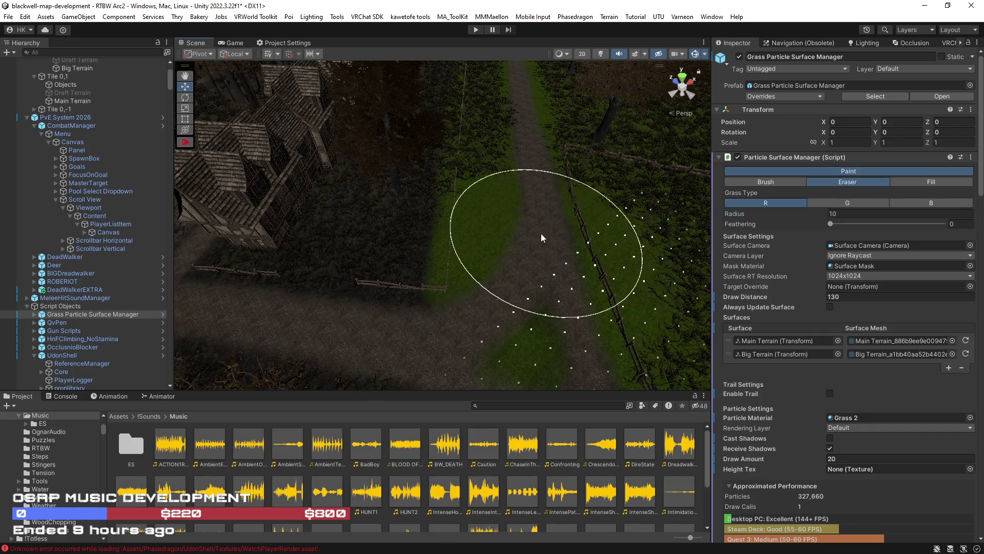
scroll(513, 177, down, 5)
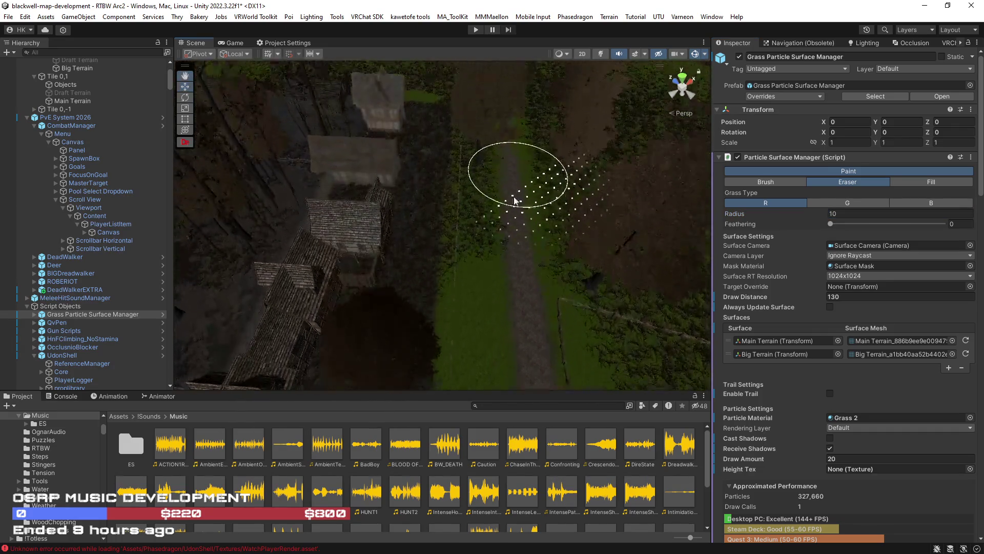
mouse_move(491, 130)
mouse_down()
mouse_move(479, 109)
mouse_move(543, 253)
mouse_up()
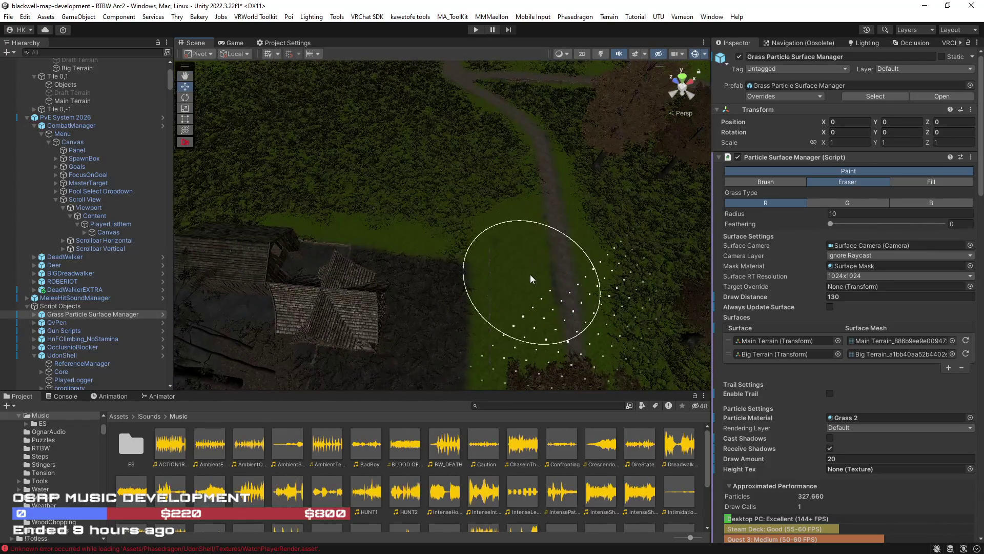
mouse_move(465, 180)
mouse_down()
mouse_move(297, 186)
mouse_move(529, 299)
mouse_move(462, 294)
mouse_up()
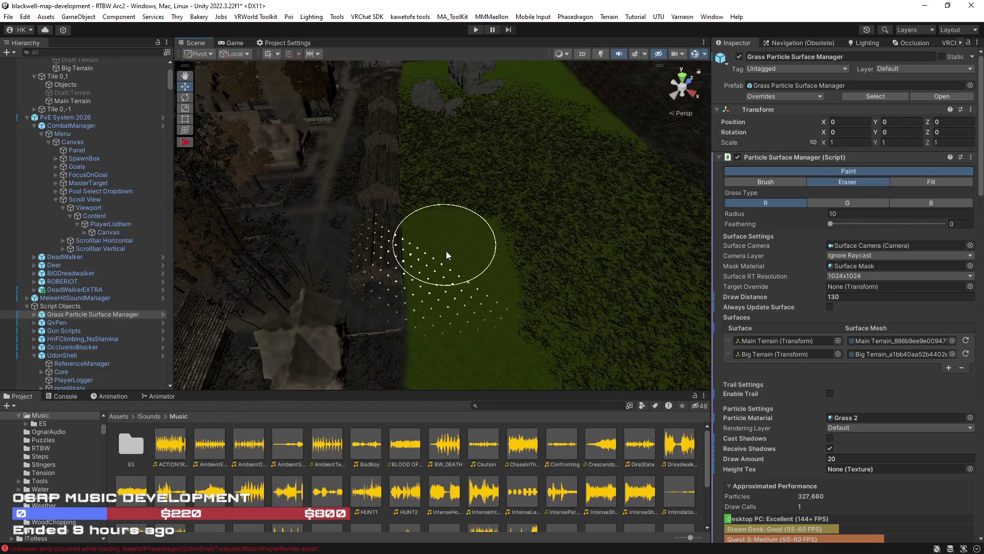
mouse_move(433, 199)
mouse_down()
mouse_move(407, 165)
mouse_move(488, 343)
mouse_up()
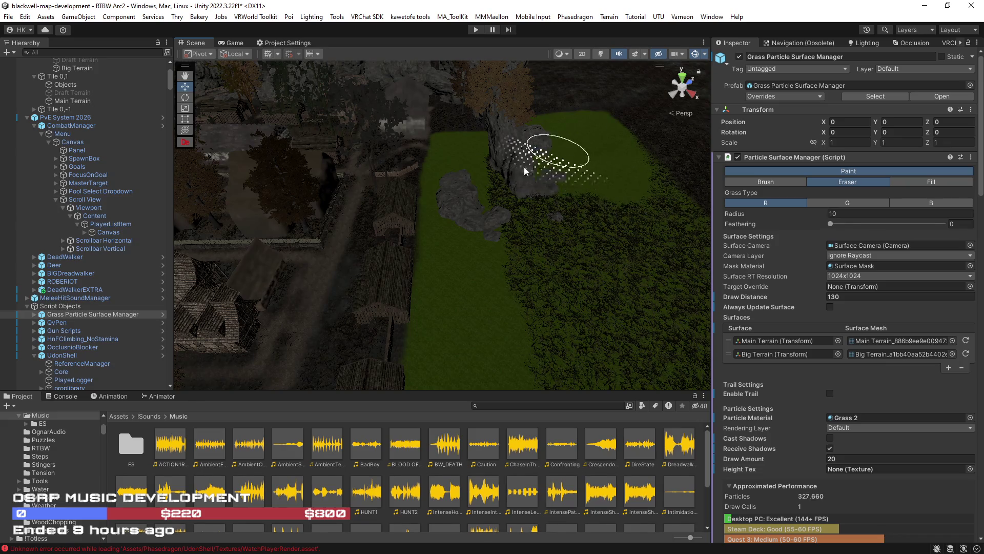
mouse_move(507, 188)
mouse_down()
mouse_move(496, 234)
mouse_move(622, 219)
mouse_move(670, 187)
mouse_move(576, 284)
mouse_move(480, 303)
mouse_up()
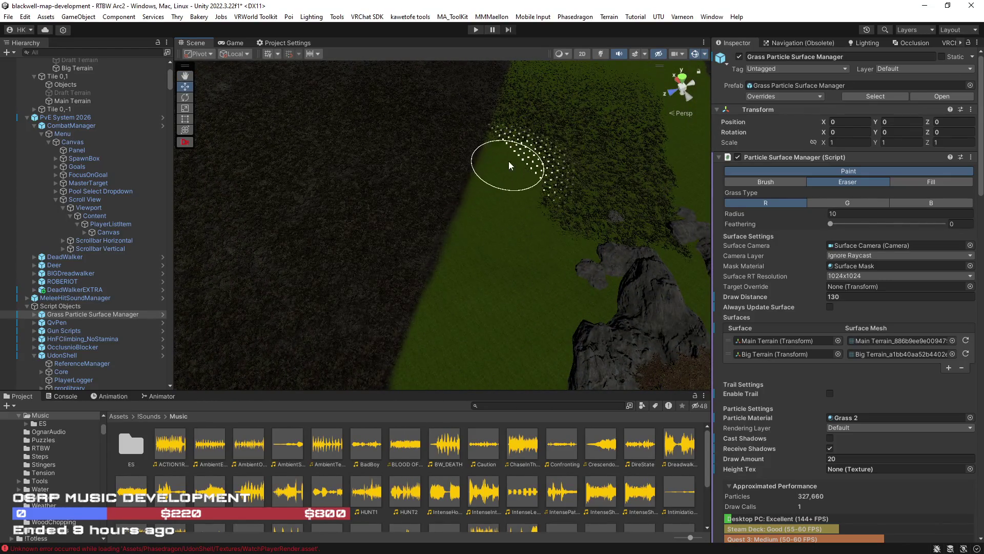
Line the view up along the dirt path and erase grass along the field's edge
mouse_move(525, 116)
mouse_down()
mouse_move(580, 59)
mouse_move(506, 255)
mouse_move(474, 263)
mouse_up()
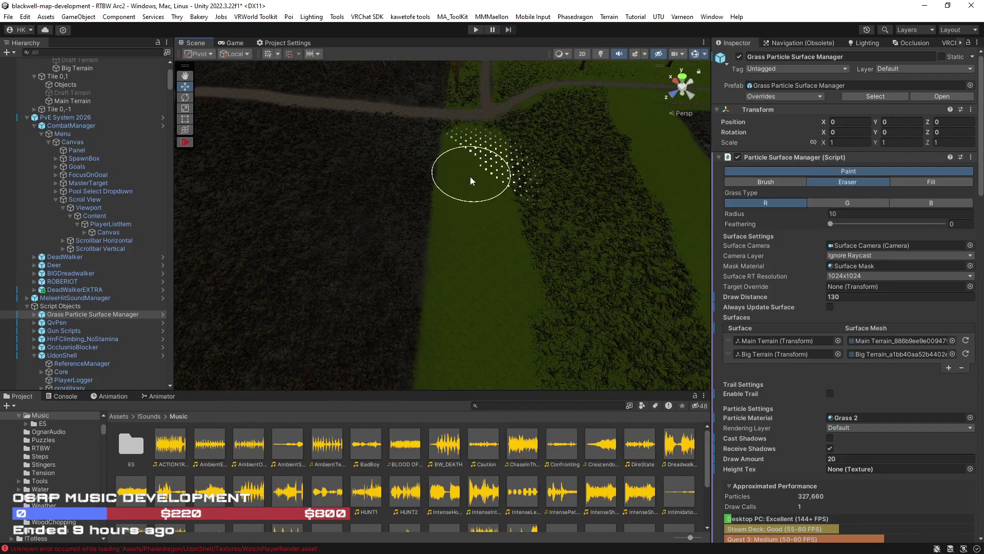
drag(472, 121, 488, 189)
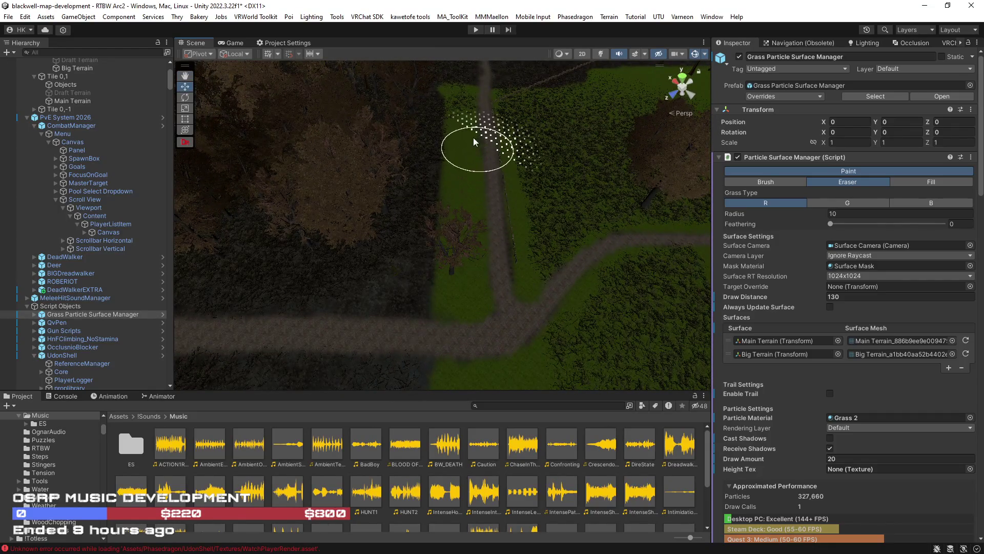
mouse_move(479, 110)
mouse_down()
mouse_move(527, 136)
mouse_move(468, 171)
mouse_move(574, 163)
mouse_move(512, 209)
mouse_move(537, 191)
mouse_move(490, 308)
mouse_up()
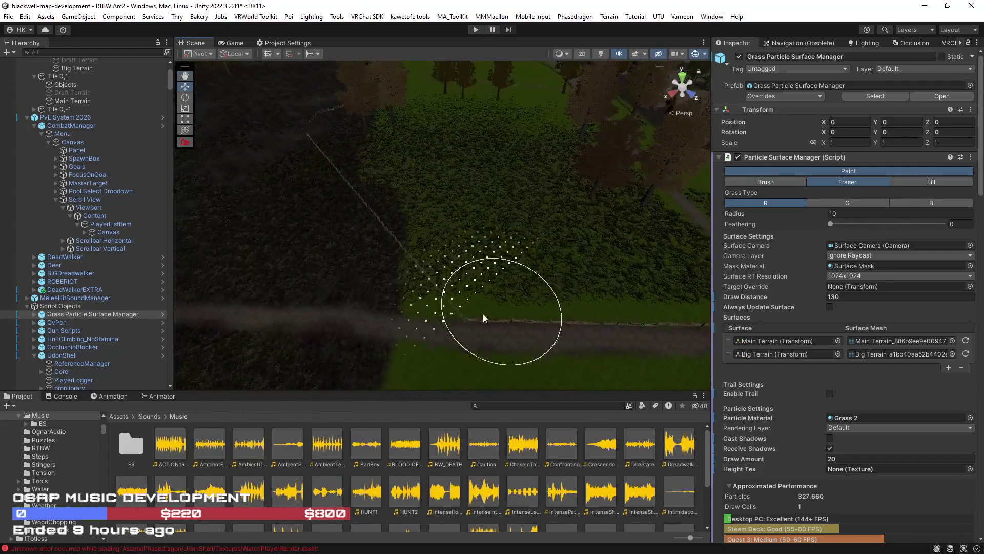
mouse_move(447, 231)
mouse_down()
mouse_move(407, 184)
mouse_move(404, 159)
mouse_move(387, 239)
mouse_move(546, 230)
mouse_up()
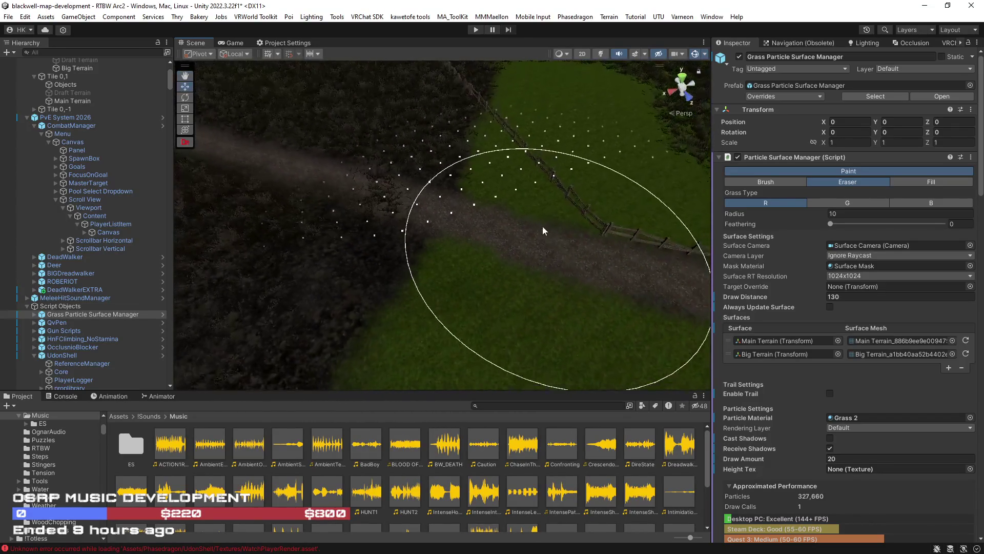
mouse_move(461, 206)
mouse_down()
mouse_move(506, 209)
mouse_move(441, 159)
mouse_move(322, 121)
mouse_move(538, 157)
mouse_move(508, 180)
mouse_move(545, 193)
mouse_move(508, 201)
mouse_move(527, 229)
mouse_move(515, 270)
mouse_up()
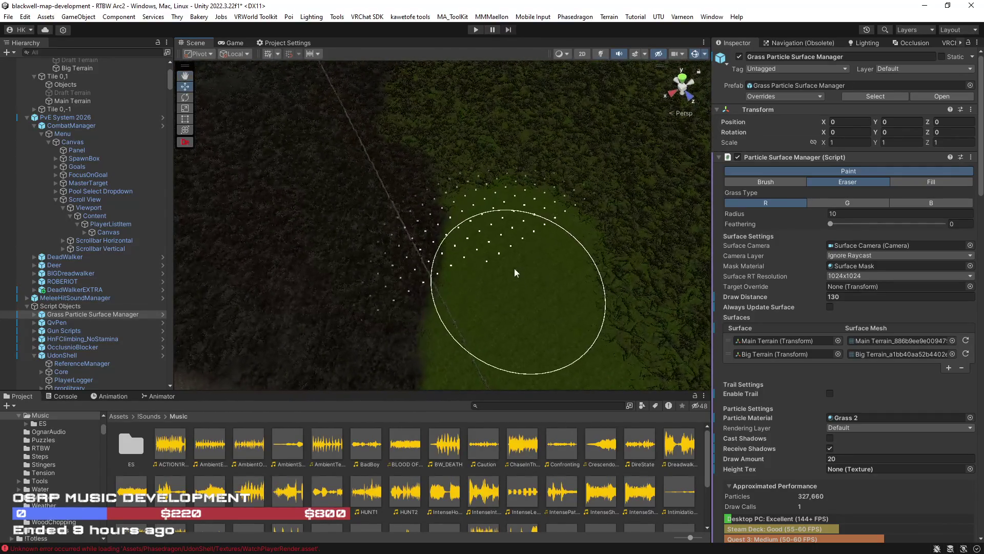
scroll(482, 154, down, 3)
scroll(501, 223, up, 3)
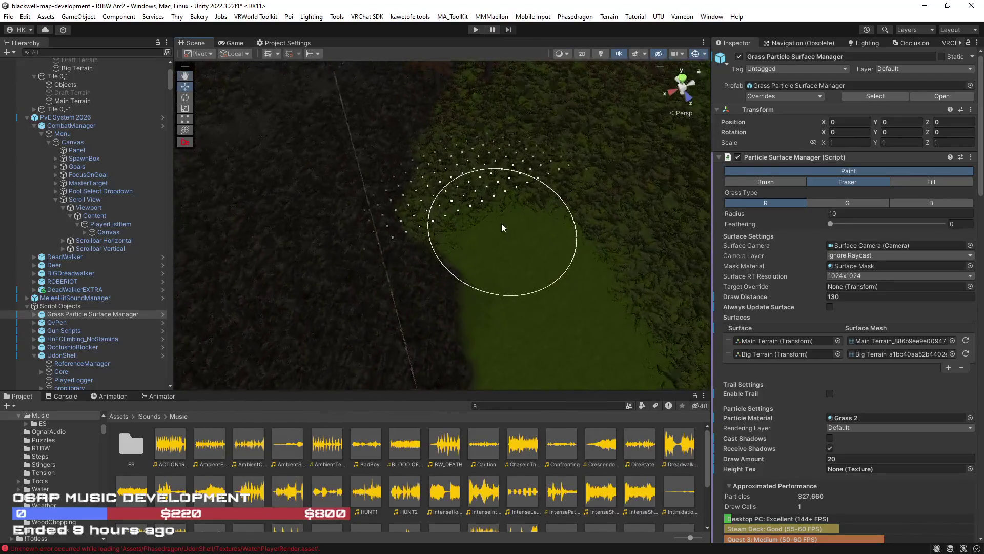
drag(466, 202, 472, 152)
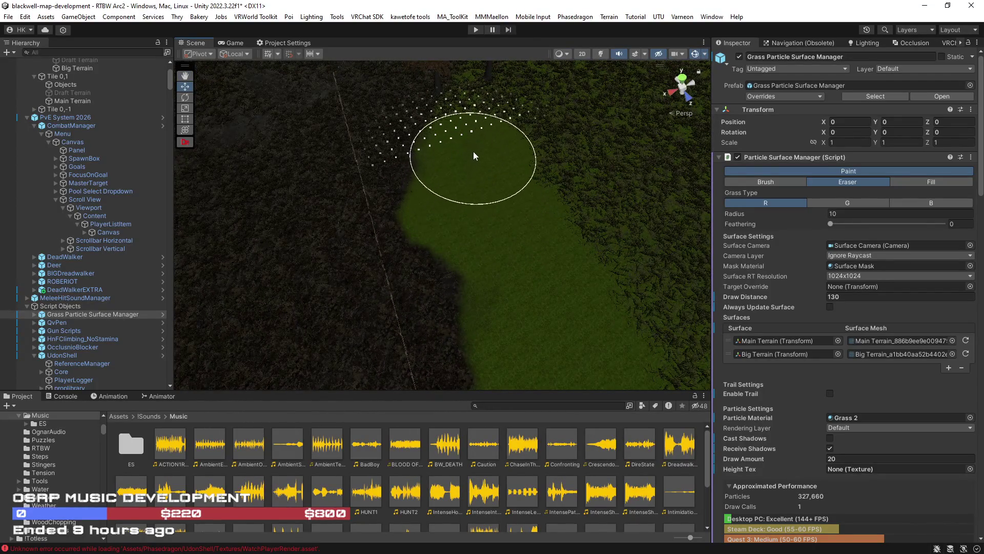
scroll(493, 130, down, 3)
scroll(450, 253, up, 3)
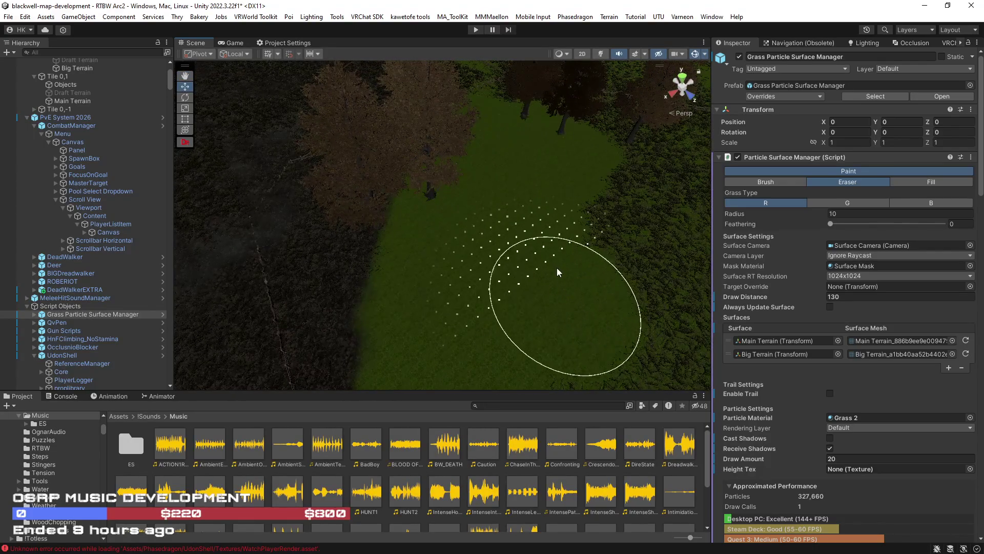
Orbit the view over the field and down onto the fence and tree
drag(556, 271, 525, 315)
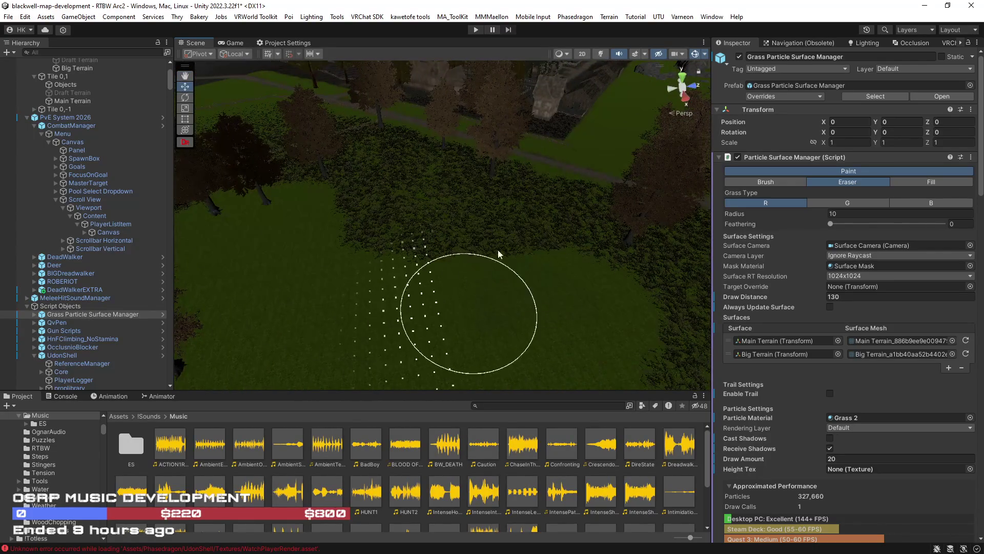
mouse_move(442, 219)
mouse_down()
mouse_move(408, 211)
mouse_move(299, 244)
mouse_move(284, 226)
mouse_move(258, 237)
mouse_move(275, 251)
mouse_up()
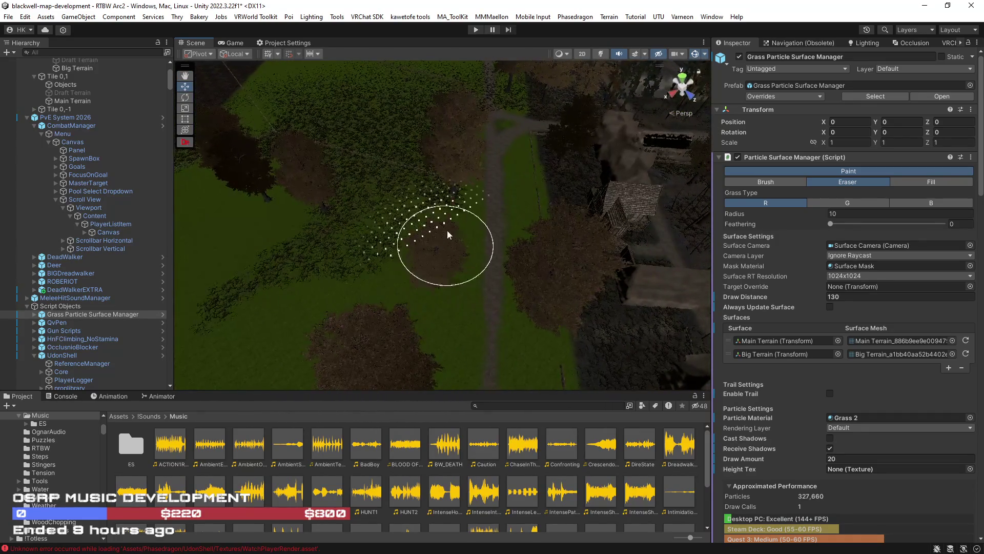
mouse_move(417, 208)
mouse_down()
mouse_move(406, 205)
mouse_move(477, 244)
mouse_up()
mouse_move(454, 157)
mouse_down()
mouse_move(466, 193)
mouse_move(455, 191)
mouse_move(451, 142)
mouse_move(441, 146)
mouse_move(459, 233)
mouse_up()
mouse_move(458, 190)
mouse_down()
mouse_move(544, 190)
mouse_move(567, 169)
mouse_move(552, 133)
mouse_move(637, 97)
mouse_up()
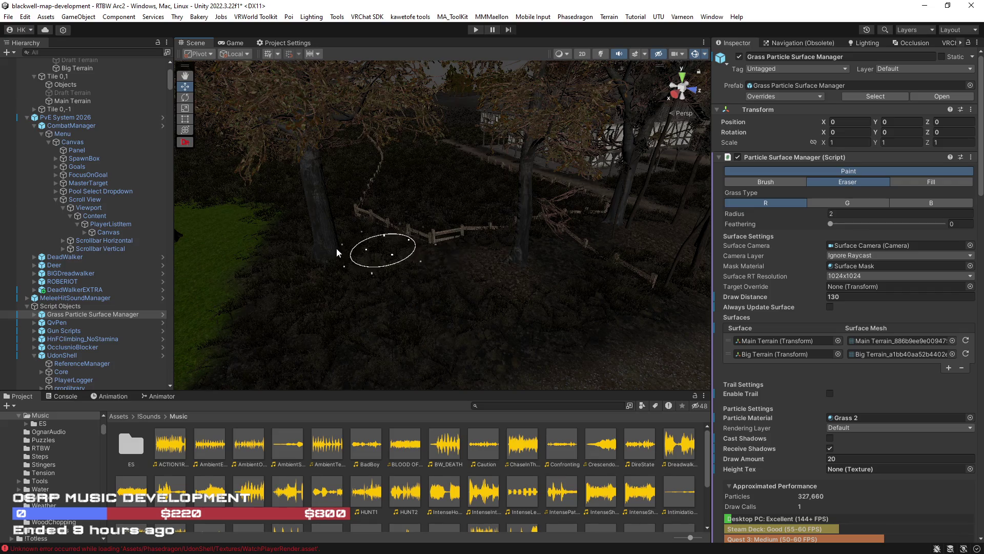
Set the eraser radius to 2 while looking at the grassy ground by the fence
mouse_move(493, 251)
mouse_down()
mouse_move(496, 325)
mouse_move(512, 356)
mouse_move(433, 268)
mouse_move(385, 105)
mouse_up()
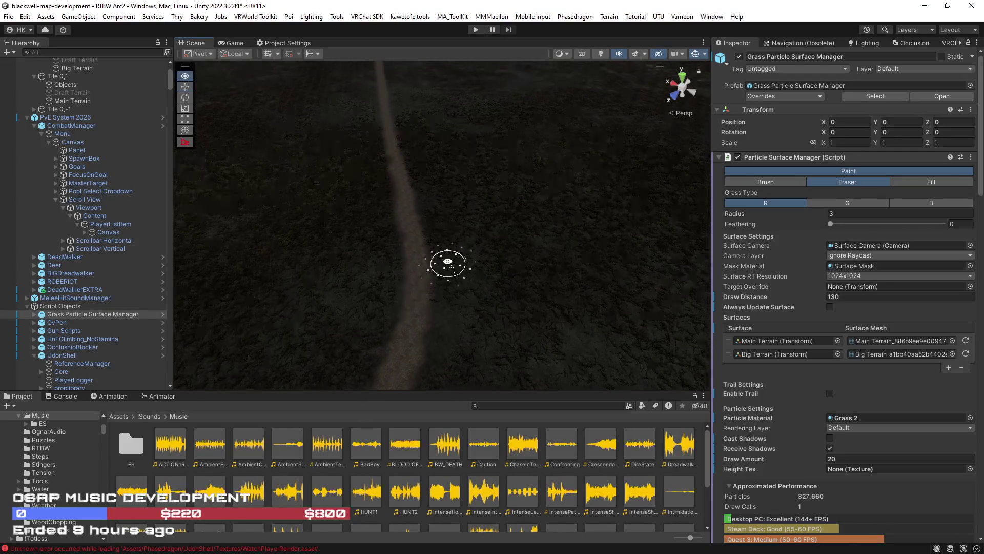
mouse_move(429, 274)
mouse_down()
mouse_move(389, 185)
mouse_move(187, 205)
mouse_move(152, 221)
mouse_move(145, 249)
mouse_move(465, 241)
mouse_move(312, 242)
mouse_move(323, 272)
mouse_move(352, 288)
mouse_move(435, 288)
mouse_up()
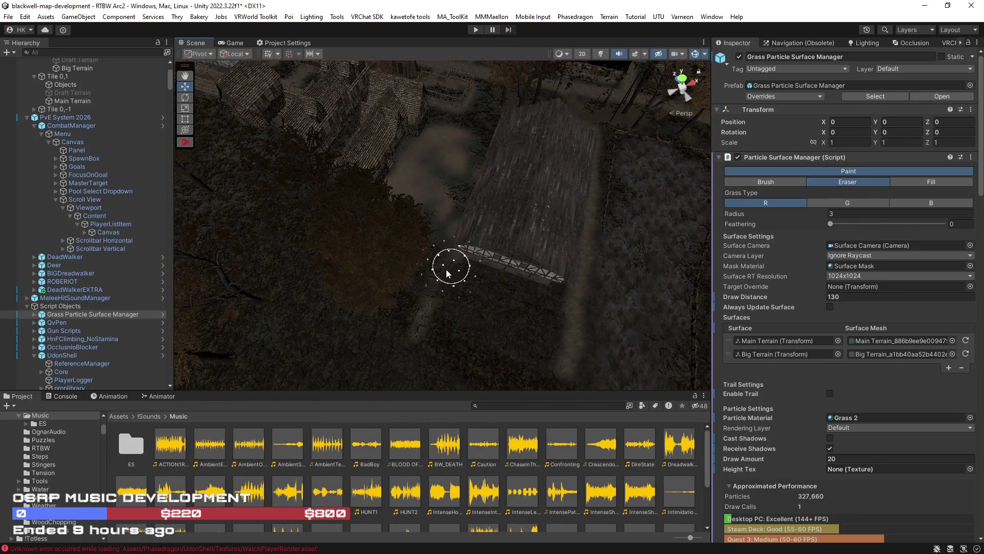
mouse_move(418, 326)
mouse_down()
mouse_move(370, 292)
mouse_move(345, 292)
mouse_move(341, 308)
mouse_move(451, 362)
mouse_up()
mouse_move(481, 313)
mouse_down()
mouse_move(374, 297)
mouse_move(347, 304)
mouse_up()
mouse_move(410, 332)
mouse_down()
mouse_move(408, 340)
mouse_move(373, 308)
mouse_move(379, 318)
mouse_up()
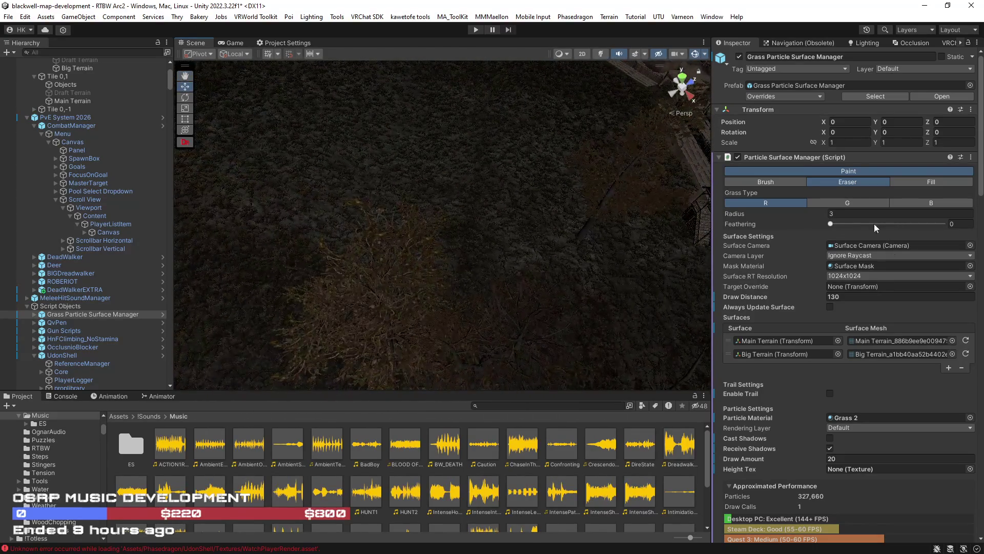
text(2)
key(Return)
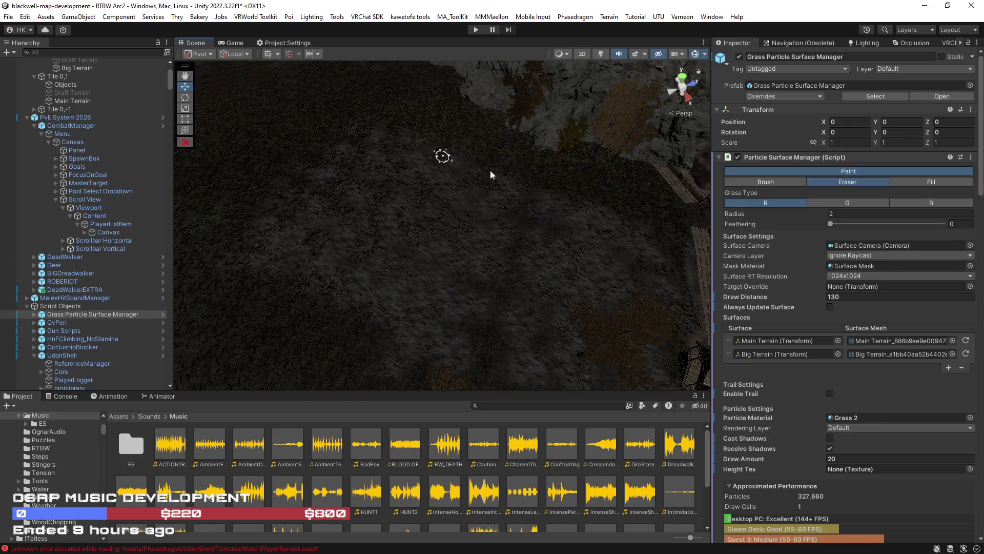
Clear grass around the village's trees, buildings and dark path with the small brush
scroll(466, 161, down, 10)
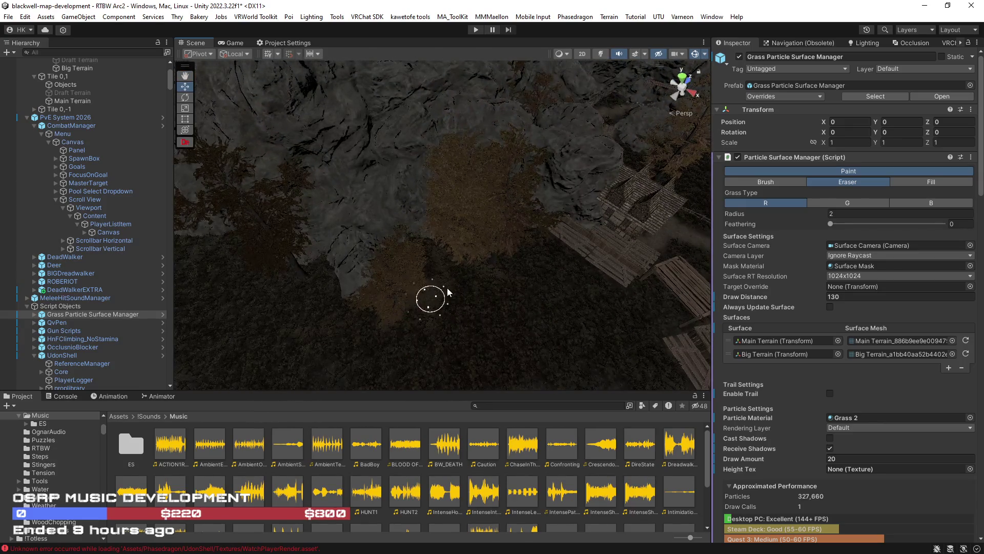
mouse_move(524, 274)
mouse_down()
mouse_move(341, 277)
mouse_move(325, 248)
mouse_move(193, 216)
mouse_move(415, 266)
mouse_move(615, 279)
mouse_move(631, 237)
mouse_move(589, 224)
mouse_move(563, 242)
mouse_move(562, 258)
mouse_move(465, 219)
mouse_up()
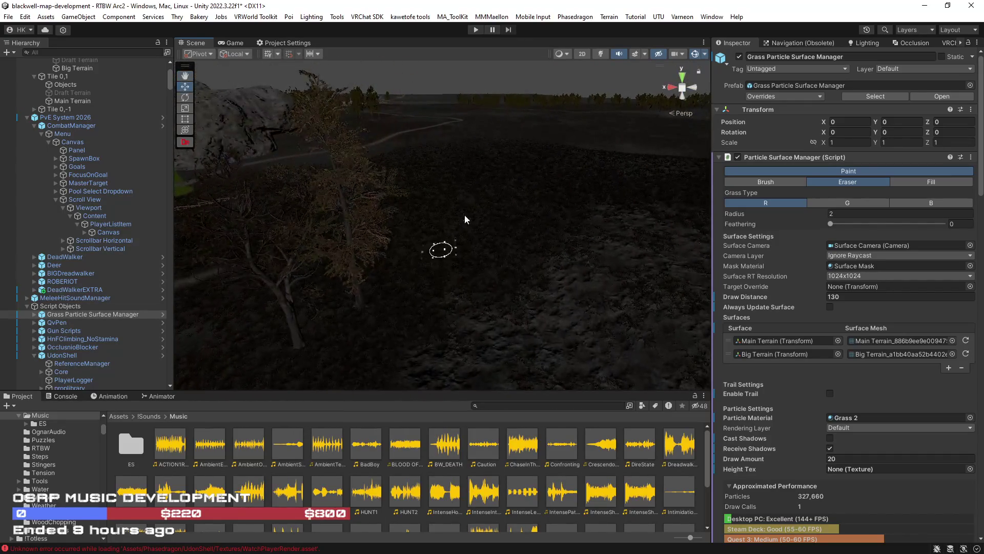
mouse_move(411, 176)
mouse_down()
mouse_move(270, 224)
mouse_move(532, 273)
mouse_up()
mouse_move(598, 255)
mouse_down()
mouse_move(419, 264)
mouse_move(457, 282)
mouse_move(416, 229)
mouse_up()
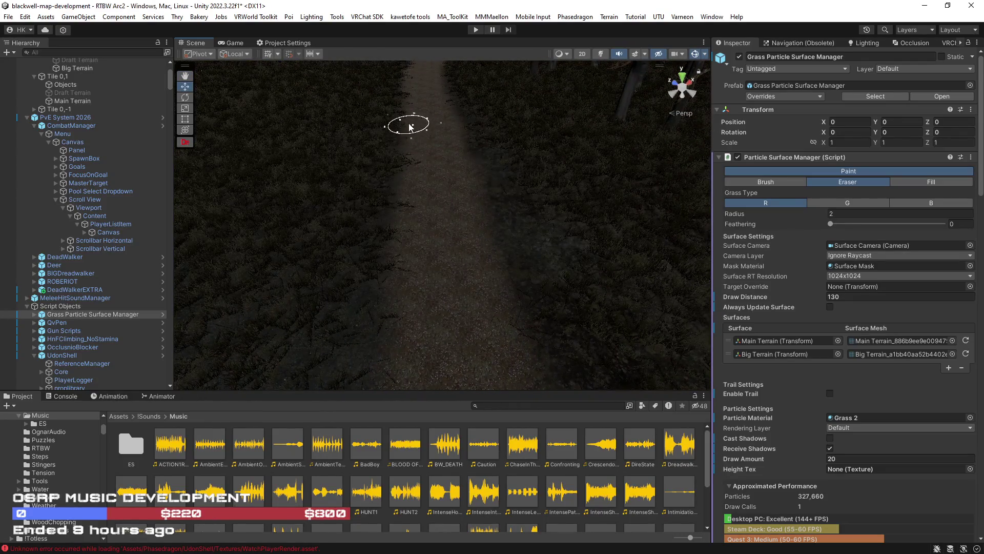
drag(389, 364, 444, 370)
mouse_move(366, 311)
mouse_down()
mouse_move(425, 258)
mouse_move(468, 252)
mouse_move(369, 167)
mouse_move(493, 210)
mouse_move(455, 192)
mouse_move(708, 231)
mouse_move(615, 205)
mouse_move(558, 165)
mouse_up()
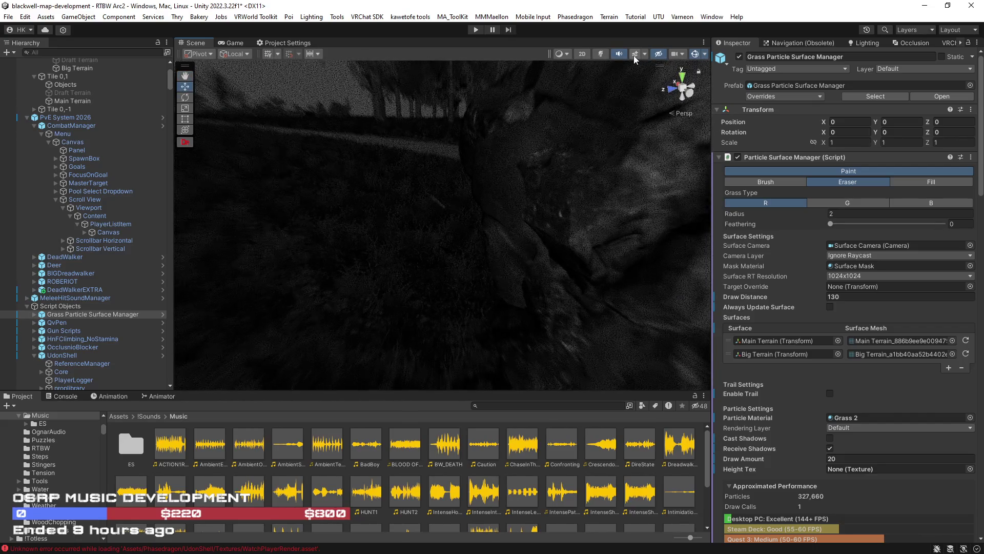
mouse_move(482, 217)
mouse_down()
mouse_move(632, 205)
mouse_move(626, 178)
mouse_up()
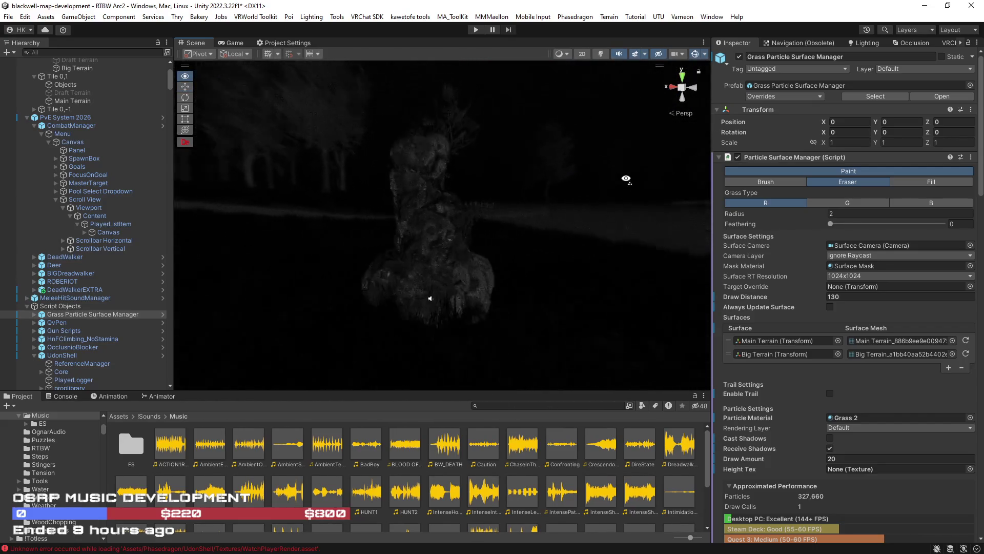
scroll(626, 179, down, 5)
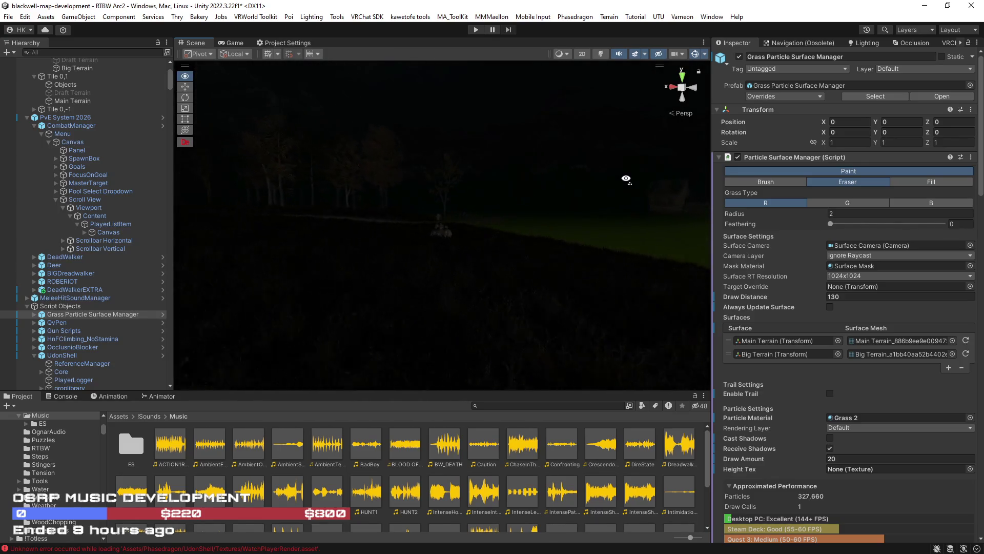
mouse_move(626, 178)
mouse_down()
mouse_move(487, 189)
mouse_move(461, 210)
mouse_move(530, 282)
mouse_move(466, 258)
mouse_move(384, 281)
mouse_move(374, 225)
mouse_move(180, 225)
mouse_up()
mouse_move(636, 59)
mouse_down()
mouse_move(413, 265)
mouse_move(470, 224)
mouse_move(479, 279)
mouse_move(461, 321)
mouse_move(438, 267)
mouse_up()
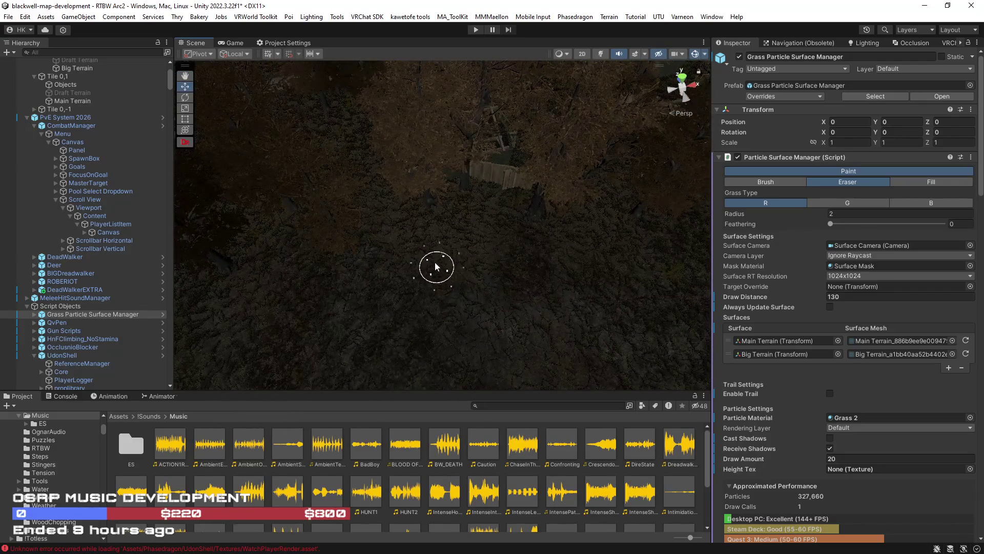
mouse_move(426, 199)
mouse_down()
mouse_move(418, 213)
mouse_move(639, 312)
mouse_move(511, 287)
mouse_up()
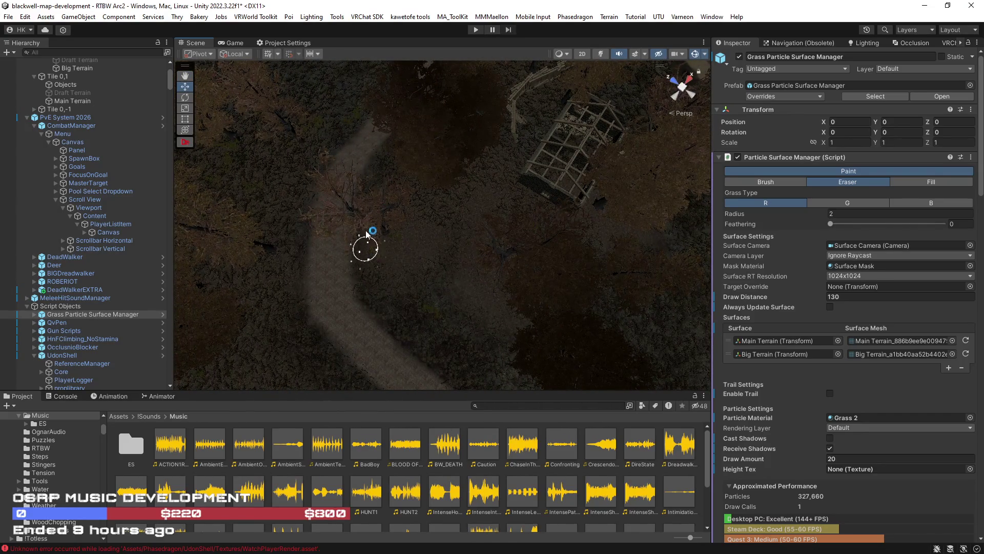
mouse_move(526, 224)
mouse_down()
mouse_move(611, 176)
mouse_move(471, 275)
mouse_up()
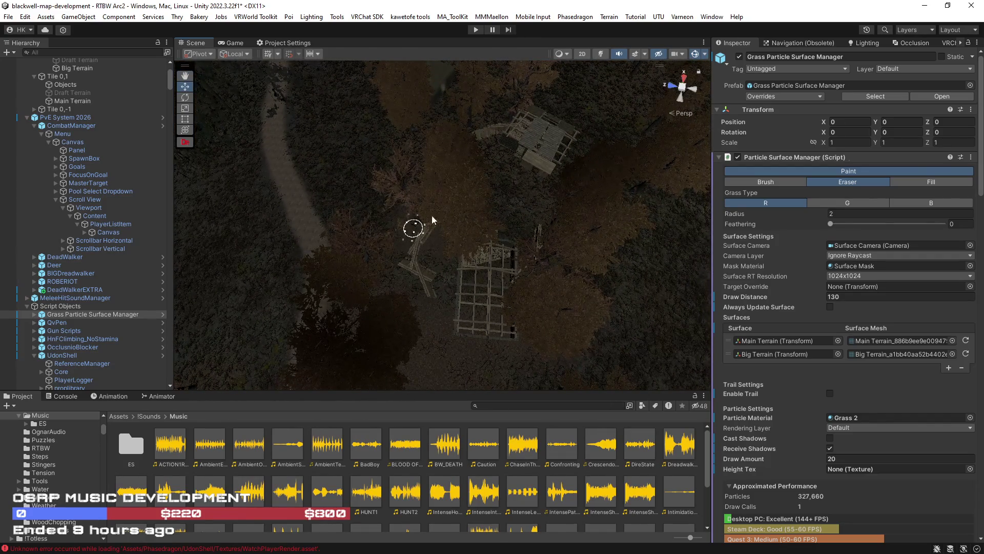
mouse_move(433, 234)
mouse_down()
mouse_move(493, 311)
mouse_move(518, 281)
mouse_move(583, 246)
mouse_move(443, 301)
mouse_up()
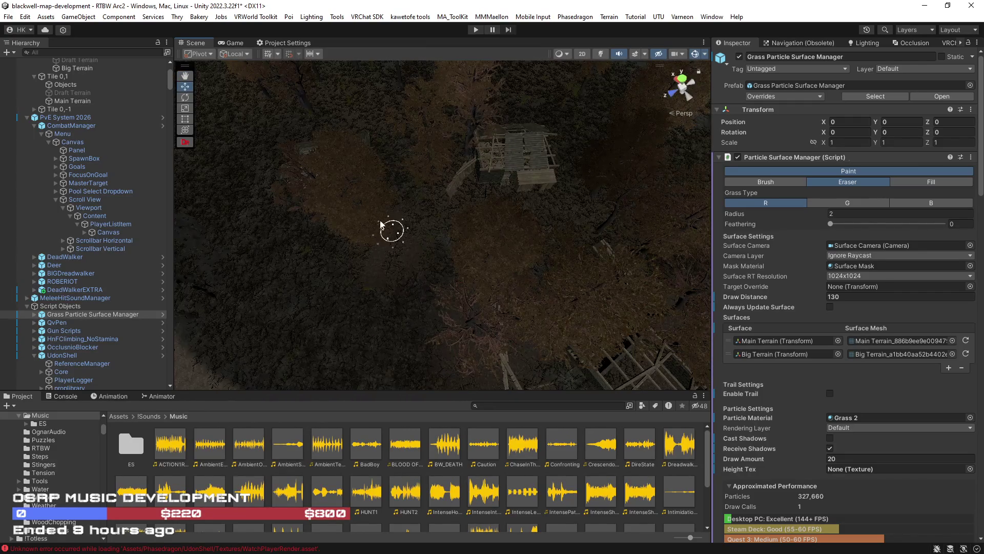
mouse_move(359, 262)
mouse_down()
mouse_move(468, 255)
mouse_move(396, 319)
mouse_up()
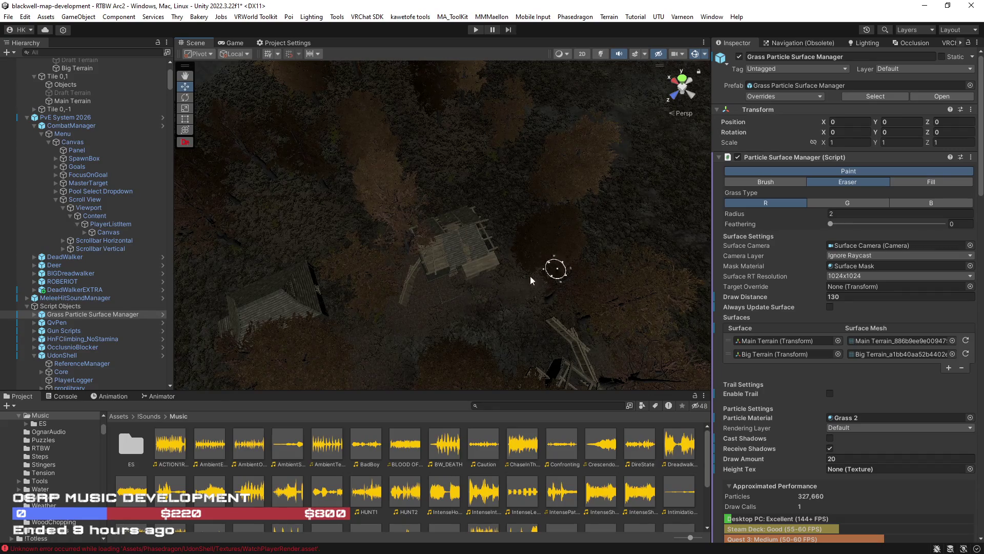
mouse_move(613, 327)
mouse_down()
mouse_move(488, 281)
mouse_move(405, 296)
mouse_up()
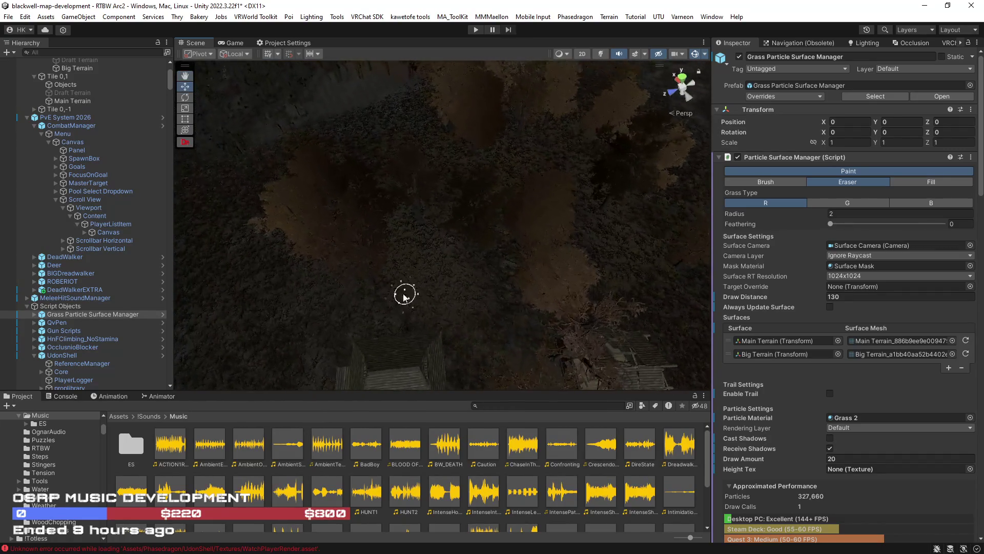
mouse_move(474, 257)
mouse_down()
mouse_move(595, 263)
mouse_move(465, 241)
mouse_up()
mouse_move(441, 183)
mouse_down()
mouse_move(410, 189)
mouse_move(374, 174)
mouse_up()
mouse_move(336, 112)
mouse_down()
mouse_move(352, 154)
mouse_move(334, 149)
mouse_move(357, 156)
mouse_up()
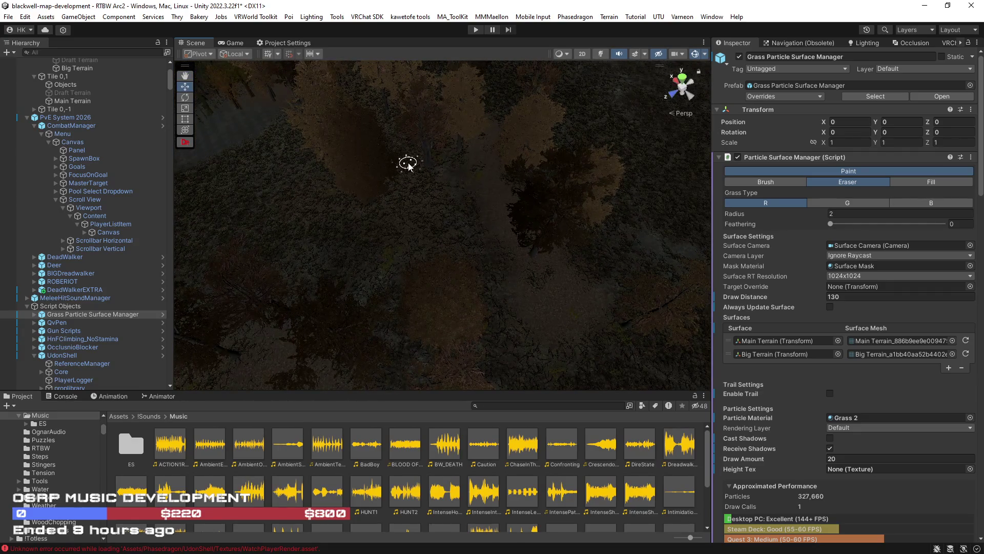
drag(431, 174, 357, 169)
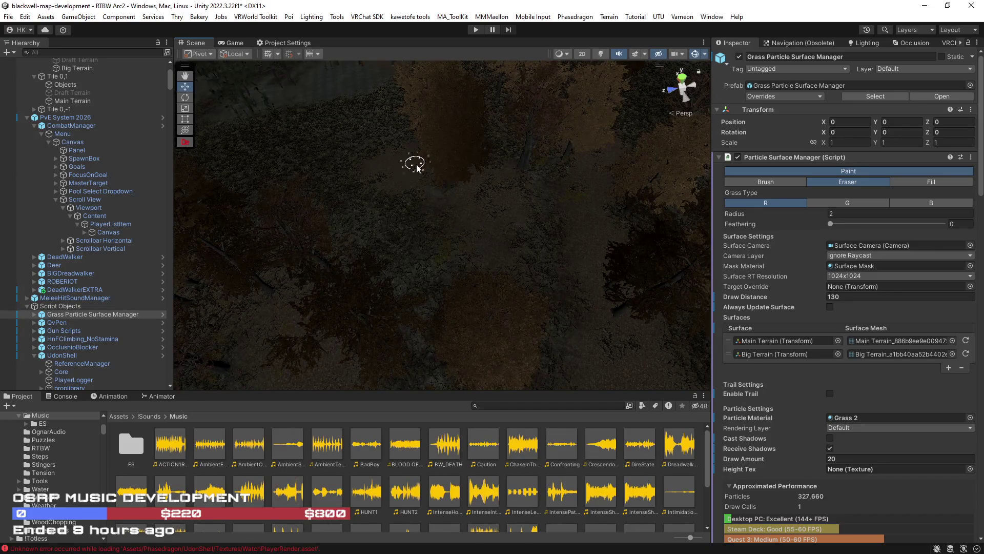
mouse_move(516, 176)
mouse_down()
mouse_move(533, 165)
mouse_move(536, 196)
mouse_move(460, 235)
mouse_up()
mouse_move(418, 283)
mouse_down()
mouse_move(409, 257)
mouse_move(466, 304)
mouse_up()
drag(430, 229, 492, 263)
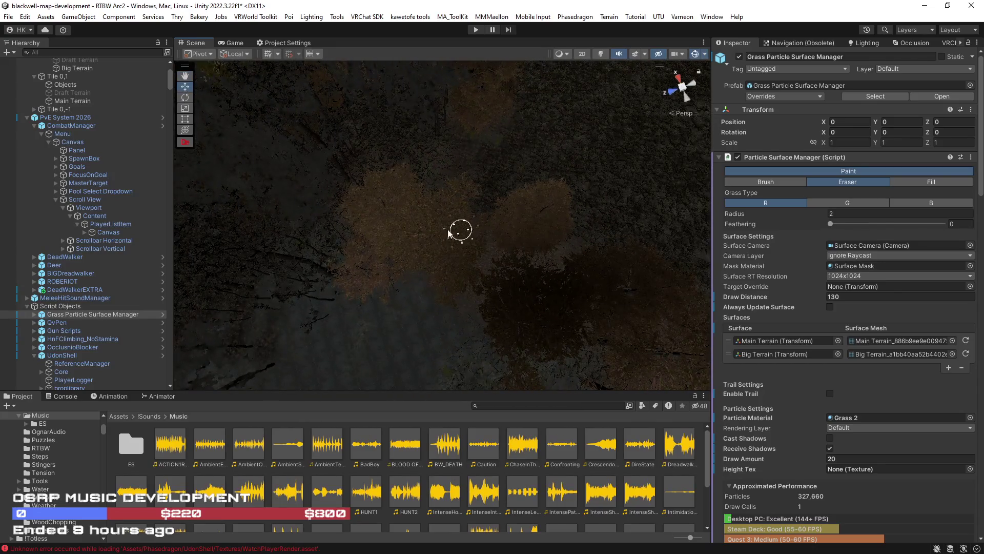
mouse_move(448, 234)
mouse_down()
mouse_move(321, 193)
mouse_move(490, 340)
mouse_move(517, 311)
mouse_move(637, 286)
mouse_move(402, 341)
mouse_move(478, 306)
mouse_move(453, 277)
mouse_up()
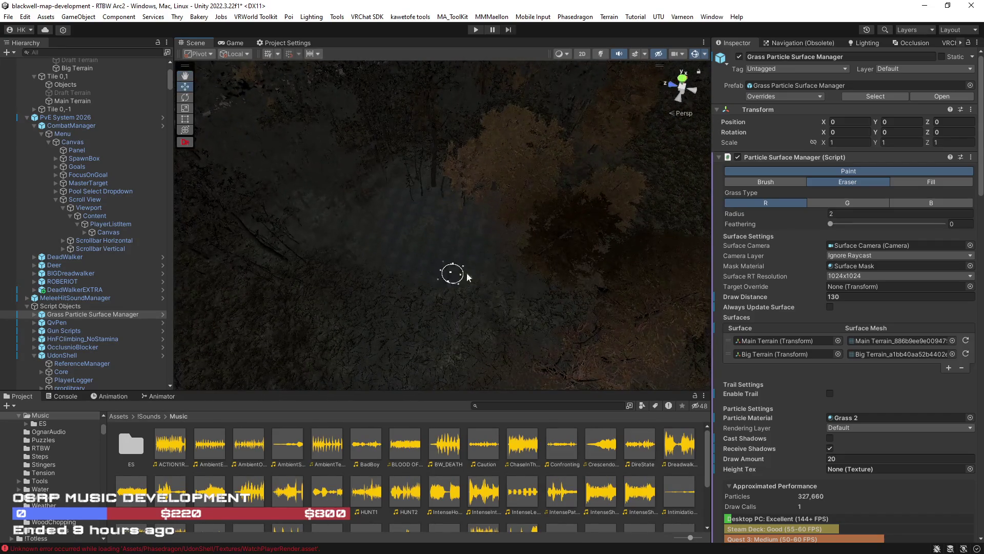
scroll(479, 268, up, 3)
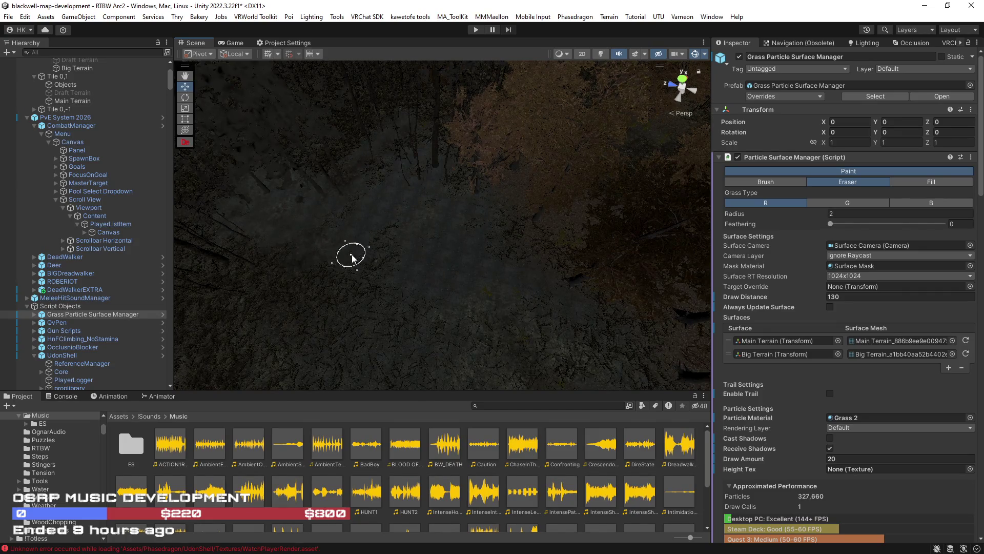
scroll(351, 258, up, 5)
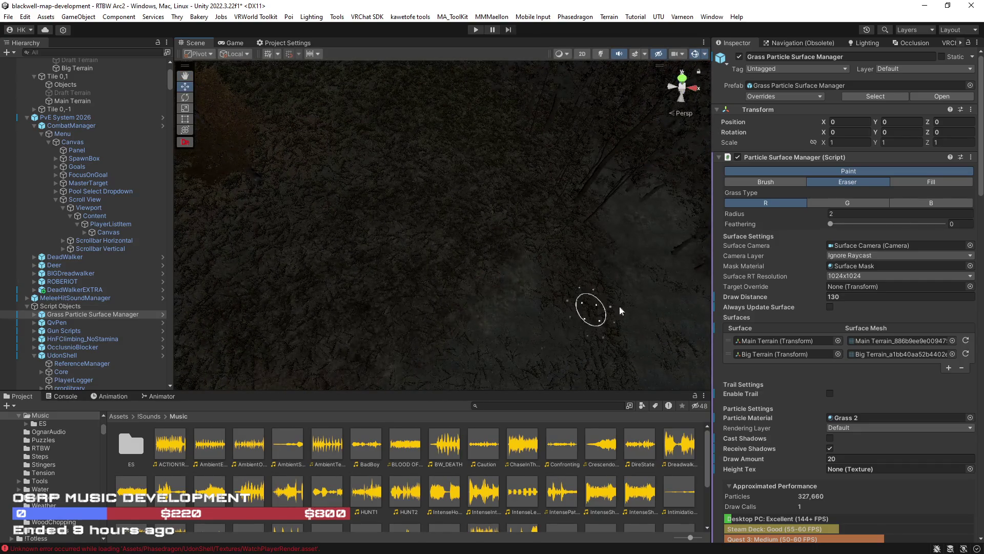
scroll(601, 312, down, 5)
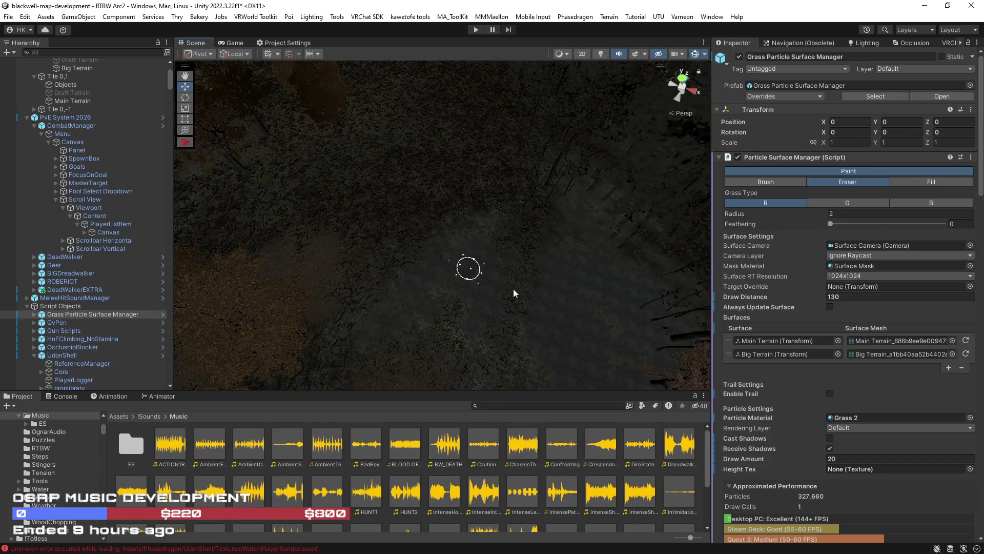
scroll(424, 216, down, 5)
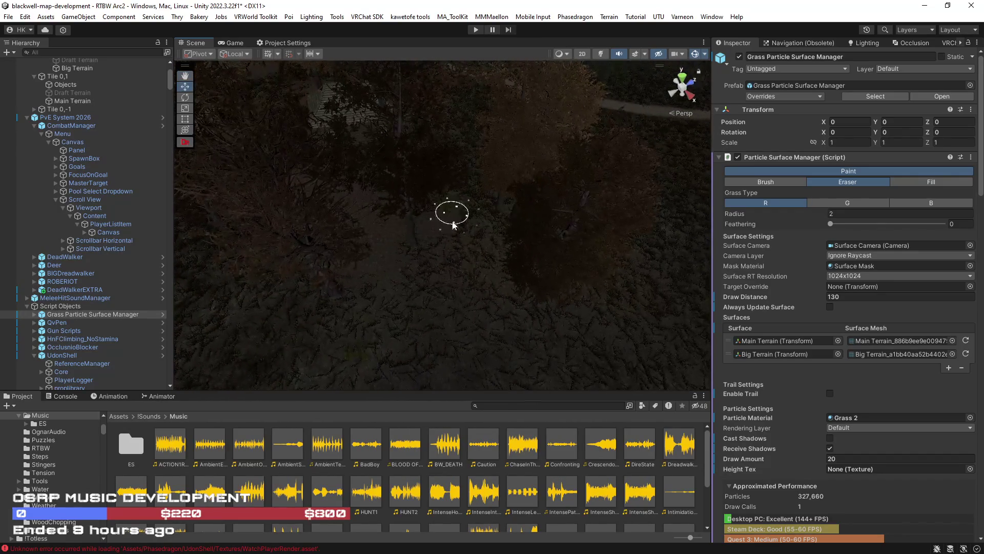
scroll(477, 252, up, 5)
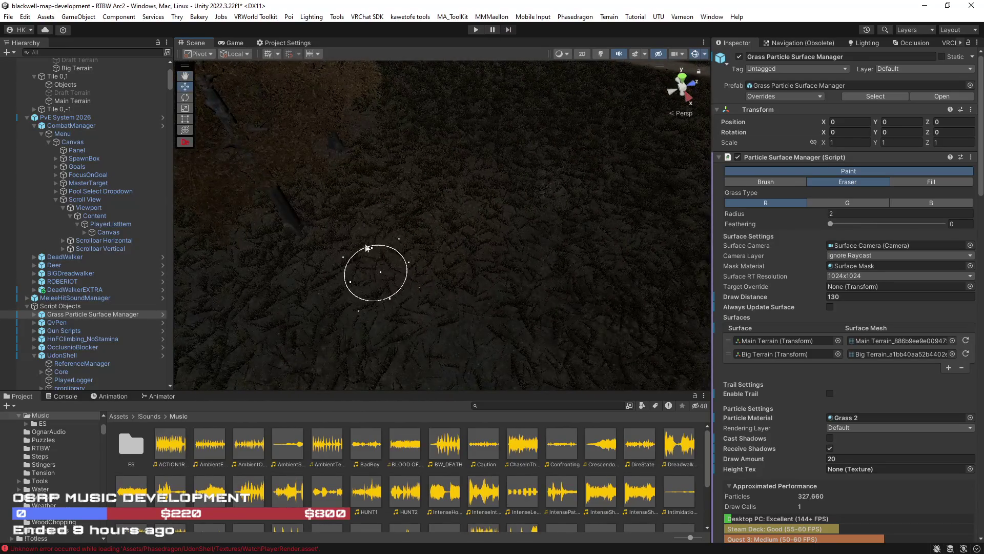
scroll(447, 180, down, 5)
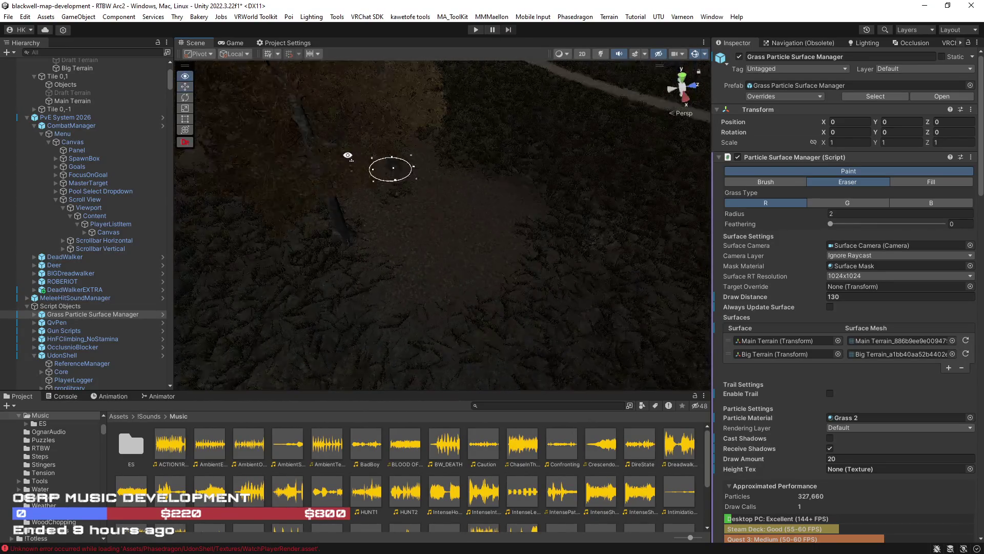
scroll(334, 188, up, 5)
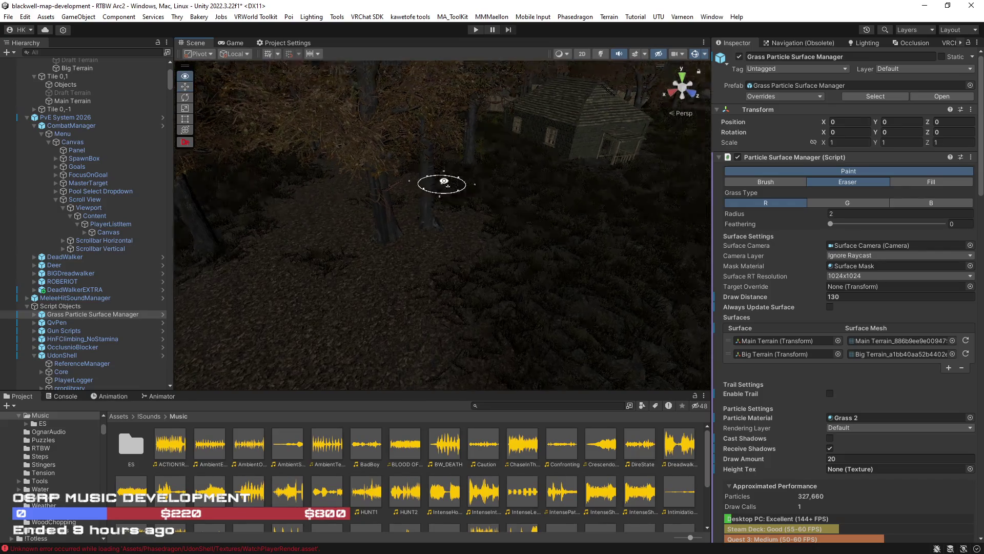
scroll(441, 164, down, 5)
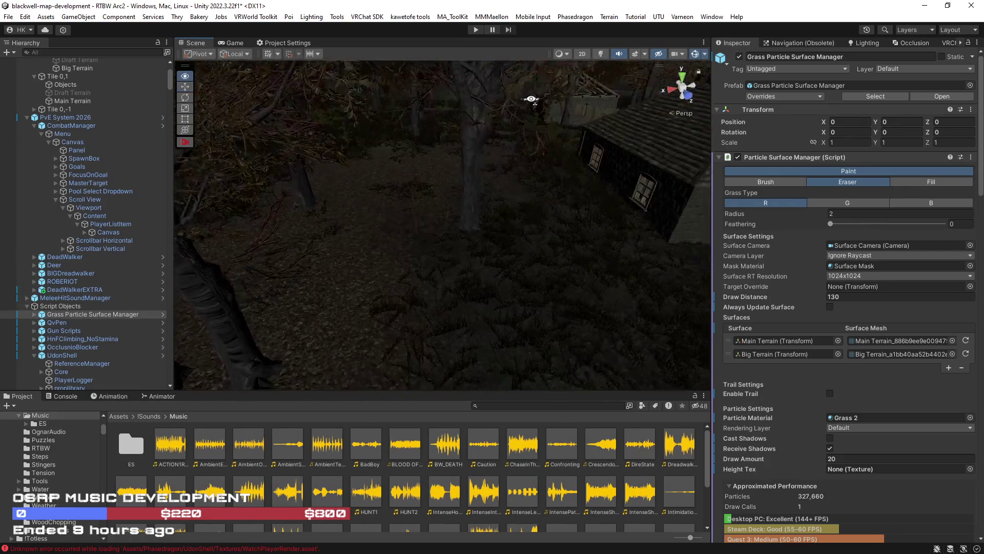
scroll(460, 199, up, 5)
mouse_move(378, 201)
mouse_down()
mouse_move(582, 181)
mouse_move(737, 223)
mouse_move(538, 171)
mouse_move(352, 198)
mouse_move(533, 169)
mouse_move(687, 196)
mouse_move(267, 118)
mouse_move(152, 155)
mouse_move(234, 168)
mouse_move(220, 158)
mouse_move(501, 149)
mouse_move(451, 164)
mouse_move(442, 189)
mouse_move(422, 159)
mouse_move(321, 184)
mouse_move(416, 176)
mouse_move(384, 233)
mouse_up()
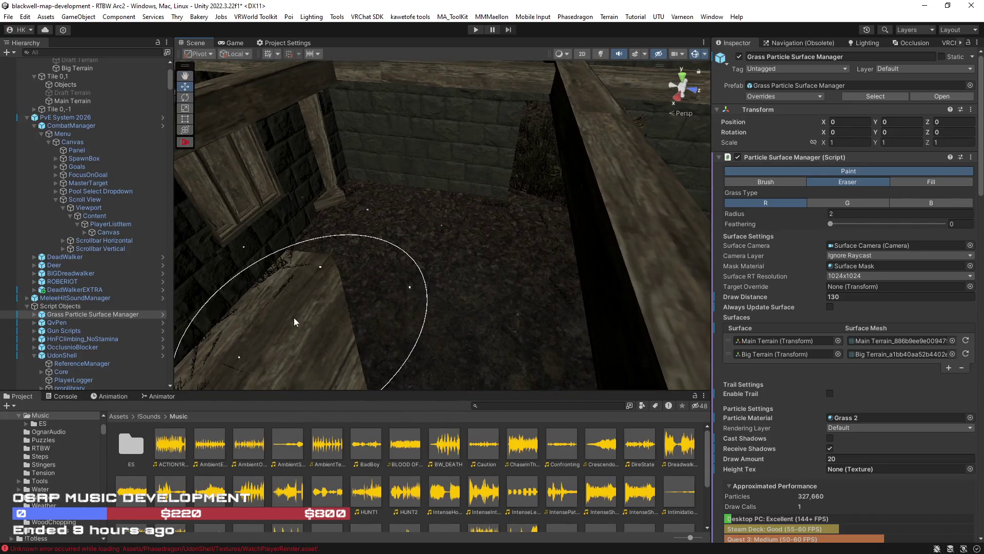
mouse_move(246, 312)
mouse_down()
mouse_move(538, 286)
mouse_move(541, 226)
mouse_move(439, 228)
mouse_move(281, 194)
mouse_move(263, 213)
mouse_move(391, 268)
mouse_move(347, 211)
mouse_move(257, 289)
mouse_move(358, 233)
mouse_move(510, 194)
mouse_move(401, 189)
mouse_move(592, 195)
mouse_move(815, 158)
mouse_move(461, 275)
mouse_move(588, 226)
mouse_move(451, 259)
mouse_move(482, 276)
mouse_move(488, 235)
mouse_move(365, 254)
mouse_move(555, 245)
mouse_move(416, 205)
mouse_move(341, 248)
mouse_move(297, 223)
mouse_move(378, 209)
mouse_move(498, 285)
mouse_move(329, 241)
mouse_move(329, 255)
mouse_move(530, 229)
mouse_move(301, 186)
mouse_move(234, 221)
mouse_move(201, 220)
mouse_move(257, 232)
mouse_move(181, 231)
mouse_move(71, 289)
mouse_move(230, 256)
mouse_move(319, 266)
mouse_up()
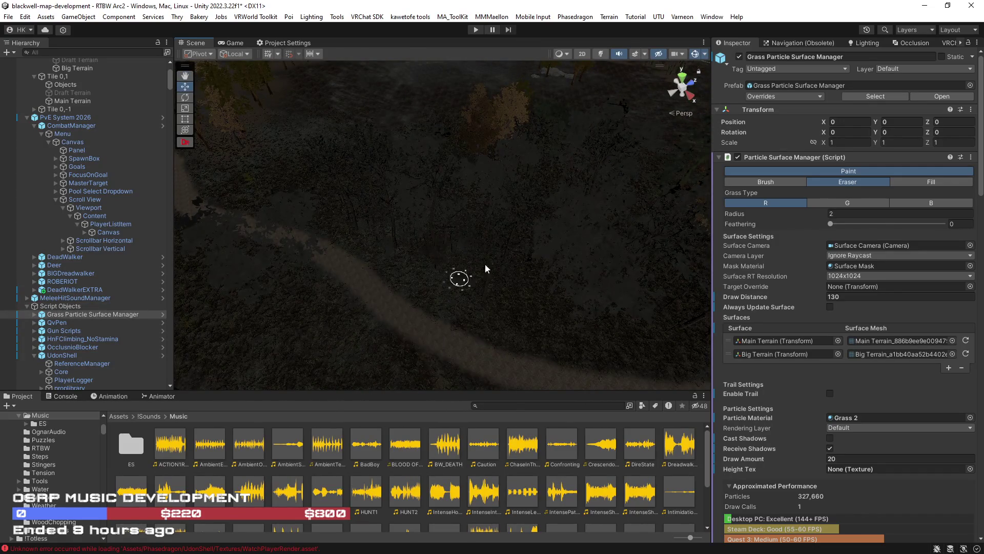
mouse_move(615, 311)
mouse_down()
mouse_move(653, 300)
mouse_move(519, 340)
mouse_up()
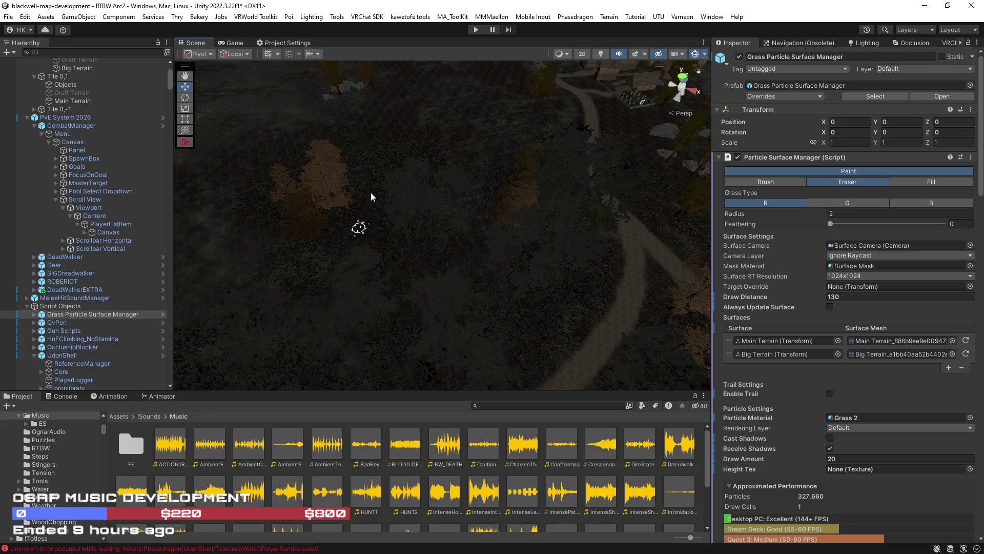
drag(457, 225, 431, 227)
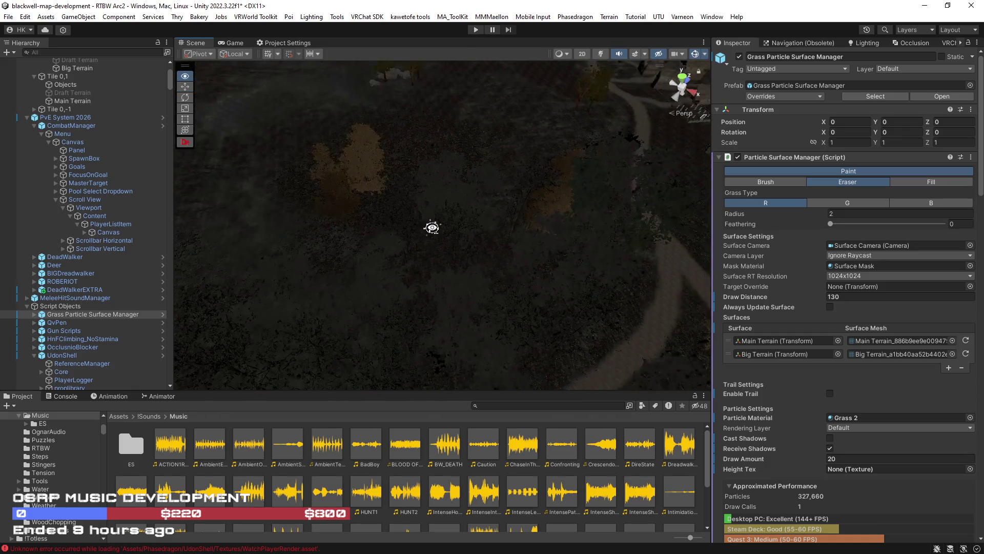
mouse_move(348, 203)
mouse_down()
mouse_move(328, 241)
mouse_move(423, 247)
mouse_up()
mouse_move(299, 251)
mouse_down()
mouse_move(593, 284)
mouse_move(492, 266)
mouse_move(350, 214)
mouse_move(445, 150)
mouse_move(359, 91)
mouse_move(318, 103)
mouse_move(356, 229)
mouse_move(479, 198)
mouse_move(314, 206)
mouse_move(354, 317)
mouse_up()
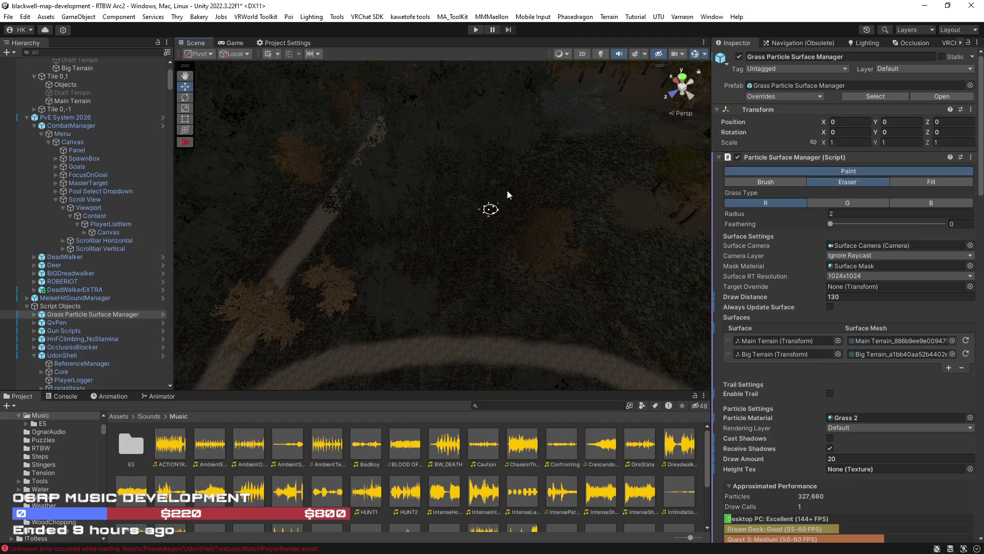
mouse_move(365, 247)
mouse_down()
mouse_move(345, 231)
mouse_move(325, 235)
mouse_move(389, 209)
mouse_up()
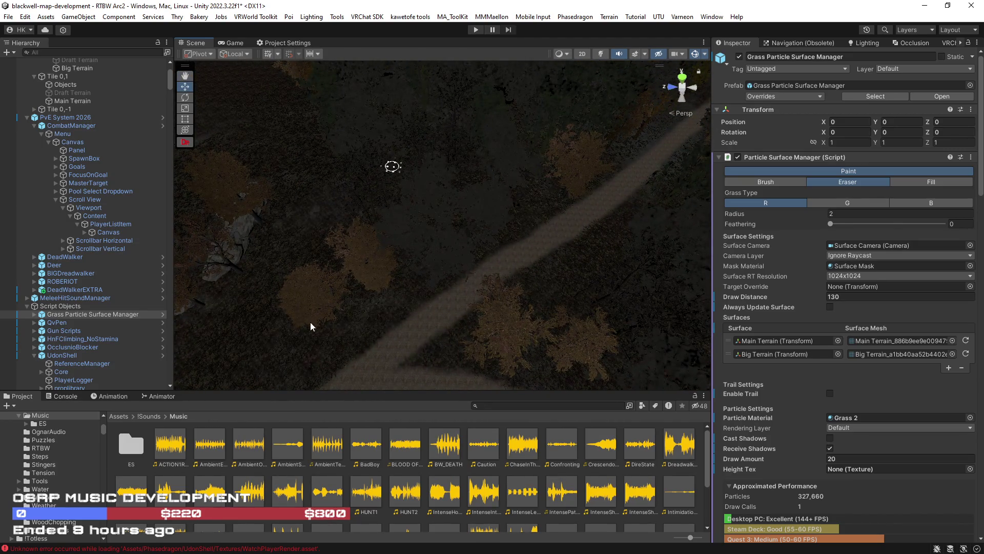
mouse_move(352, 288)
mouse_down()
mouse_move(205, 260)
mouse_move(214, 272)
mouse_move(112, 210)
mouse_move(334, 275)
mouse_move(509, 279)
mouse_move(608, 221)
mouse_move(618, 204)
mouse_move(558, 149)
mouse_move(484, 139)
mouse_move(500, 182)
mouse_move(481, 255)
mouse_up()
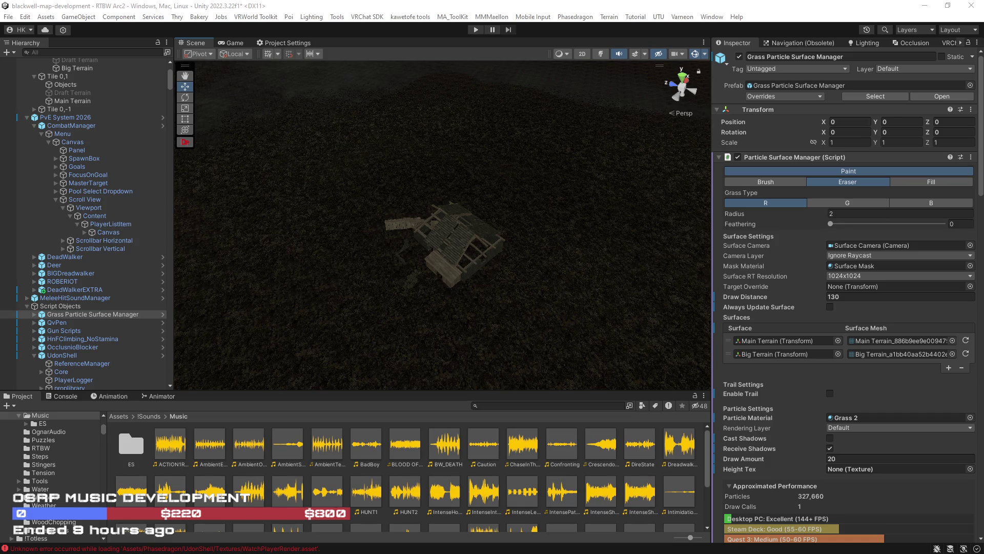
key(alt+Tab)
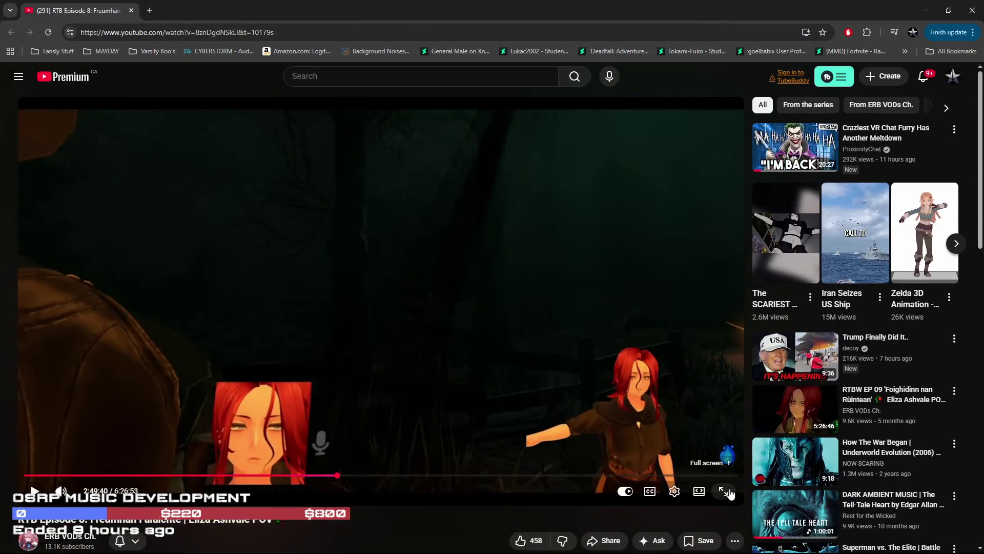
Play the RTB Episode 8 video full screen, rewind 5 seconds, pause, and close the browser
click(724, 492)
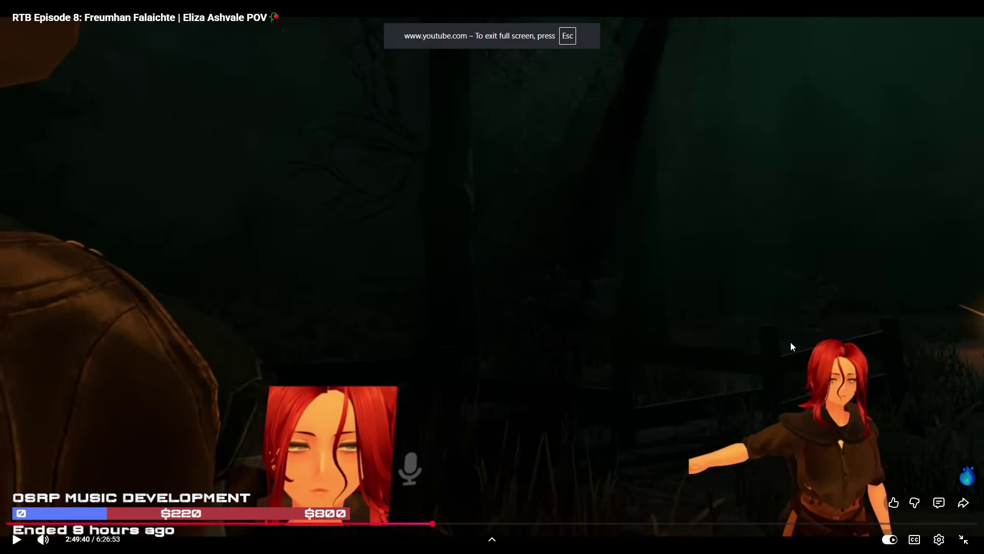
click(789, 342)
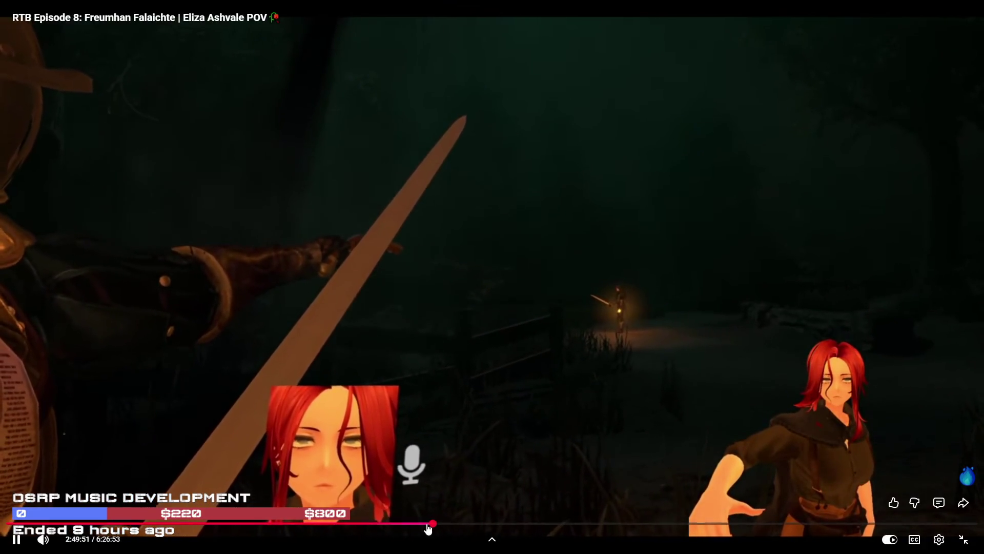
drag(432, 524, 433, 528)
key(Left)
key(Left)
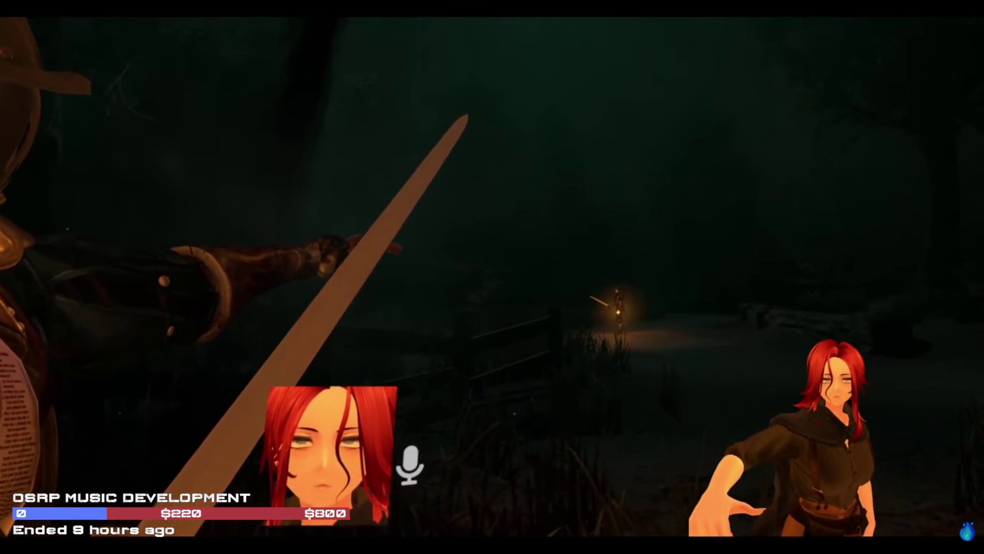
mouse_move(907, 441)
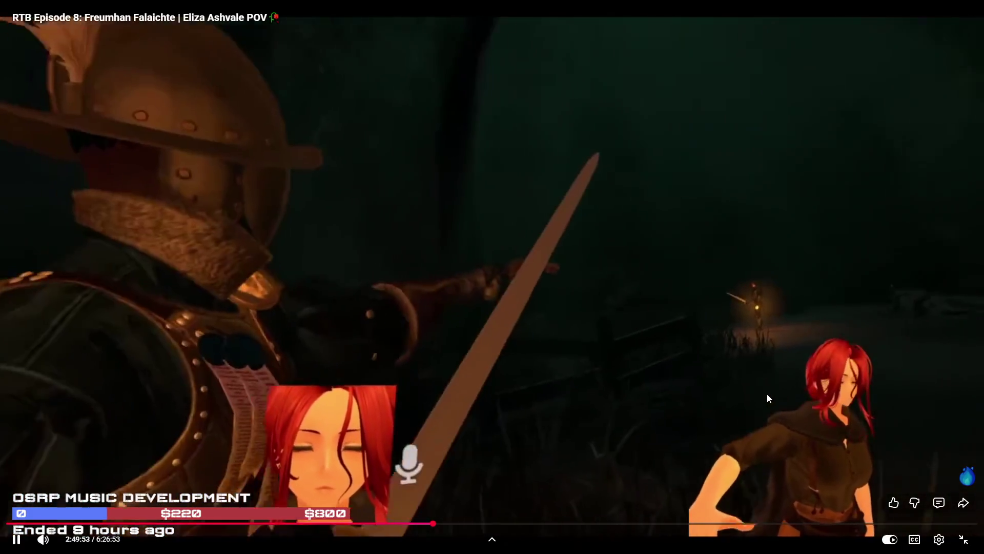
click(766, 398)
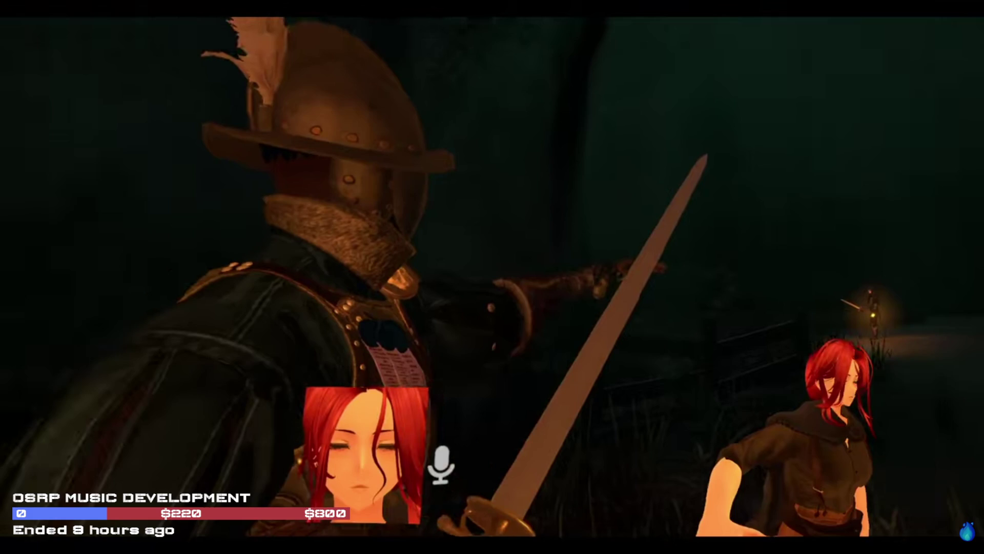
click(964, 538)
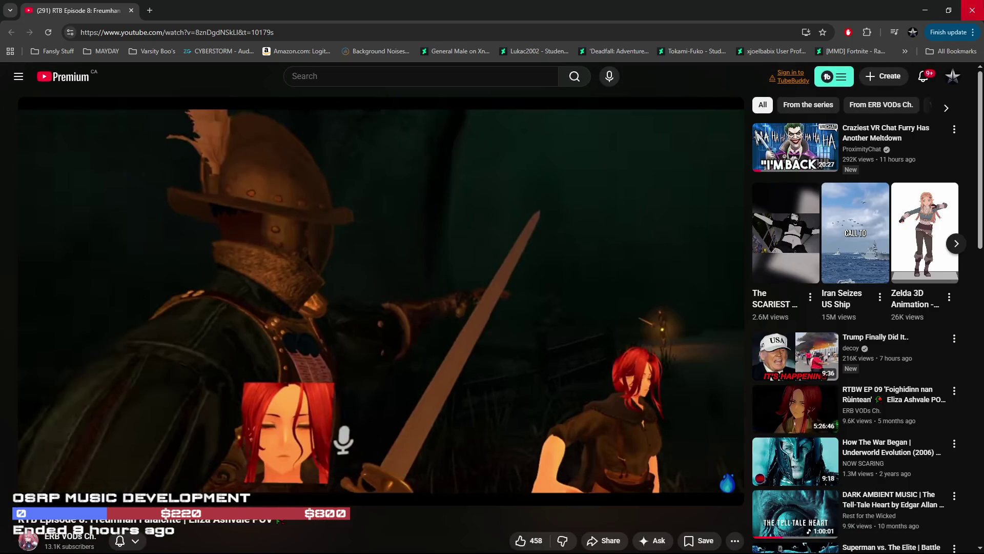
click(972, 10)
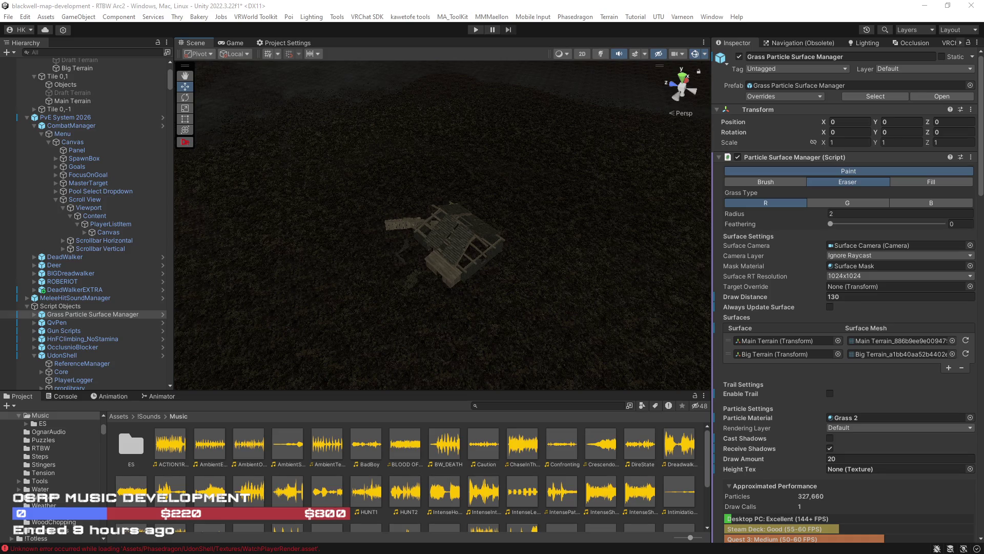
mouse_move(461, 308)
mouse_down()
mouse_move(474, 302)
mouse_move(339, 253)
mouse_move(577, 219)
mouse_move(334, 195)
mouse_move(440, 233)
mouse_move(442, 248)
mouse_move(409, 272)
mouse_move(402, 225)
mouse_move(462, 260)
mouse_move(340, 286)
mouse_move(477, 333)
mouse_move(451, 341)
mouse_move(339, 241)
mouse_up()
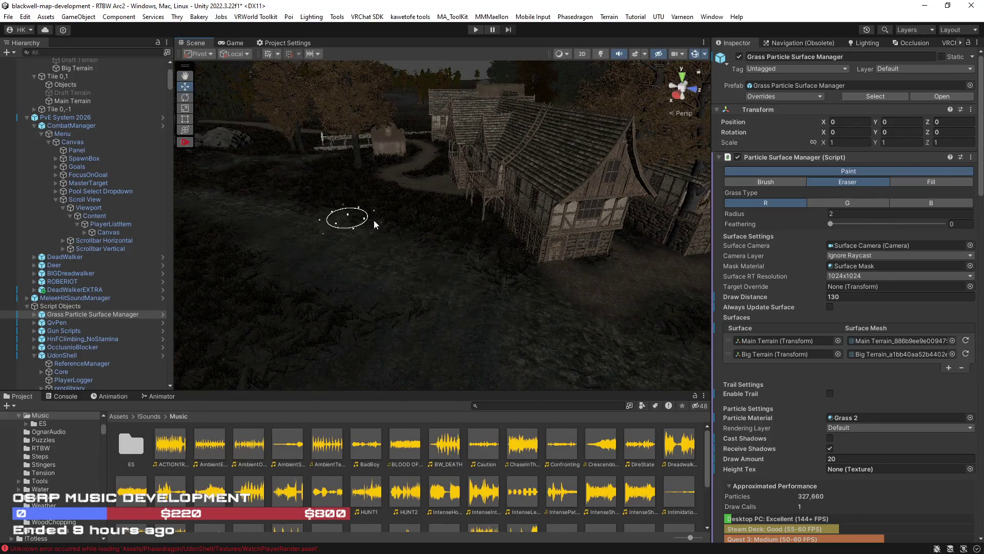
mouse_move(478, 306)
mouse_down()
mouse_move(587, 285)
mouse_move(518, 238)
mouse_move(329, 262)
mouse_move(412, 290)
mouse_move(536, 291)
mouse_up()
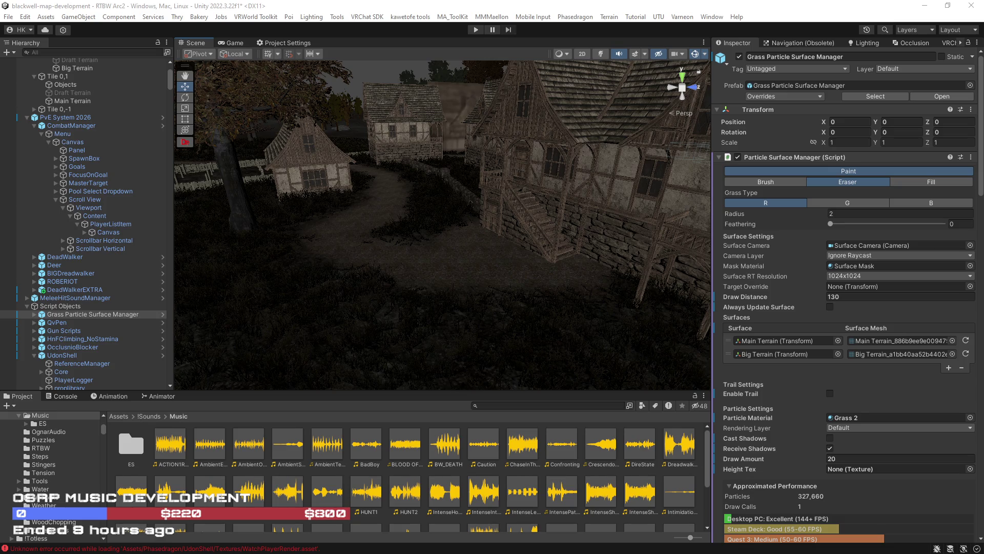
mouse_move(514, 235)
mouse_down()
mouse_move(440, 260)
mouse_move(423, 300)
mouse_up()
mouse_move(347, 273)
mouse_down()
mouse_move(413, 292)
mouse_move(450, 282)
mouse_move(410, 220)
mouse_move(492, 210)
mouse_move(506, 215)
mouse_move(506, 235)
mouse_move(386, 229)
mouse_move(322, 252)
mouse_move(440, 235)
mouse_move(297, 226)
mouse_move(422, 253)
mouse_move(325, 264)
mouse_move(426, 252)
mouse_move(495, 279)
mouse_move(340, 224)
mouse_move(569, 241)
mouse_move(485, 264)
mouse_move(521, 266)
mouse_move(457, 262)
mouse_move(659, 275)
mouse_move(669, 319)
mouse_move(487, 276)
mouse_up()
mouse_move(361, 181)
mouse_down()
mouse_move(352, 127)
mouse_move(314, 148)
mouse_move(433, 352)
mouse_up()
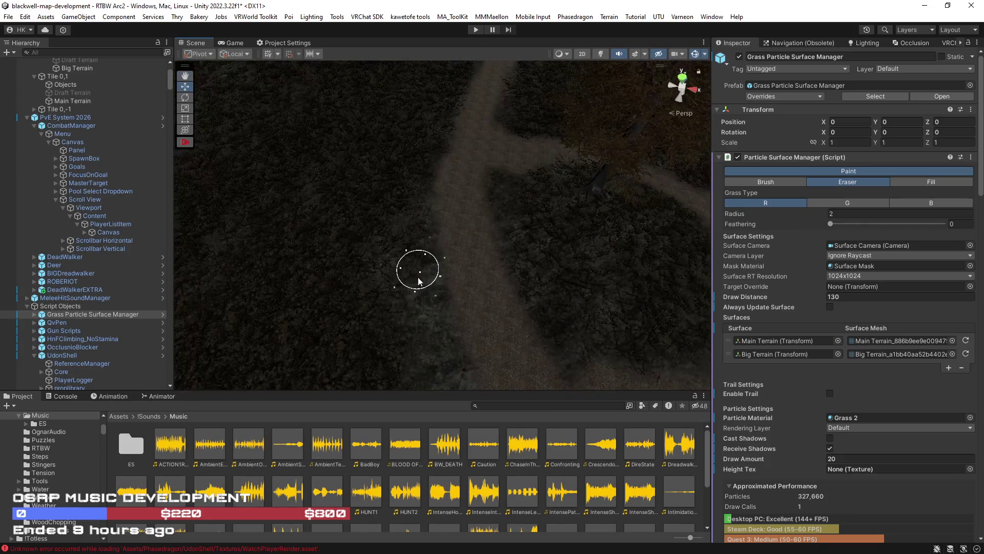
mouse_move(430, 281)
mouse_down()
mouse_move(575, 308)
mouse_move(537, 282)
mouse_up()
mouse_move(444, 259)
mouse_down()
mouse_move(463, 322)
mouse_move(506, 220)
mouse_move(364, 215)
mouse_move(373, 300)
mouse_up()
mouse_move(389, 180)
mouse_down()
mouse_move(279, 103)
mouse_move(318, 155)
mouse_move(310, 169)
mouse_move(253, 175)
mouse_move(336, 191)
mouse_move(379, 176)
mouse_move(341, 292)
mouse_move(323, 290)
mouse_move(343, 341)
mouse_up()
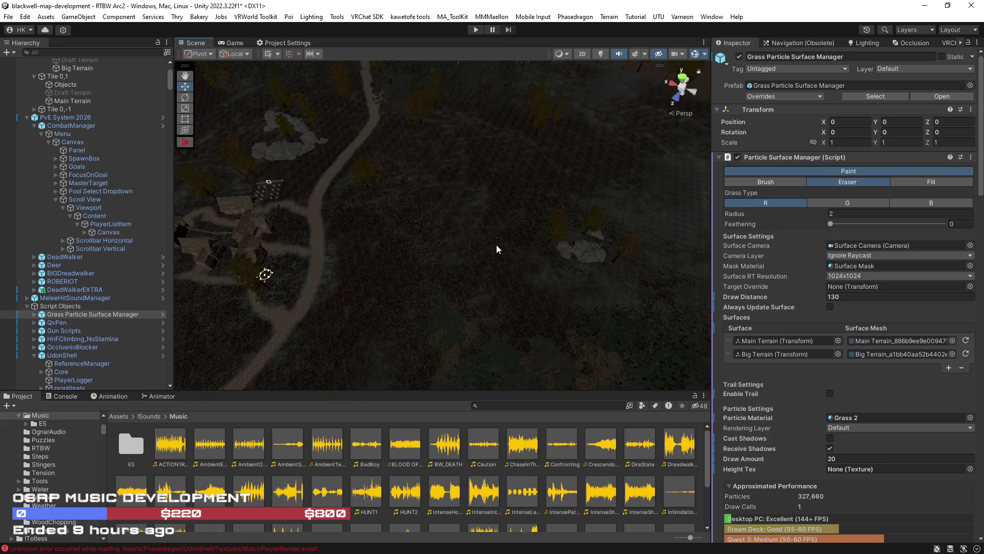
mouse_move(432, 230)
mouse_down()
mouse_move(587, 178)
mouse_move(545, 136)
mouse_move(593, 72)
mouse_move(581, 248)
mouse_up()
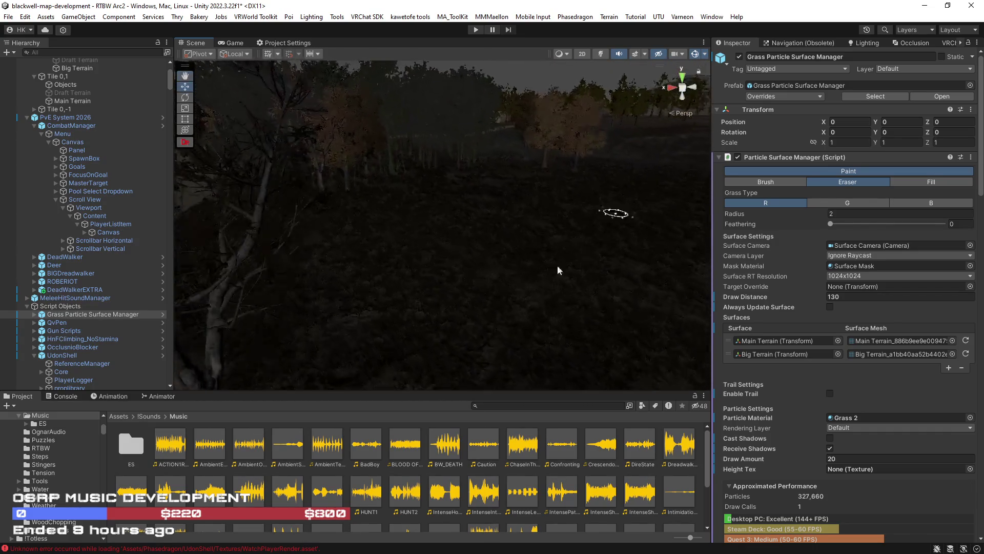
mouse_move(449, 241)
mouse_down()
mouse_move(195, 219)
mouse_move(285, 183)
mouse_move(294, 160)
mouse_move(443, 168)
mouse_move(440, 159)
mouse_move(500, 147)
mouse_up()
click(600, 54)
Select Big Terrain, open its Terrain Settings, and locate its FortTerrainGraphlit 1 material in the project
mouse_move(561, 165)
mouse_down()
mouse_move(325, 198)
mouse_move(314, 143)
mouse_up()
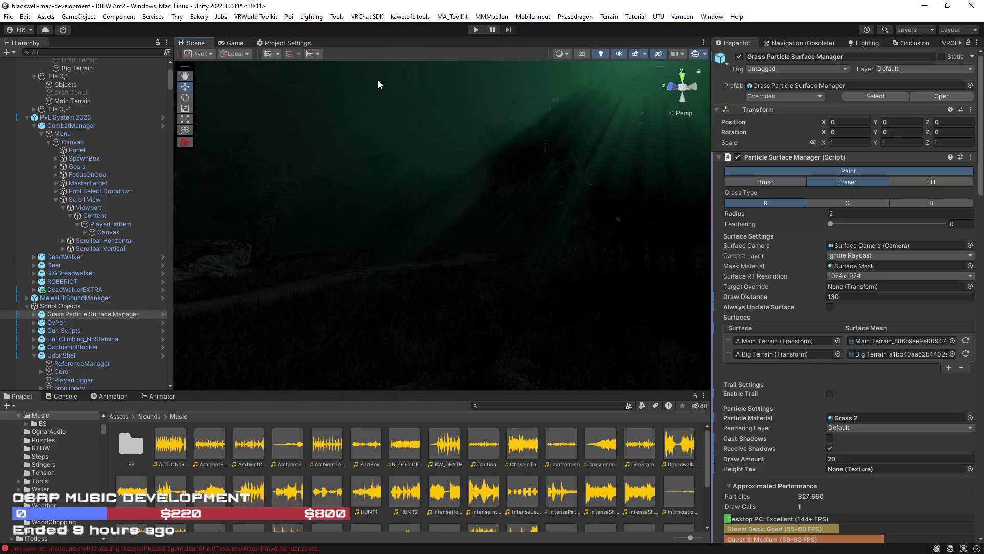
drag(387, 120, 285, 204)
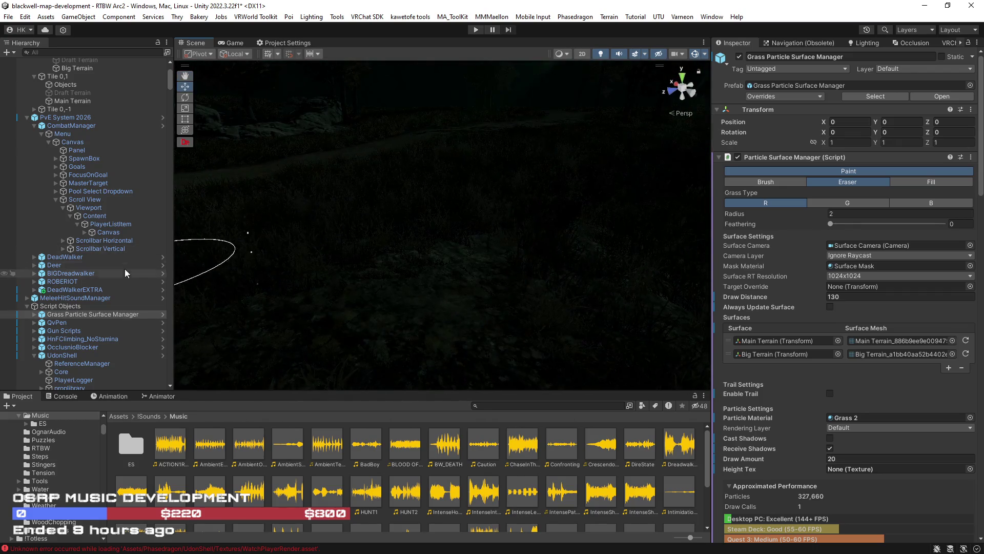
scroll(128, 246, up, 3)
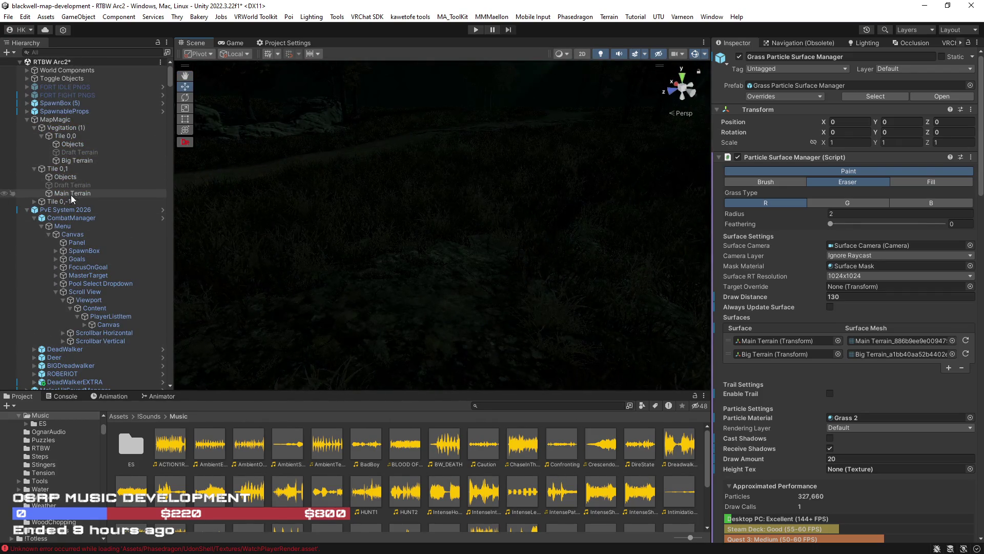
click(74, 160)
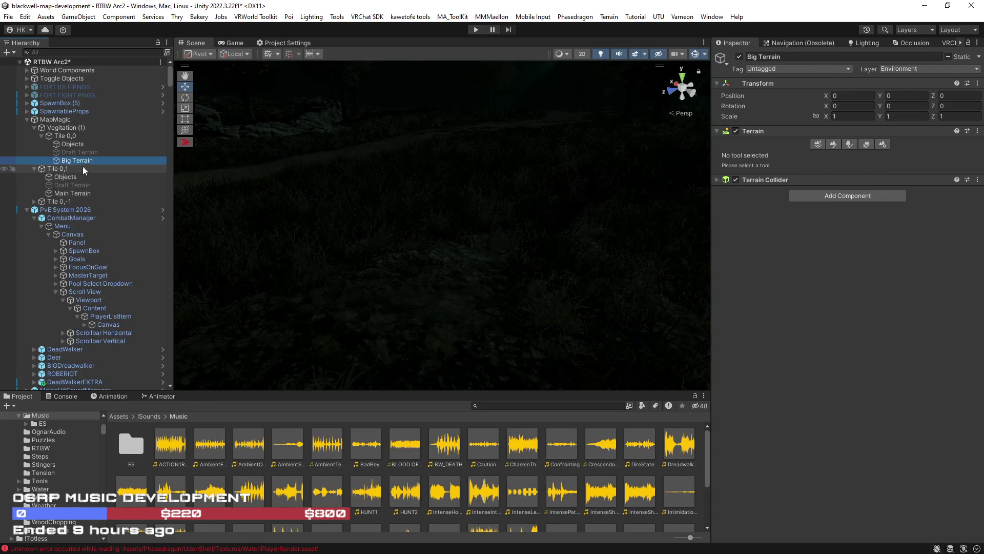
click(883, 145)
scroll(762, 318, down, 8)
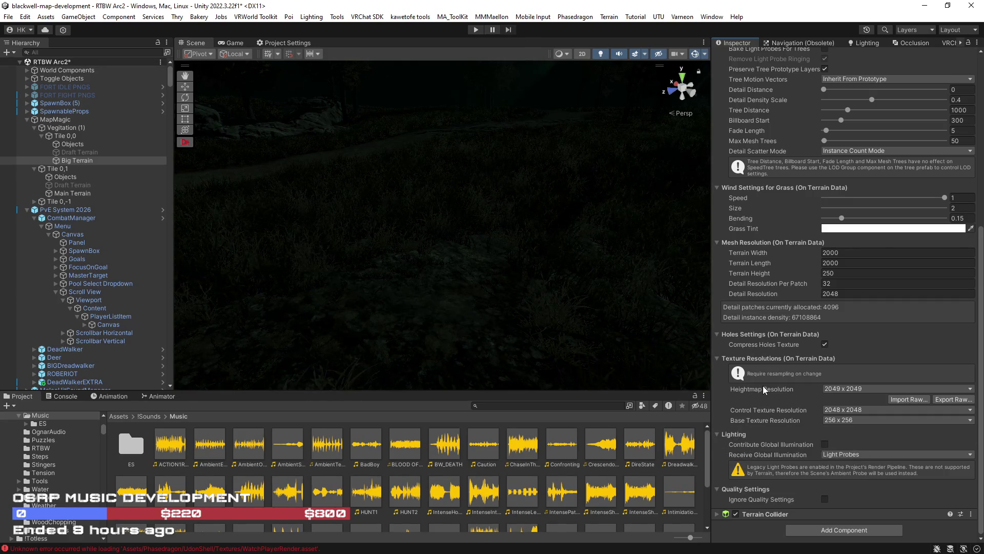
scroll(769, 388, up, 10)
click(892, 235)
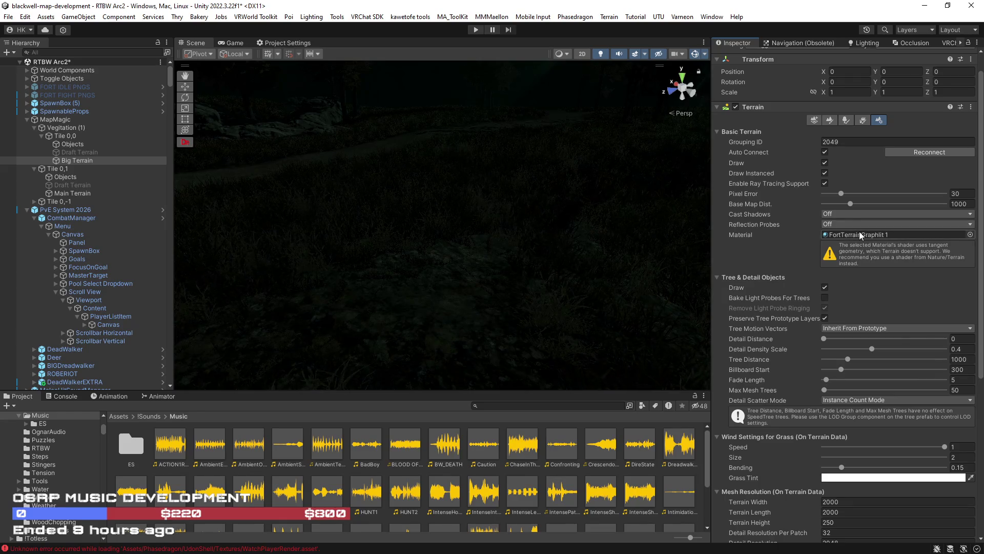
Enable Specular Highlights on FortTerrainGraphlit 1, toggling it to compare the road's shine
click(209, 478)
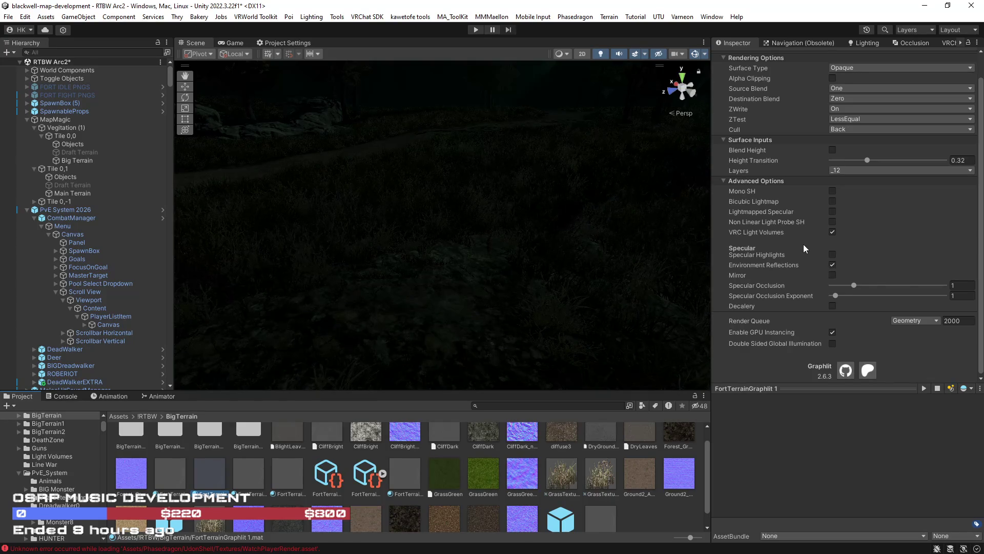
click(832, 255)
mouse_move(400, 251)
mouse_down()
mouse_move(406, 227)
mouse_move(578, 198)
mouse_move(538, 202)
mouse_move(538, 211)
mouse_up()
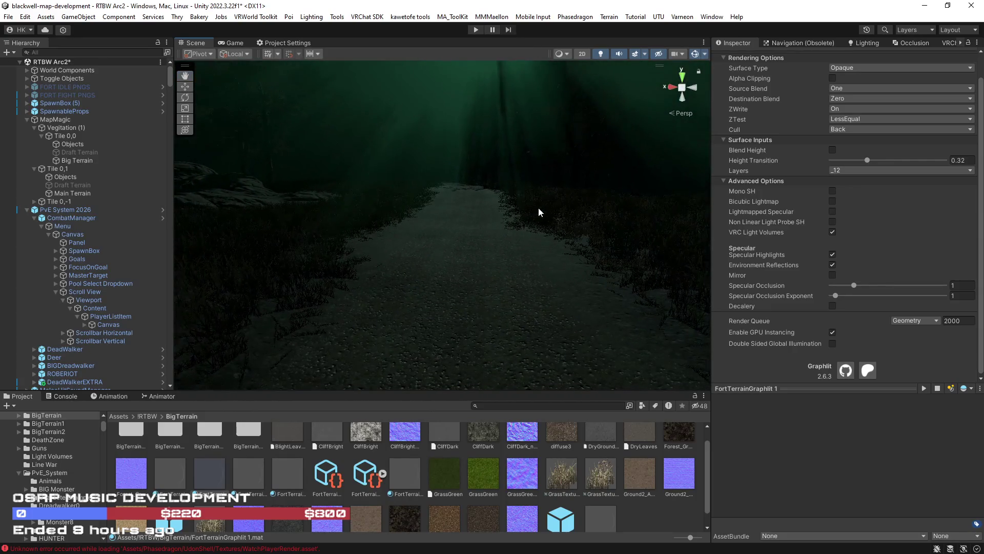
click(833, 255)
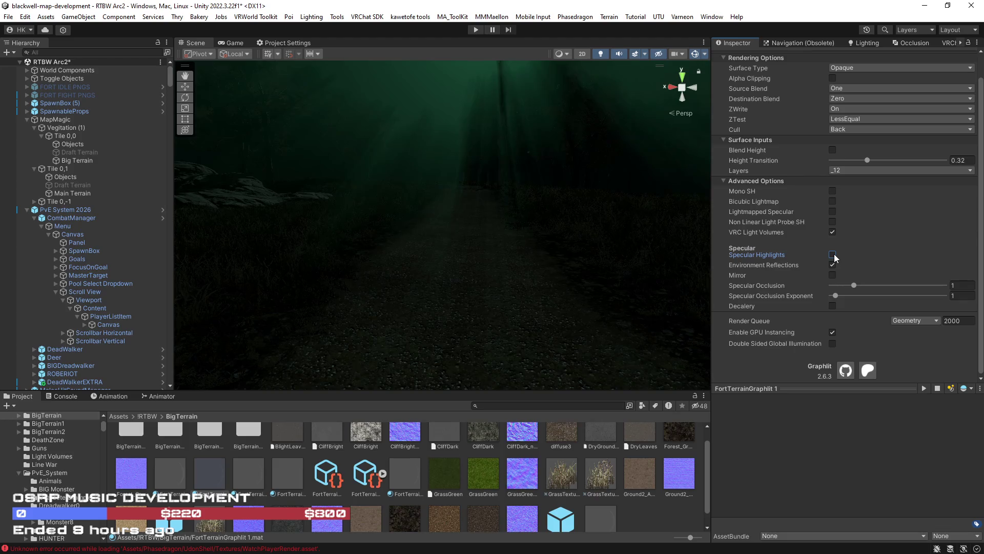
click(833, 255)
Compare Specular Highlights off and on over the dark forest, lit terrain and house
mouse_move(555, 275)
mouse_down()
mouse_move(589, 269)
mouse_move(384, 279)
mouse_move(282, 261)
mouse_move(184, 279)
mouse_move(950, 282)
mouse_move(826, 277)
mouse_move(871, 278)
mouse_move(862, 279)
mouse_up()
scroll(862, 279, up, 1)
mouse_move(538, 239)
mouse_down()
mouse_move(974, 232)
mouse_move(747, 238)
mouse_up()
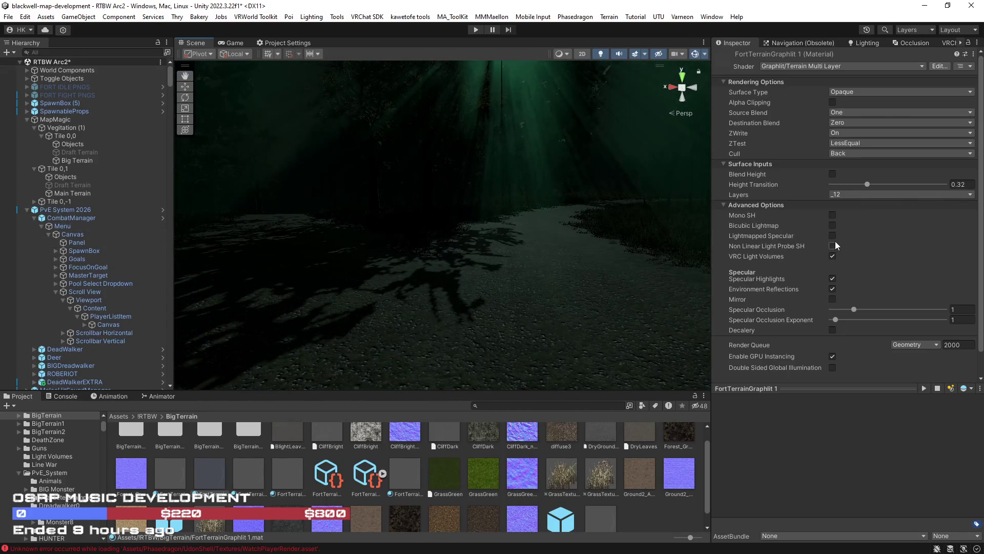
click(833, 278)
mouse_move(560, 279)
mouse_down()
mouse_move(470, 283)
mouse_move(659, 281)
mouse_move(626, 277)
mouse_move(635, 276)
mouse_move(774, 290)
mouse_move(894, 286)
mouse_move(11, 286)
mouse_move(49, 287)
mouse_move(57, 277)
mouse_move(771, 279)
mouse_up()
click(833, 280)
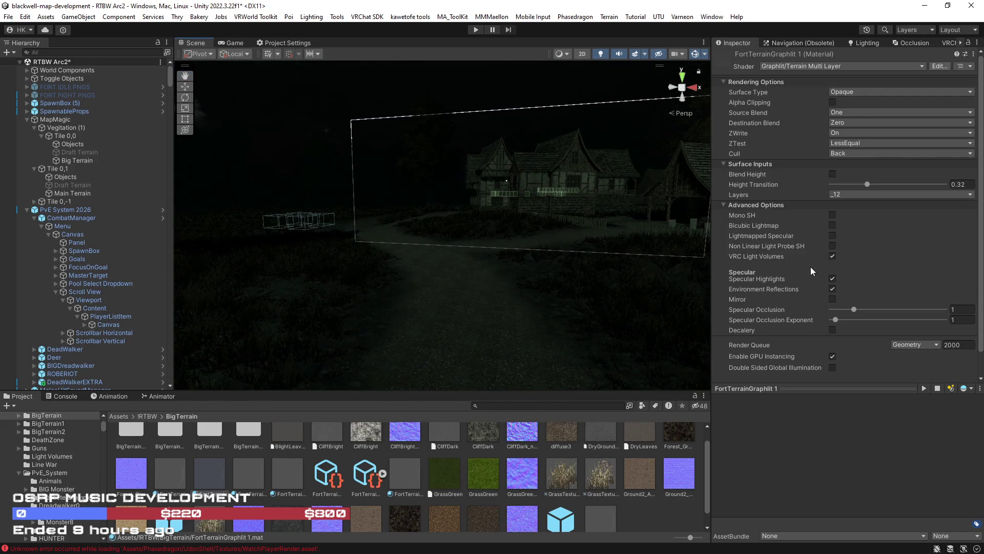
Toggle Specular Highlights repeatedly to compare the path and the area near the tree trunk
click(831, 280)
mouse_move(525, 311)
mouse_down()
mouse_move(241, 318)
mouse_move(237, 303)
mouse_move(181, 280)
mouse_up()
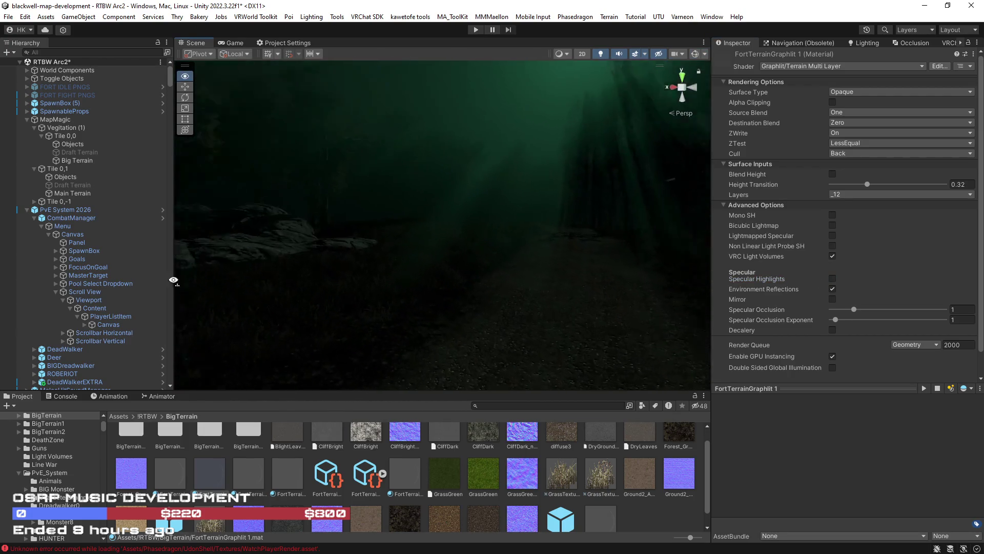
click(832, 278)
mouse_move(571, 290)
mouse_down()
mouse_move(514, 286)
mouse_move(538, 300)
mouse_move(523, 301)
mouse_move(29, 256)
mouse_move(894, 287)
mouse_move(635, 274)
mouse_move(501, 281)
mouse_move(938, 282)
mouse_move(843, 263)
mouse_up()
click(833, 279)
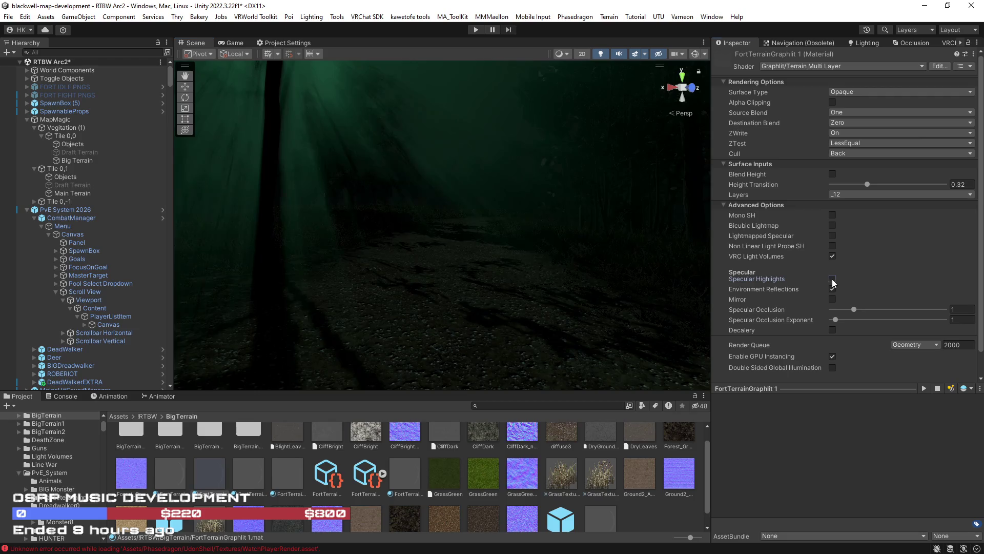
click(832, 280)
mouse_move(508, 268)
mouse_down()
mouse_move(575, 277)
mouse_move(525, 305)
mouse_move(559, 299)
mouse_move(497, 294)
mouse_move(523, 277)
mouse_move(668, 271)
mouse_move(589, 255)
mouse_move(586, 293)
mouse_move(552, 275)
mouse_move(468, 263)
mouse_move(534, 268)
mouse_up()
click(833, 278)
Compare the lit road and dark forest once more, leaving Specular Highlights turned off
mouse_move(590, 287)
mouse_down()
mouse_move(478, 296)
mouse_move(670, 279)
mouse_move(576, 303)
mouse_move(492, 305)
mouse_move(509, 301)
mouse_move(405, 287)
mouse_move(381, 291)
mouse_move(422, 309)
mouse_move(347, 294)
mouse_move(306, 309)
mouse_move(408, 323)
mouse_move(339, 313)
mouse_up()
mouse_move(609, 145)
mouse_down()
mouse_move(523, 217)
mouse_move(451, 259)
mouse_move(463, 249)
mouse_move(525, 248)
mouse_move(472, 230)
mouse_move(853, 223)
mouse_move(825, 236)
mouse_up()
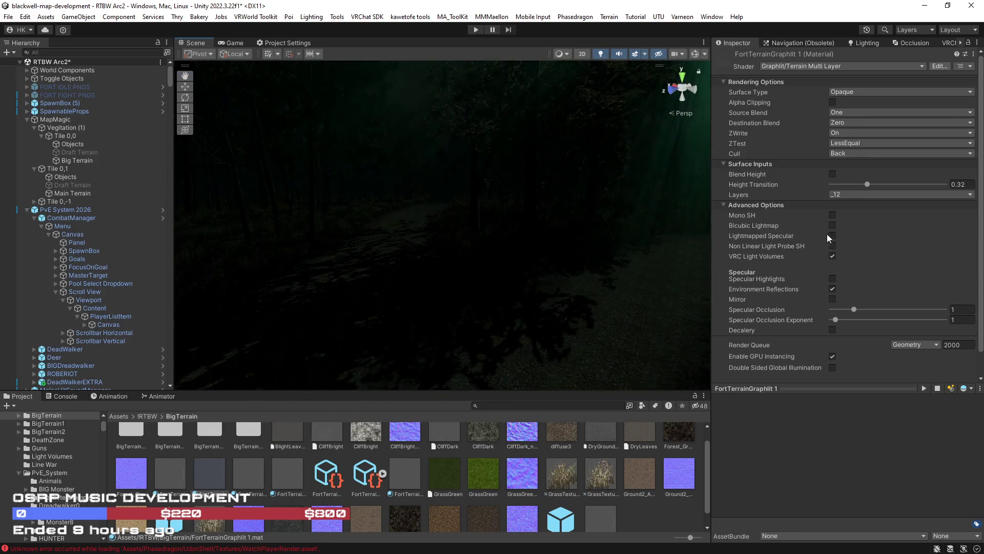
click(832, 278)
mouse_move(558, 261)
mouse_down()
mouse_move(564, 303)
mouse_move(659, 237)
mouse_move(552, 247)
mouse_up()
click(832, 279)
click(832, 278)
mouse_move(633, 242)
mouse_down()
mouse_move(423, 224)
mouse_move(395, 246)
mouse_move(494, 260)
mouse_move(472, 267)
mouse_move(527, 275)
mouse_move(416, 275)
mouse_move(441, 281)
mouse_move(705, 303)
mouse_move(818, 291)
mouse_move(726, 272)
mouse_move(367, 282)
mouse_move(342, 295)
mouse_move(340, 279)
mouse_move(291, 297)
mouse_move(314, 286)
mouse_move(310, 340)
mouse_move(258, 285)
mouse_move(272, 287)
mouse_up()
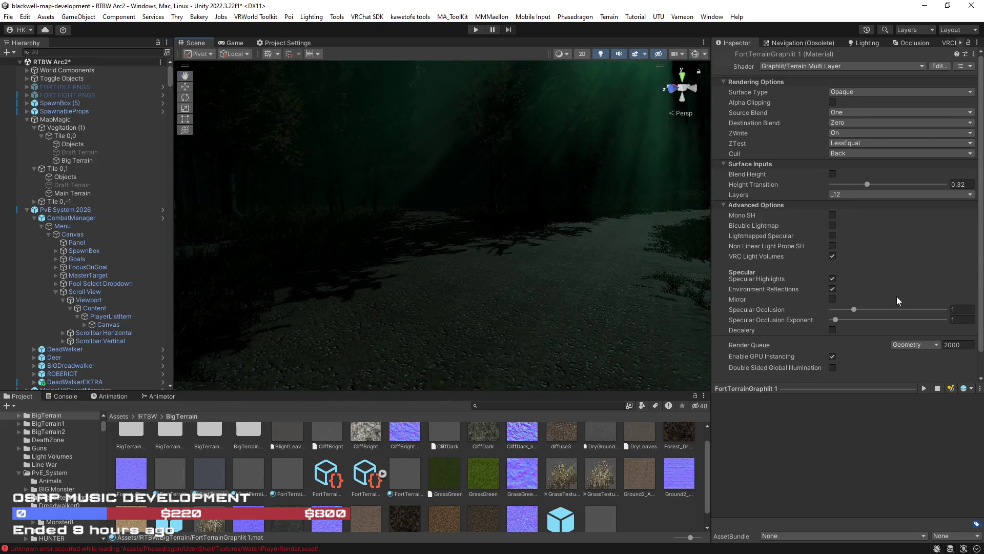
click(832, 280)
mouse_move(558, 282)
mouse_down()
mouse_move(629, 301)
mouse_move(762, 298)
mouse_move(829, 323)
mouse_move(593, 307)
mouse_move(593, 293)
mouse_up()
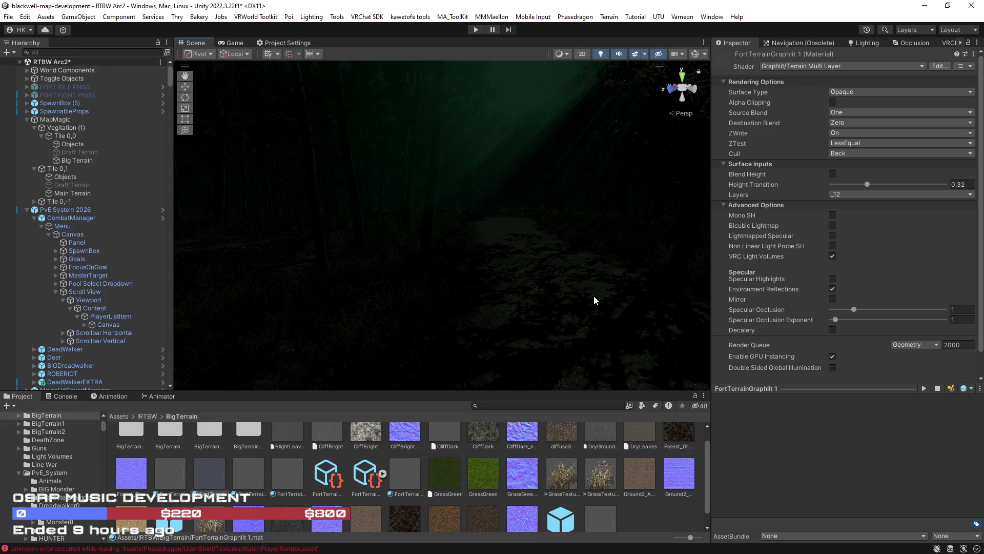
Save the Unity scene with Ctrl+S, then orbit toward a tree trunk
key(ctrl+s)
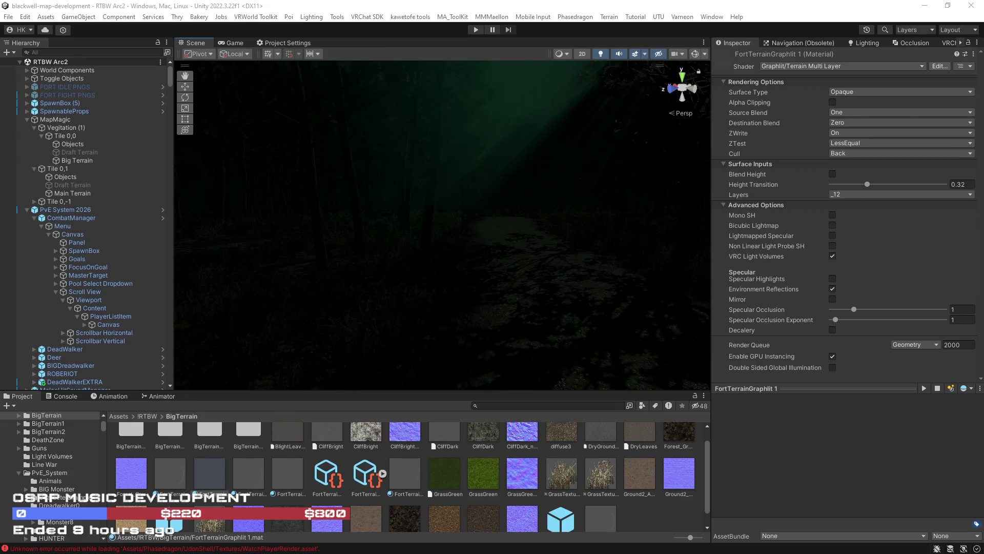
mouse_move(395, 281)
mouse_down()
mouse_move(453, 260)
mouse_move(253, 249)
mouse_move(397, 215)
mouse_move(389, 216)
mouse_up()
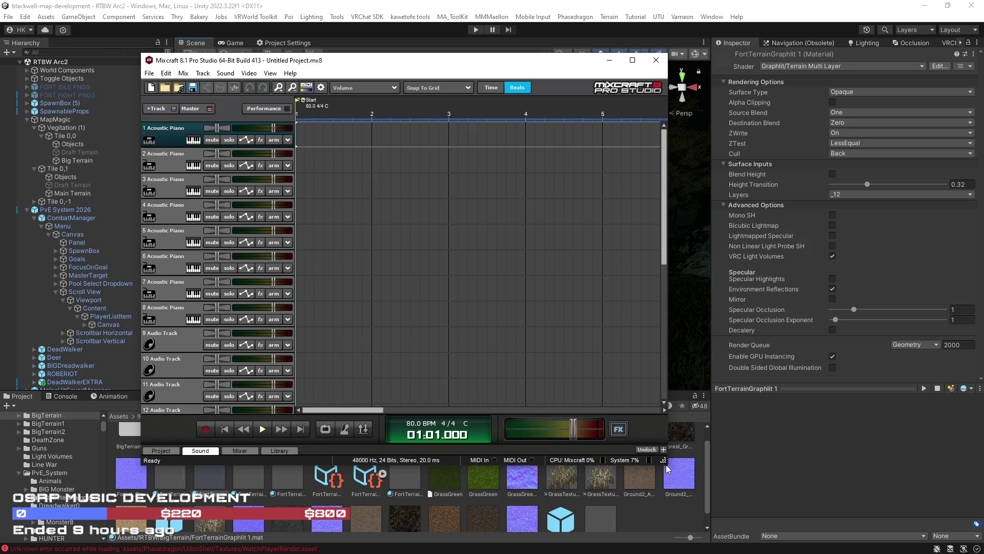
Enlarge the Mixcraft window, scroll down to the audio tracks, and open Track 9's recording input choices
drag(671, 468, 825, 518)
scroll(820, 291, down, 3)
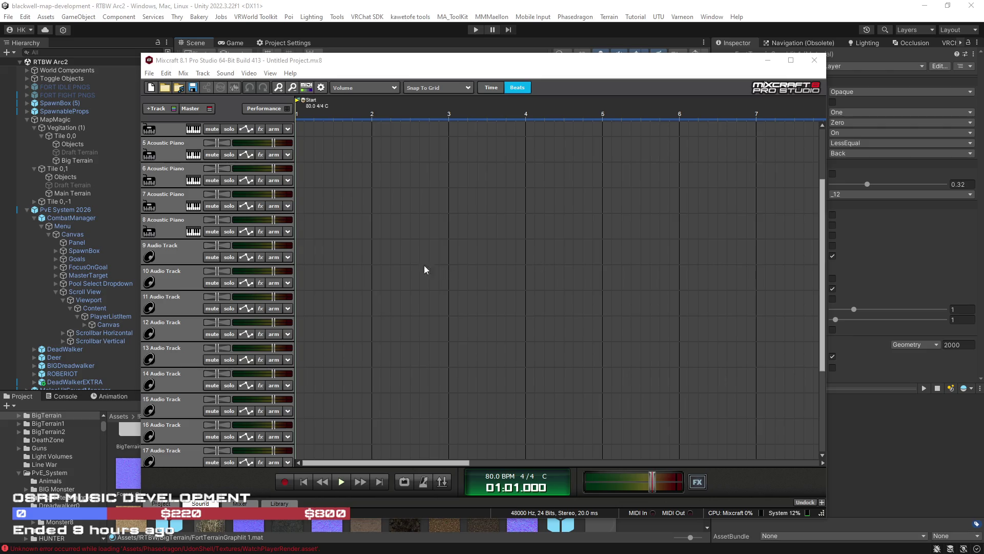
click(291, 255)
Arm Audio Track 9 with the Line (MG-XU) stereo input and make it the current track
mouse_move(413, 348)
mouse_move(402, 316)
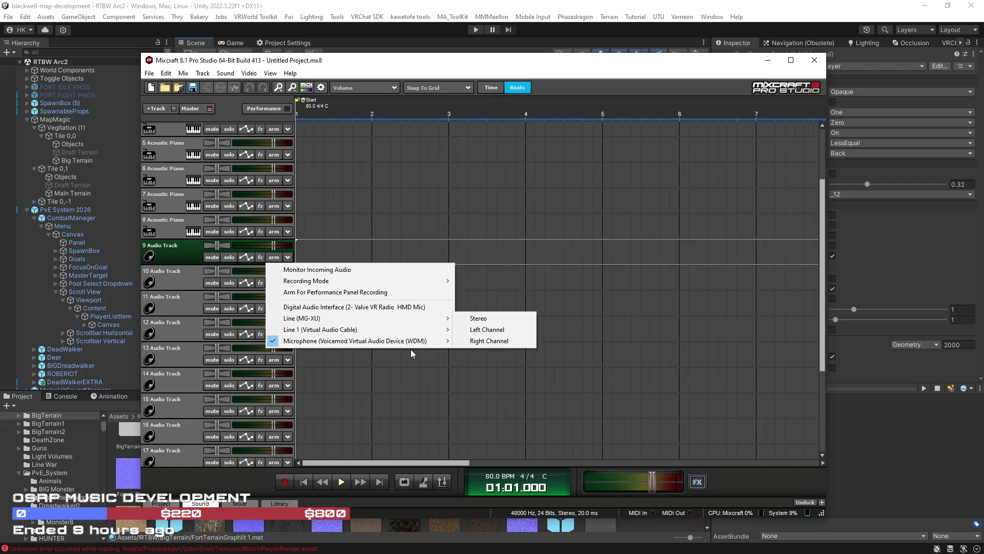
click(492, 341)
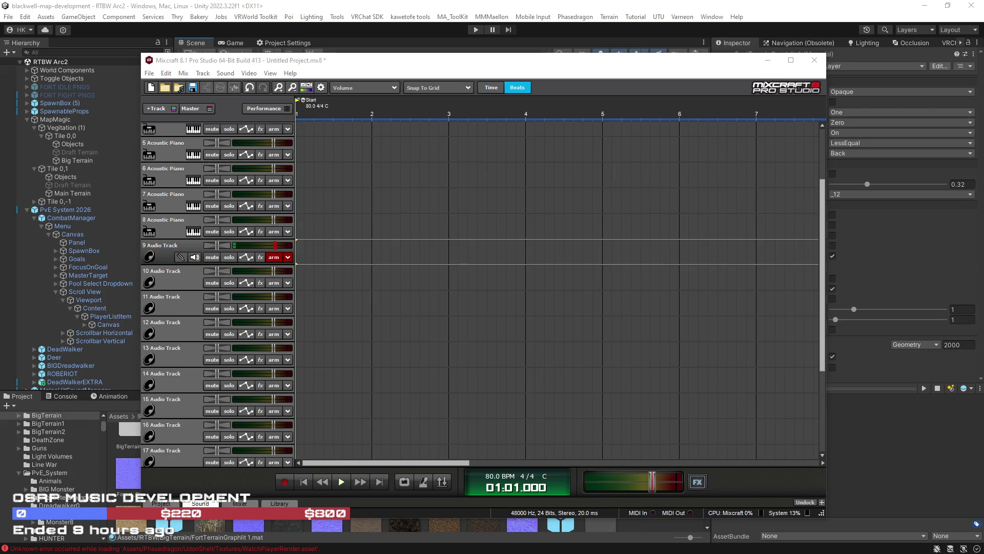
click(303, 483)
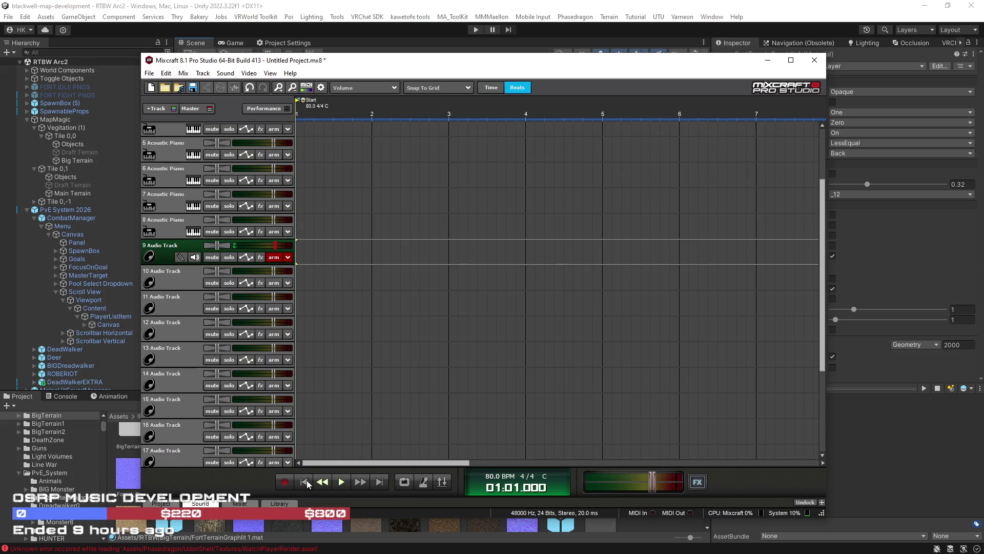
Record a new take on Audio Track 9 that runs past bar 16
click(282, 482)
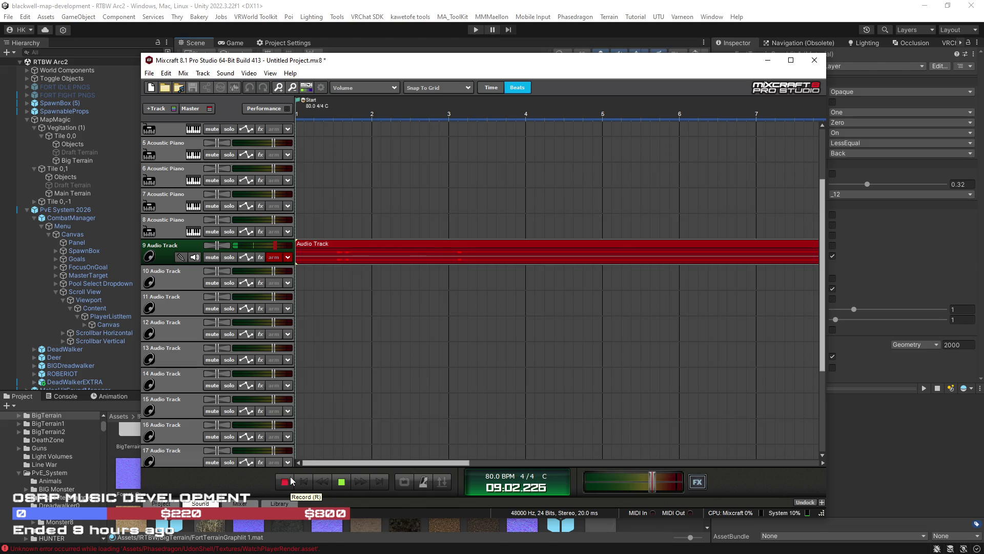
drag(411, 464, 528, 464)
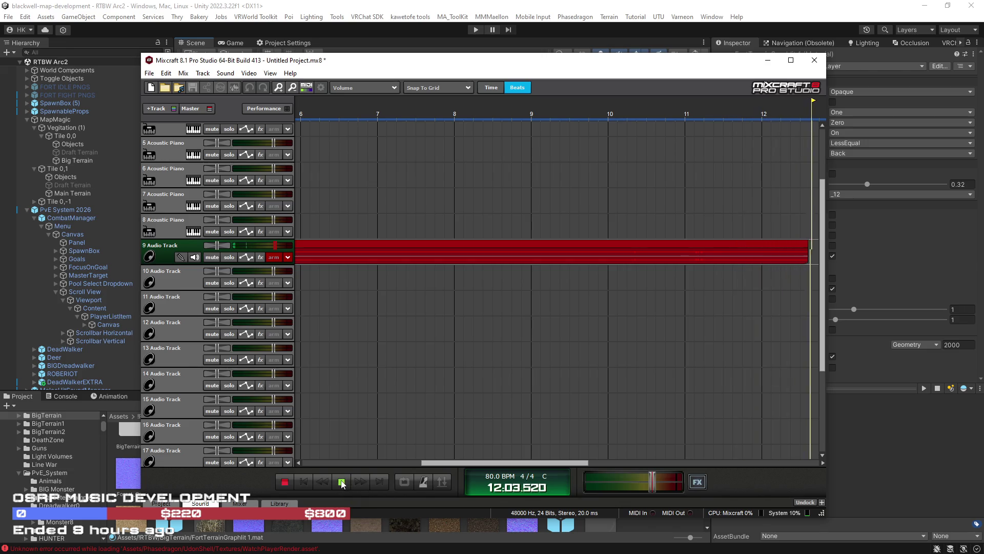
mouse_move(458, 464)
mouse_down()
mouse_move(511, 464)
mouse_move(531, 451)
mouse_up()
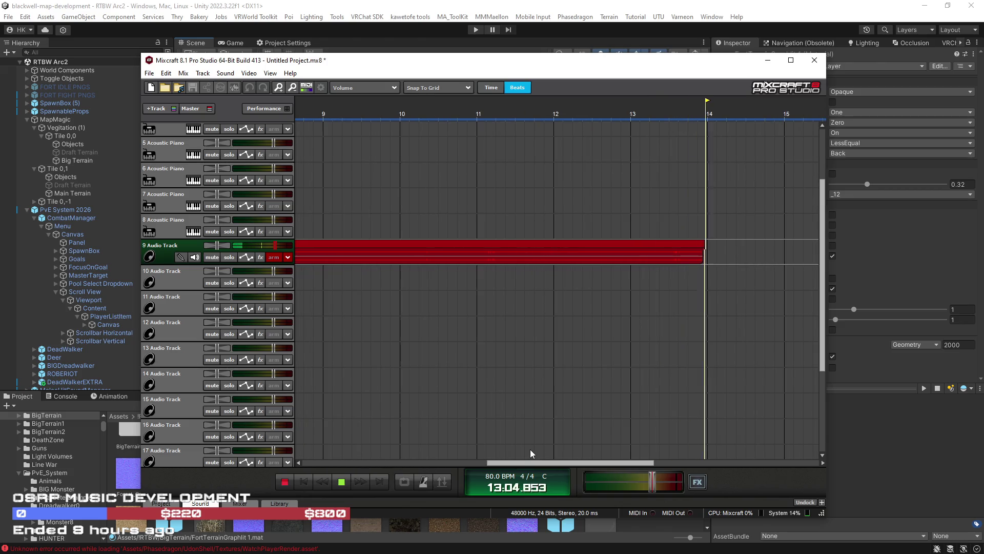
scroll(519, 416, down, 1)
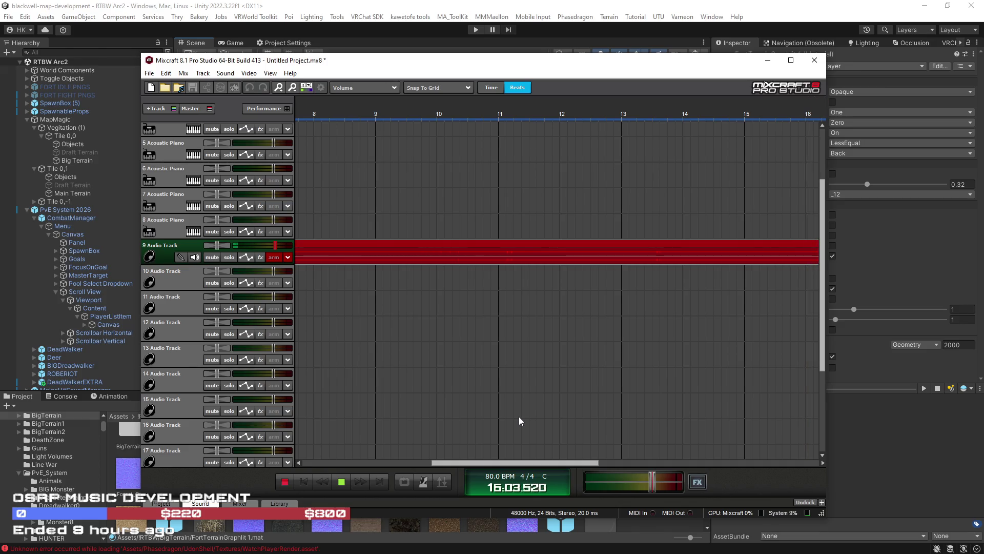
click(285, 482)
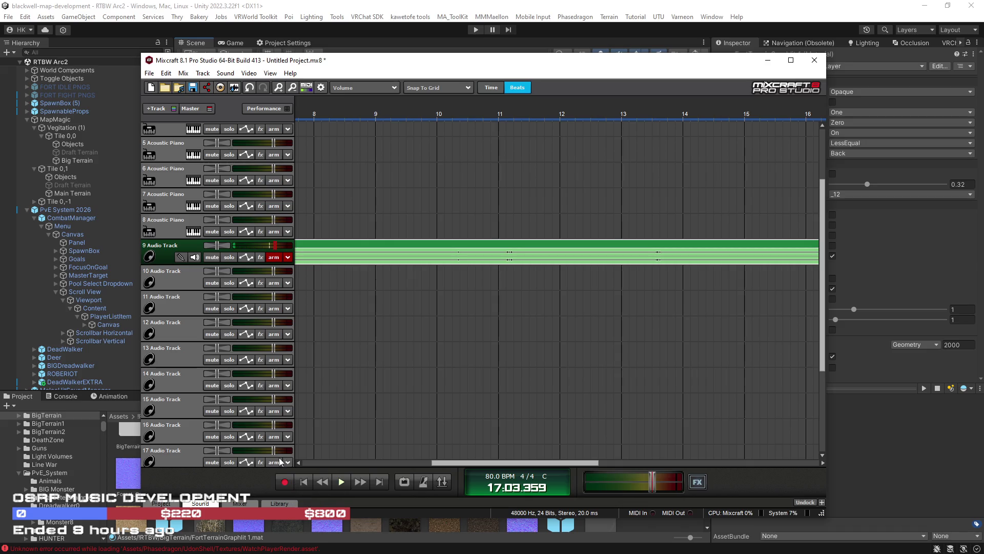
Play back the new take from bar 10
scroll(440, 312, down, 3)
click(367, 284)
key(space)
key(space)
Set the preferences' playback device to Speakers (Realtek(R) Audio)
click(149, 73)
click(272, 235)
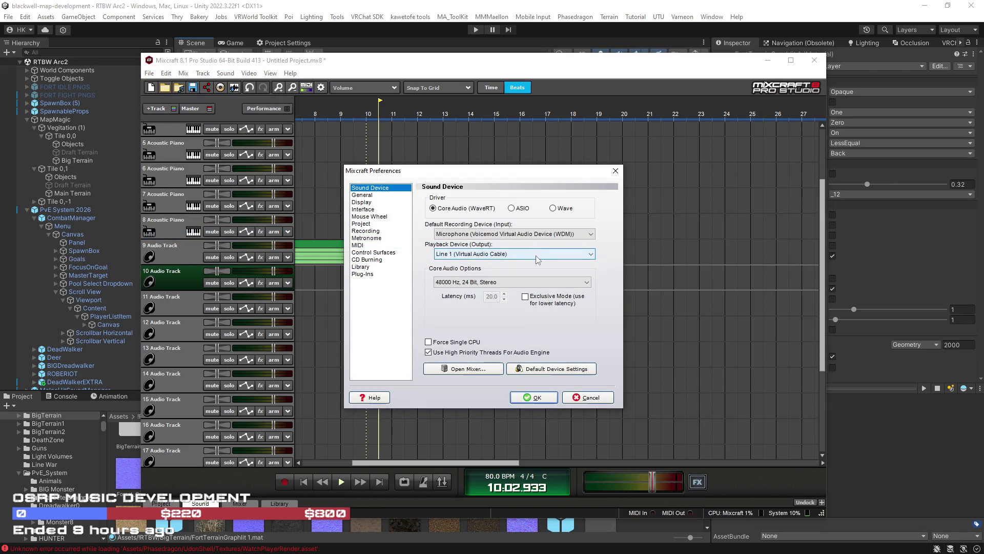
click(537, 254)
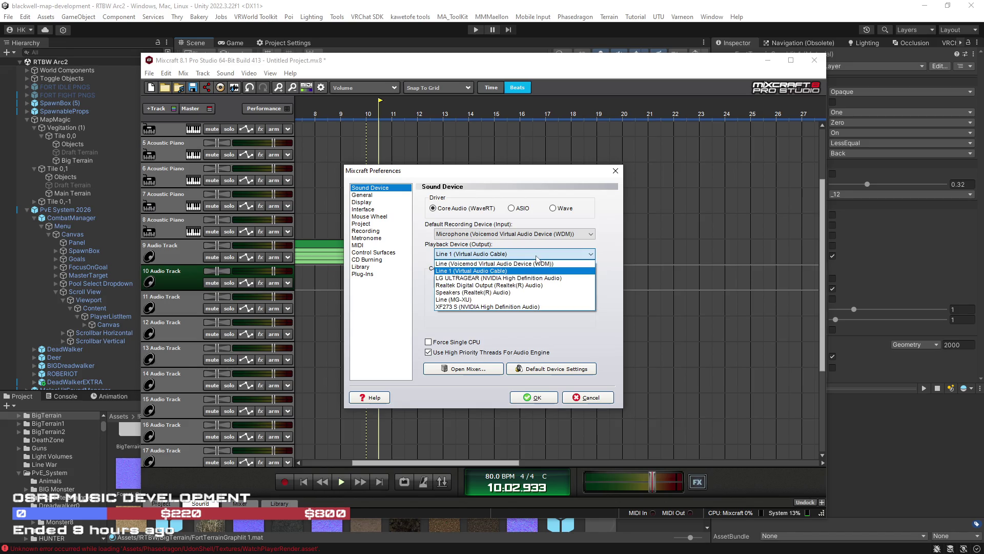
click(482, 292)
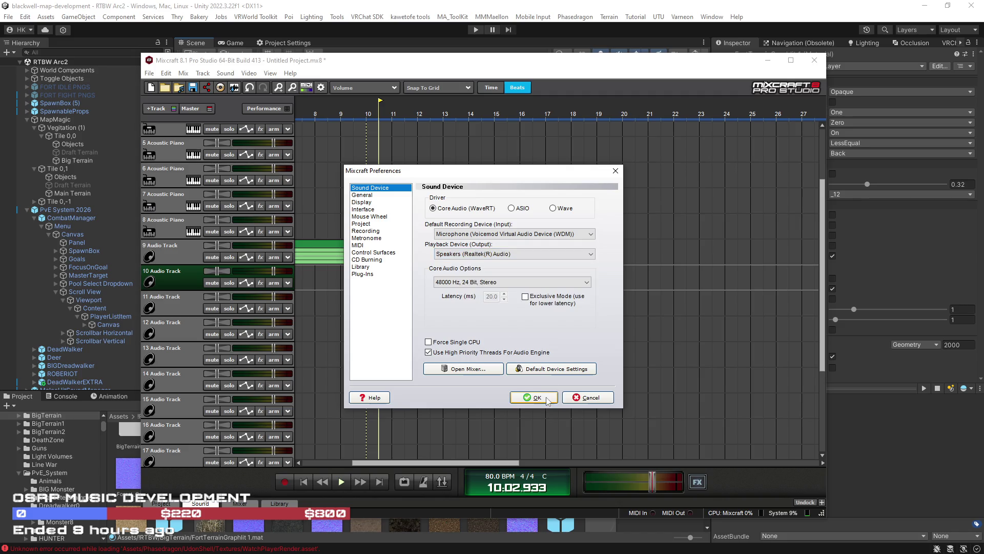
click(535, 397)
Listen to the take through the speakers from around bars 9–10
click(354, 278)
key(space)
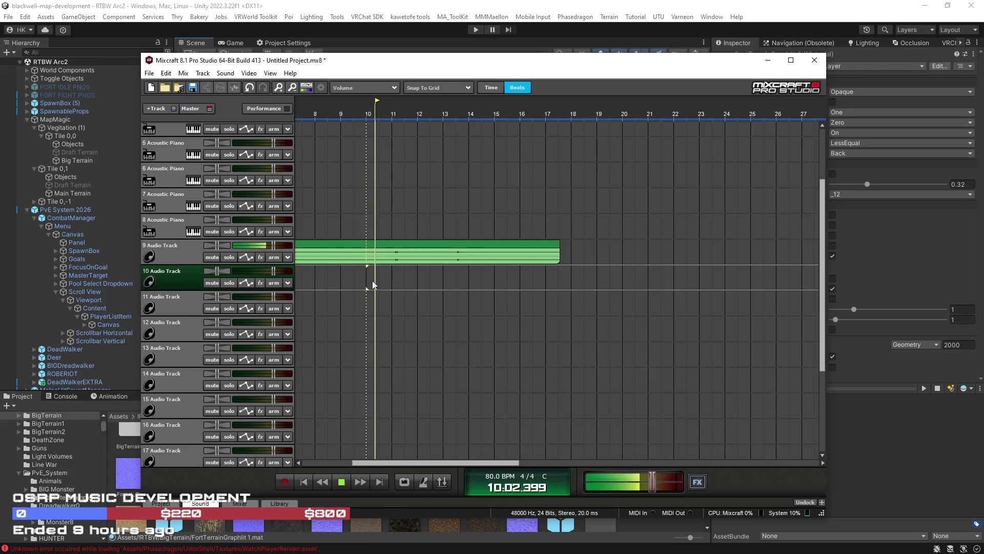
click(364, 281)
Add the REFLEX free V1.1 reverb to track 9's effect list
click(260, 257)
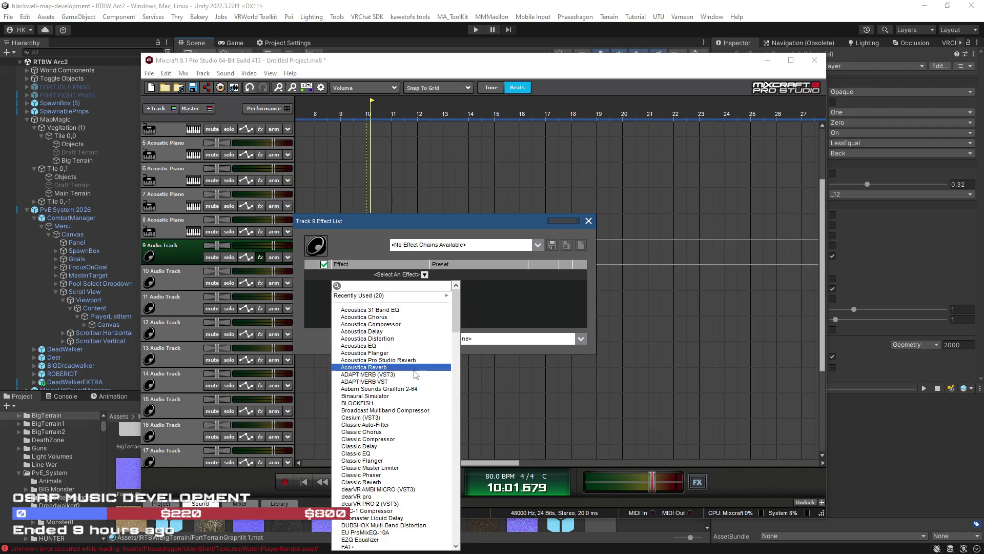
scroll(415, 380, down, 20)
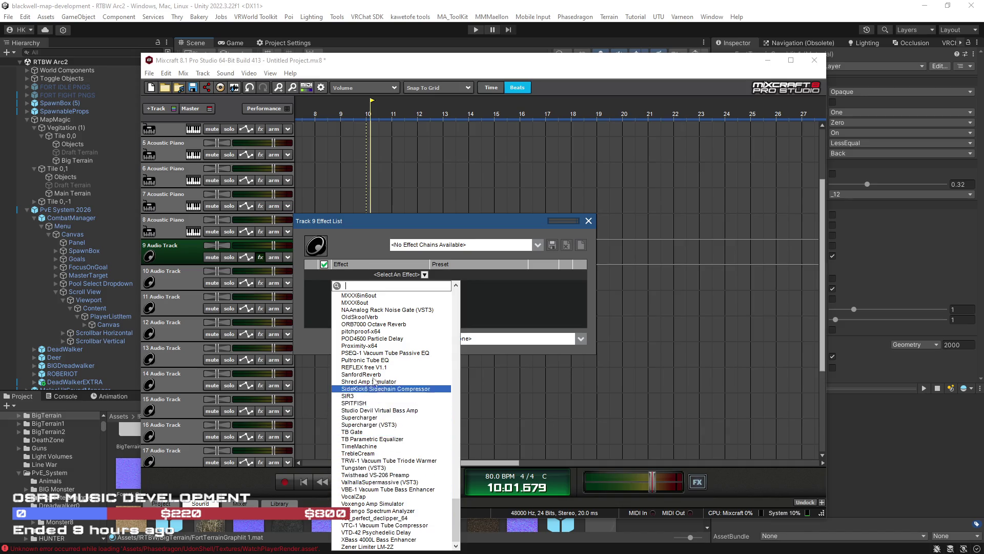
click(366, 365)
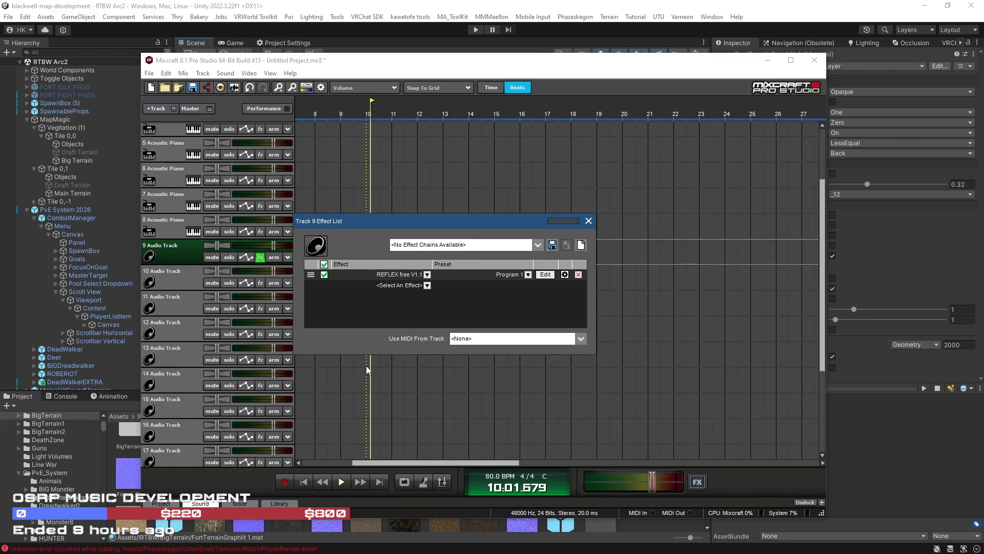
click(544, 275)
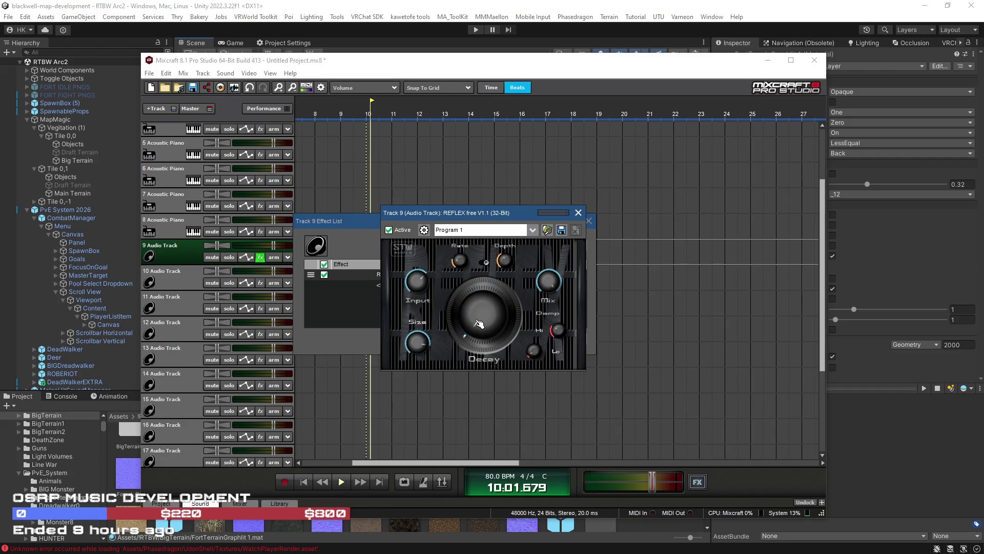
click(579, 213)
Add Acoustica Pro Studio Reverb on Medium Hall as the second effect
click(426, 286)
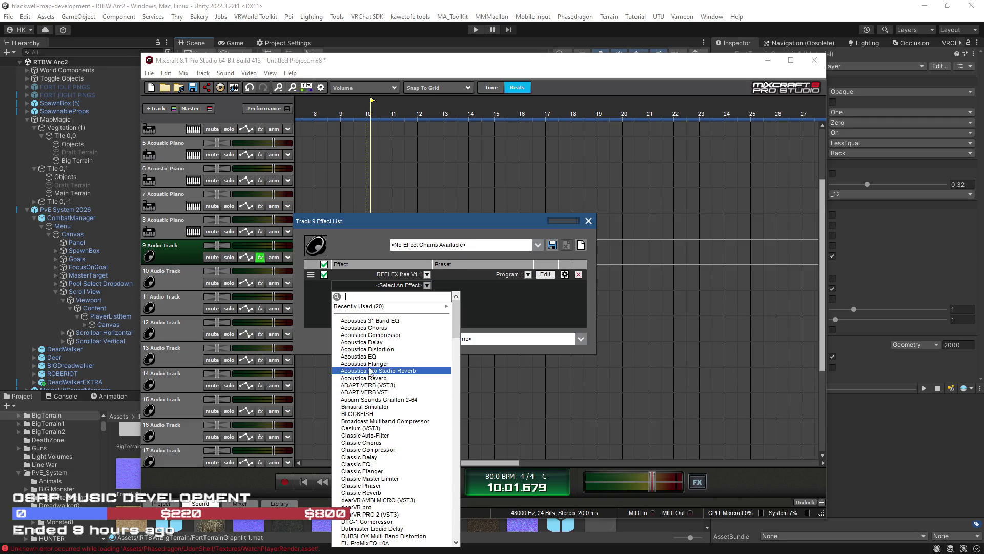
click(382, 371)
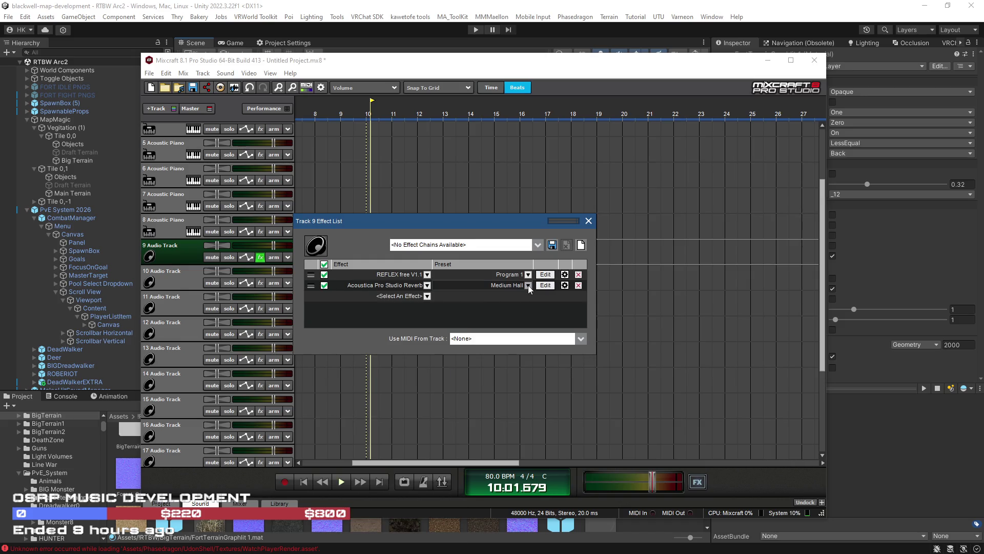
drag(506, 220, 759, 198)
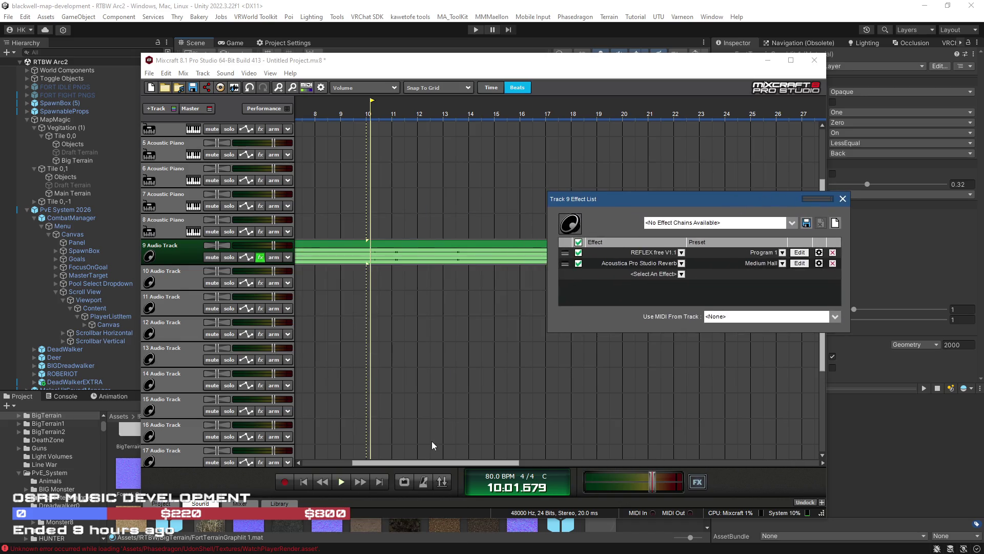
Audition track 9 with both effects, then open the recorded clip's sound details
scroll(414, 305, down, 2)
click(414, 277)
key(space)
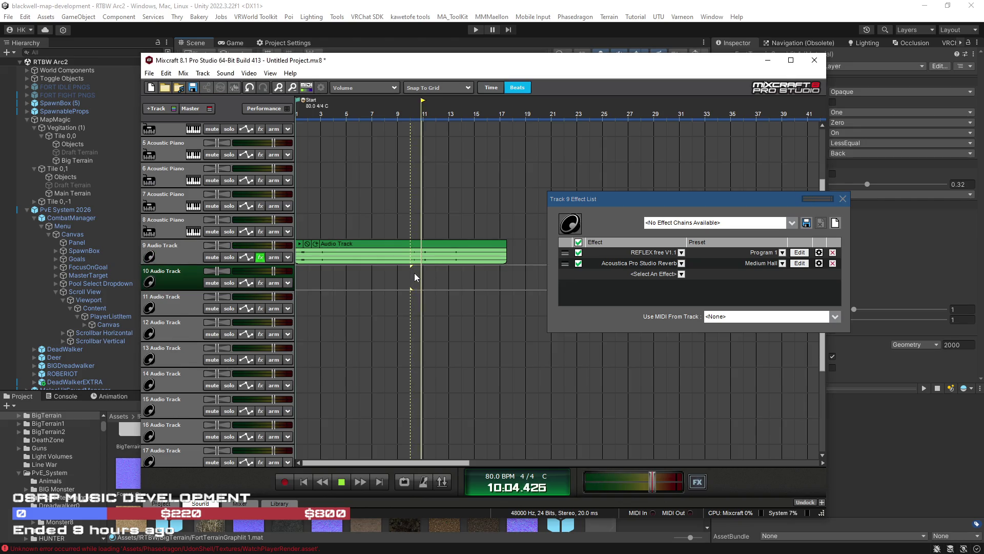
key(space)
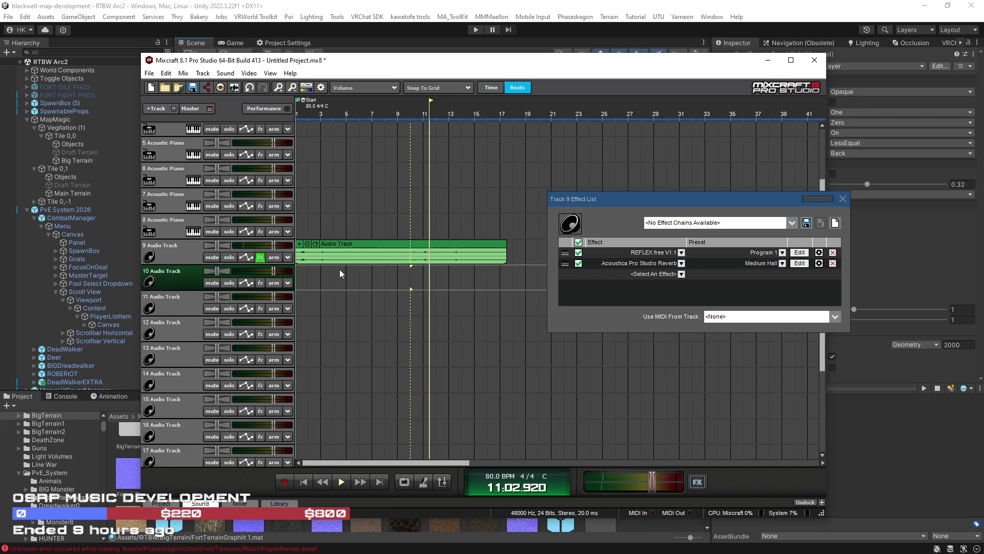
click(367, 241)
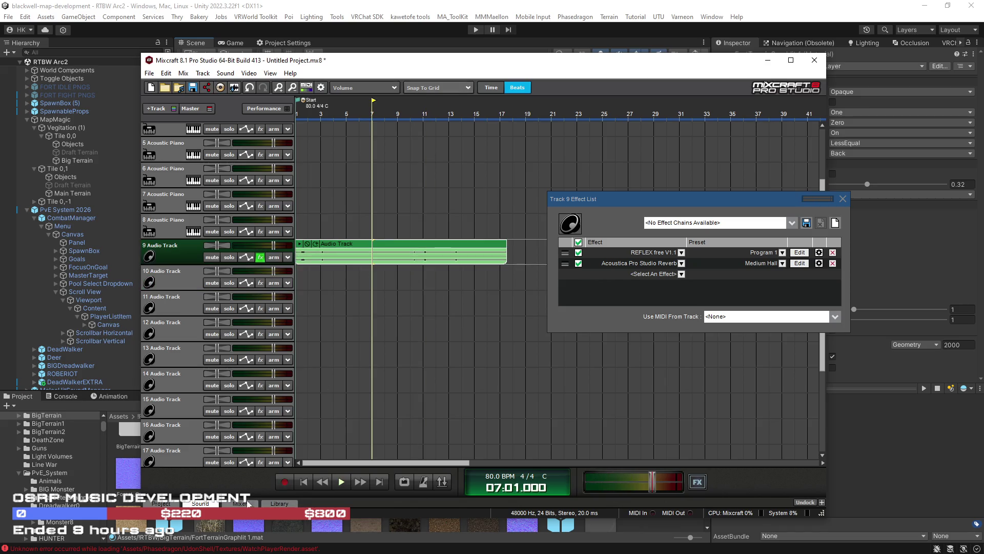
click(200, 503)
Set the clip's pitch adjustment to -1 semitone and audition it
click(219, 420)
click(219, 421)
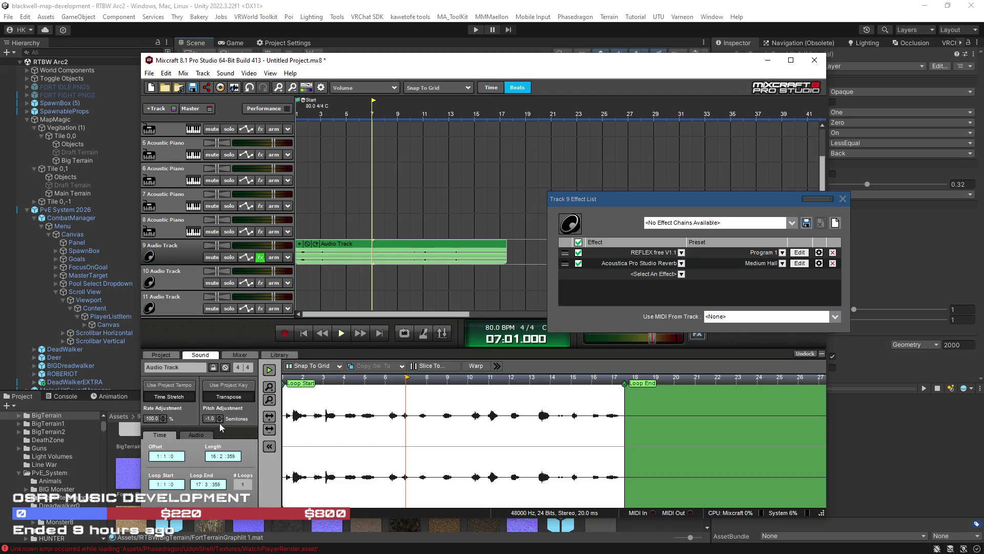
click(410, 221)
key(space)
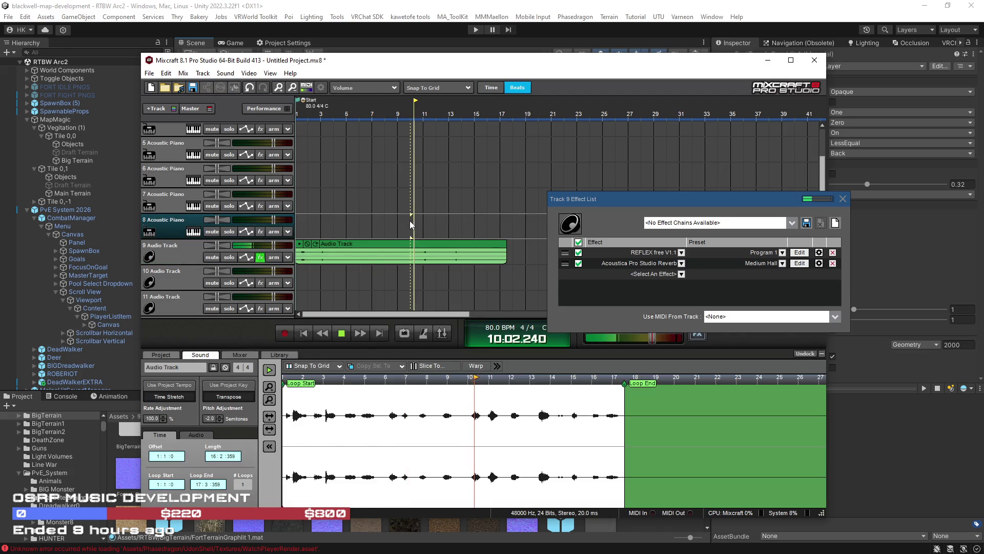
click(220, 416)
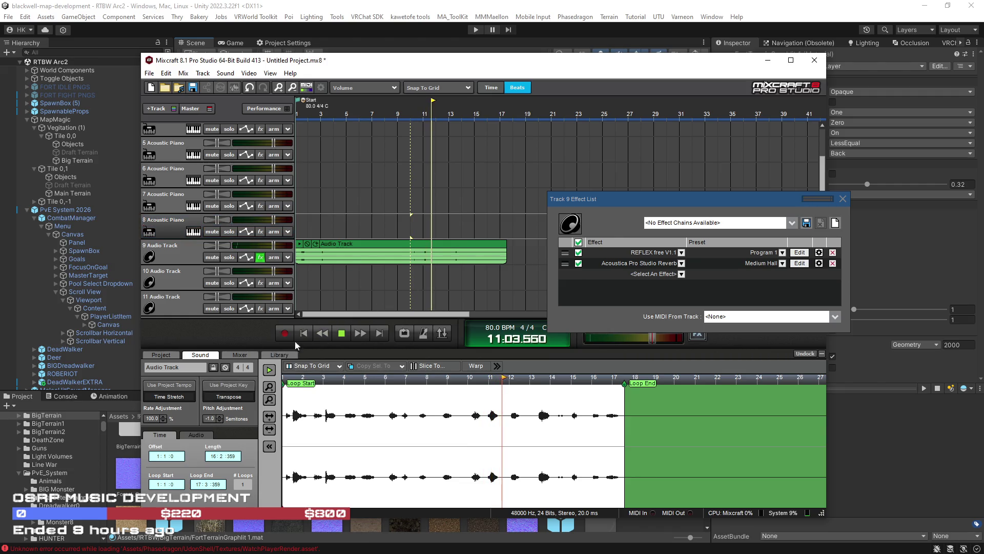
click(297, 268)
Split the track 9 clip at bar 2 beat 3
scroll(338, 287, up, 3)
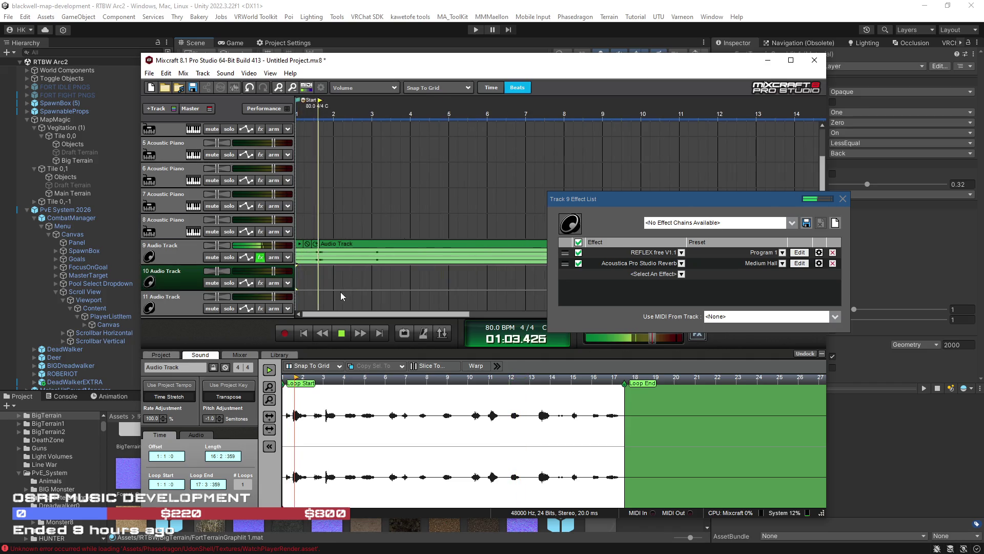
scroll(344, 289, up, 2)
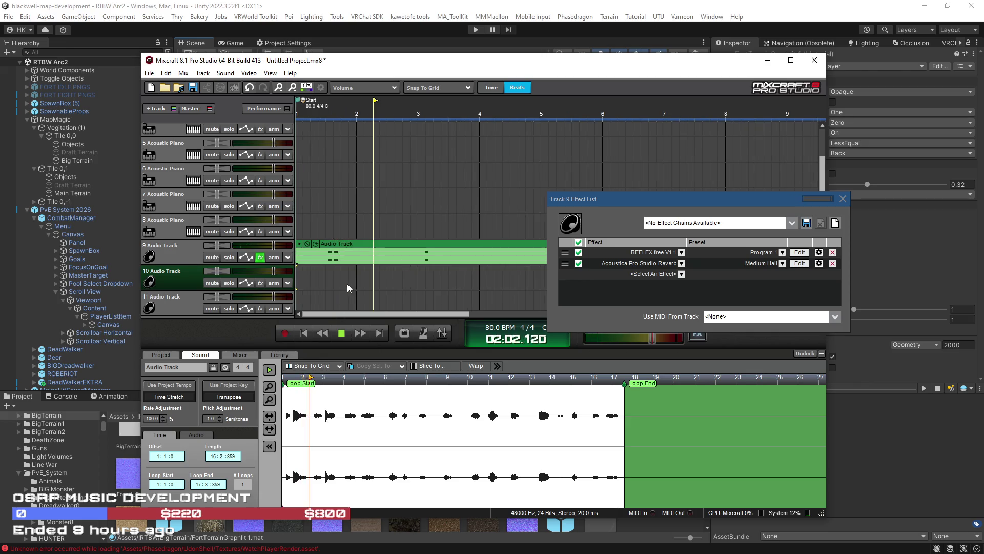
click(389, 246)
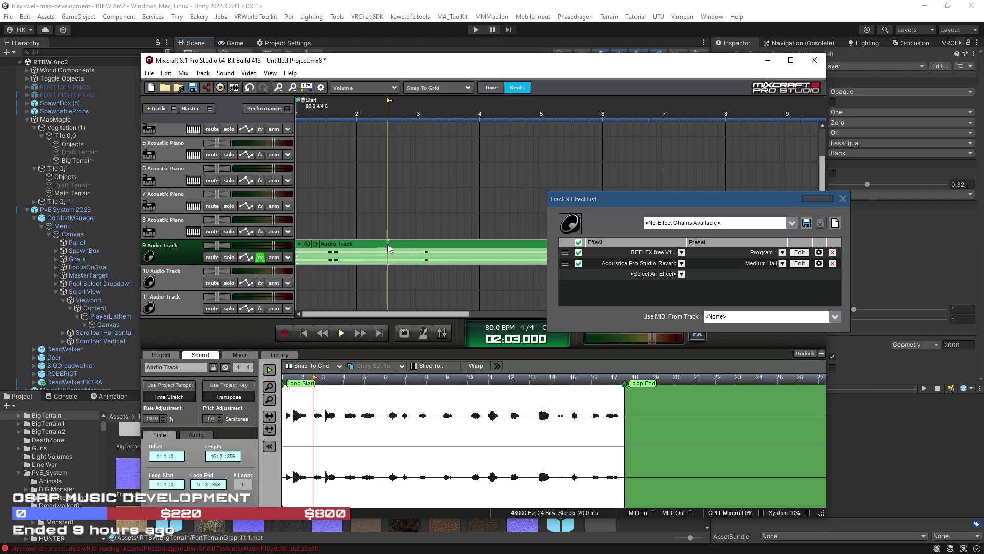
key(ctrl+t)
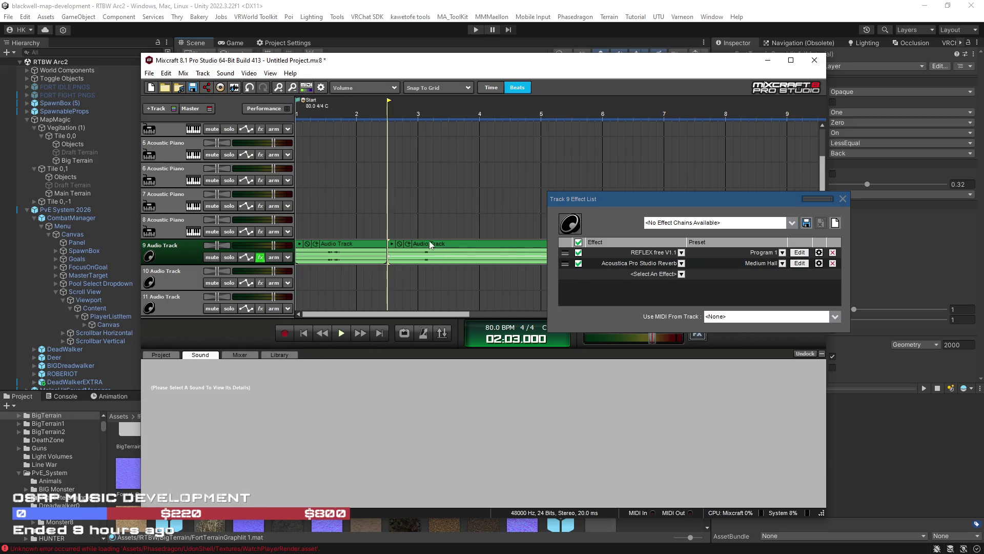
Audition around the first split and split the clip again at bar 3
click(408, 226)
click(399, 223)
key(space)
click(391, 222)
click(386, 223)
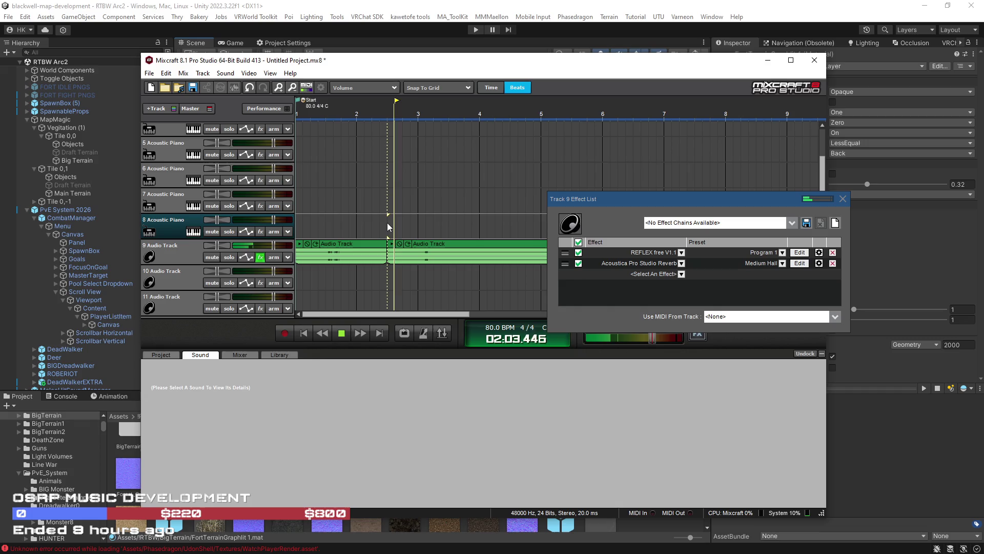
click(416, 224)
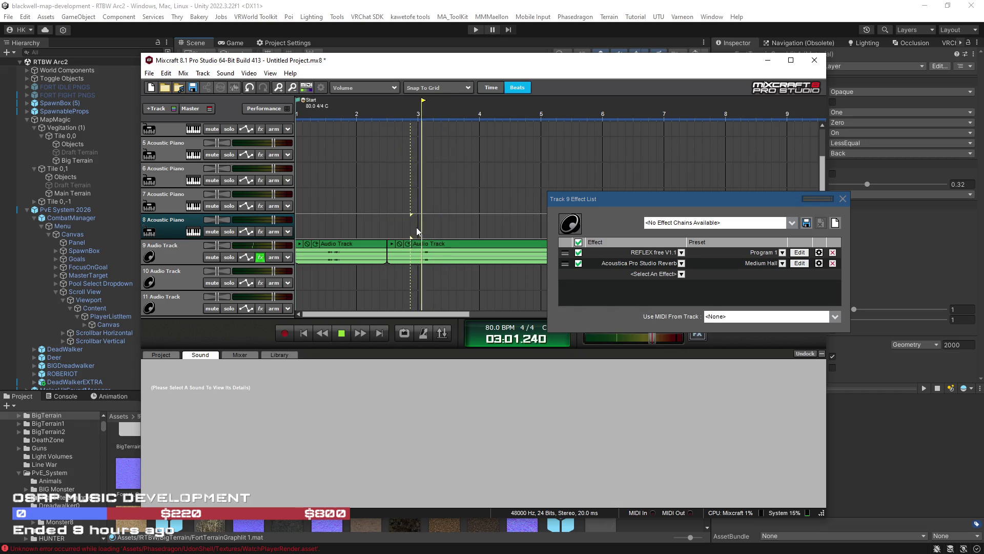
click(418, 254)
key(t)
Trim the third clip's start later, leaving a gap, and split the long clip near bar 10
drag(419, 254, 463, 254)
scroll(461, 229, down, 2)
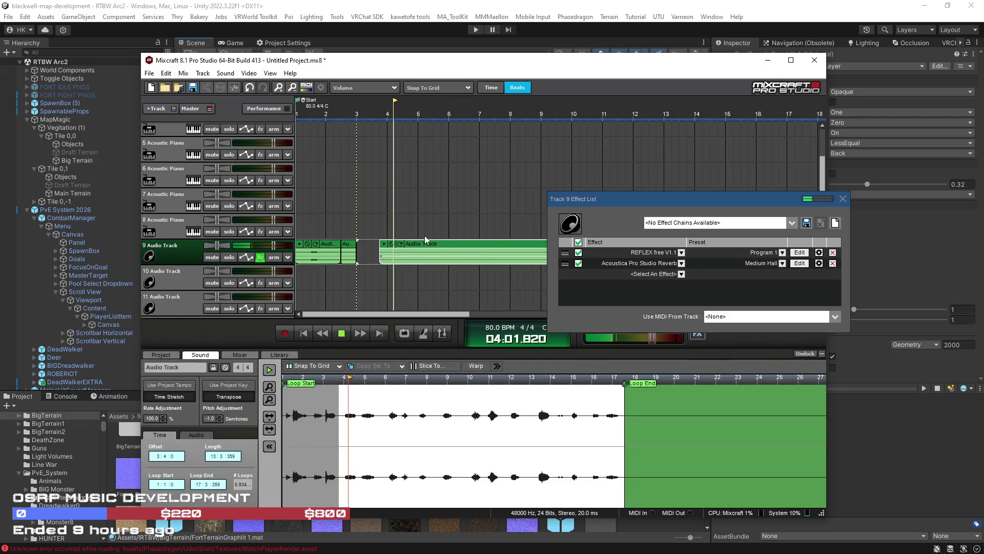
scroll(425, 239, down, 2)
click(408, 227)
scroll(429, 228, up, 1)
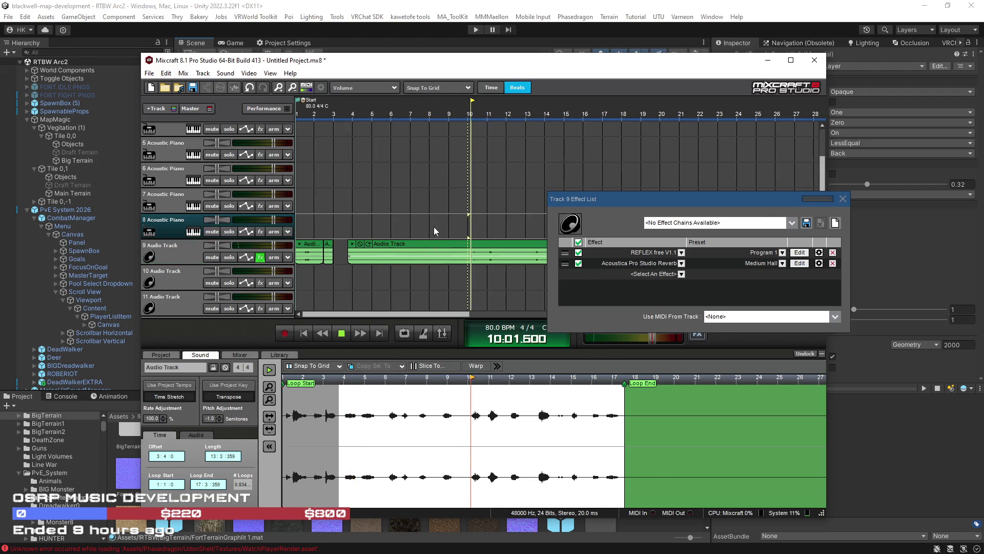
click(468, 246)
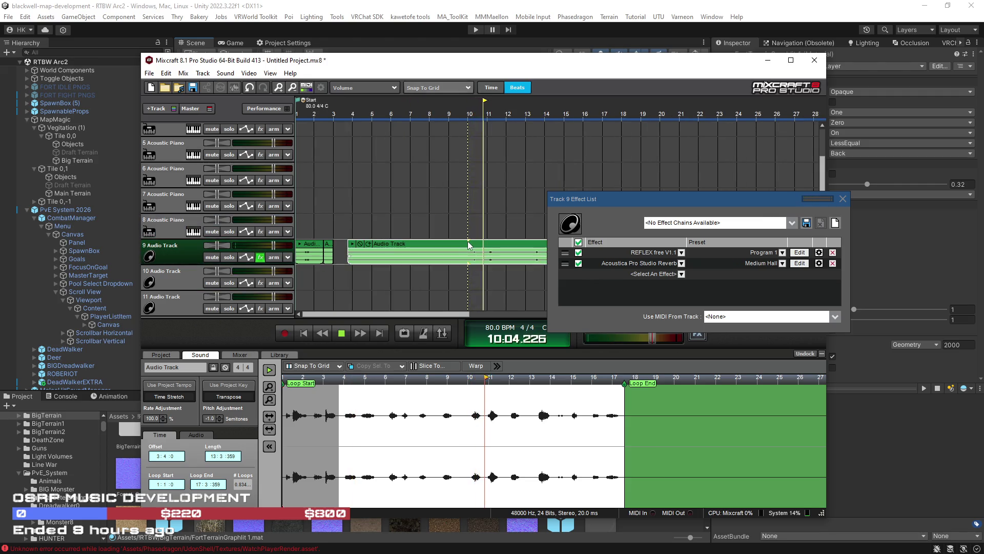
key(ctrl+t)
Split track 9's clip again near bar 12 and at bar 14
click(507, 244)
key(ctrl+t)
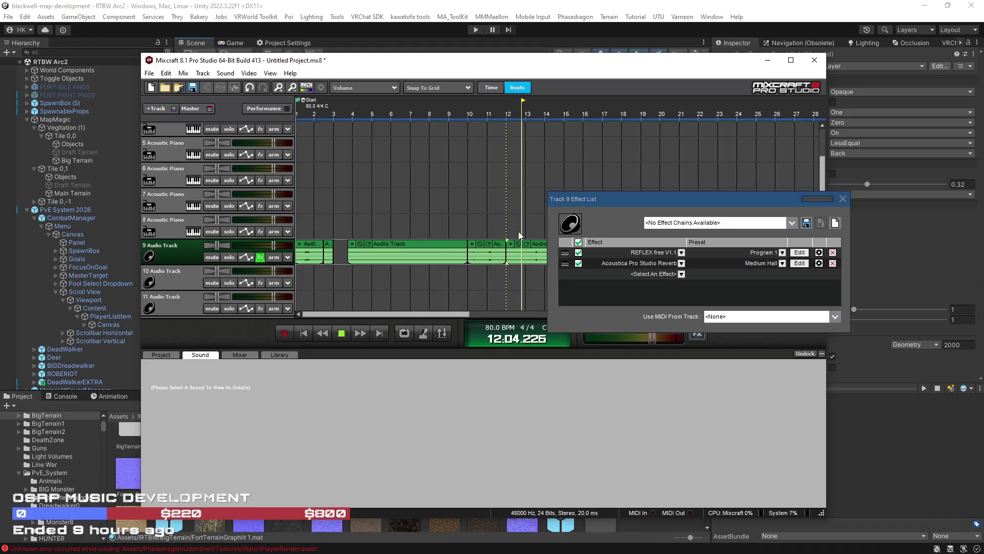
scroll(528, 228, down, 1)
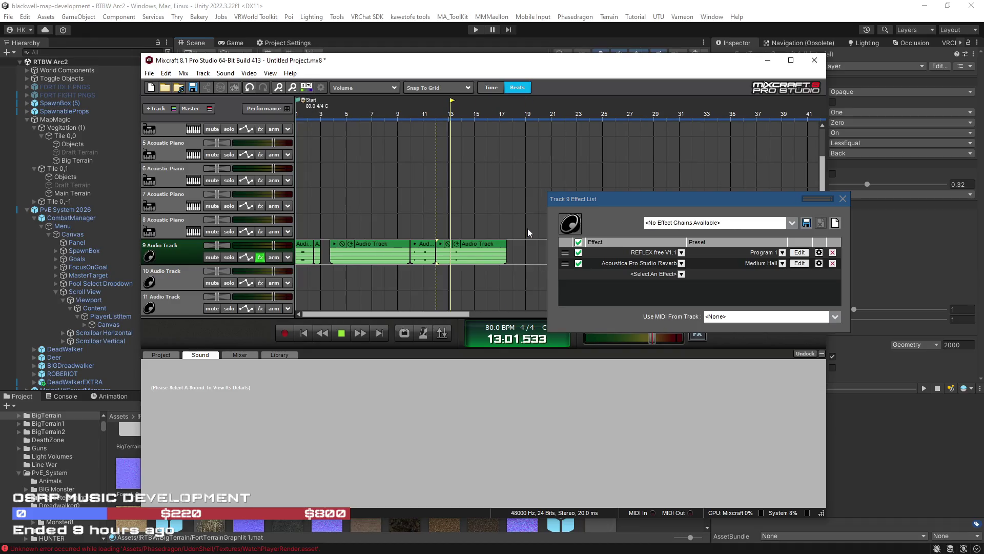
click(467, 245)
key(ctrl+t)
scroll(475, 244, up, 1)
click(475, 244)
Set the Snap option to Off
click(423, 87)
click(425, 100)
drag(436, 314, 489, 313)
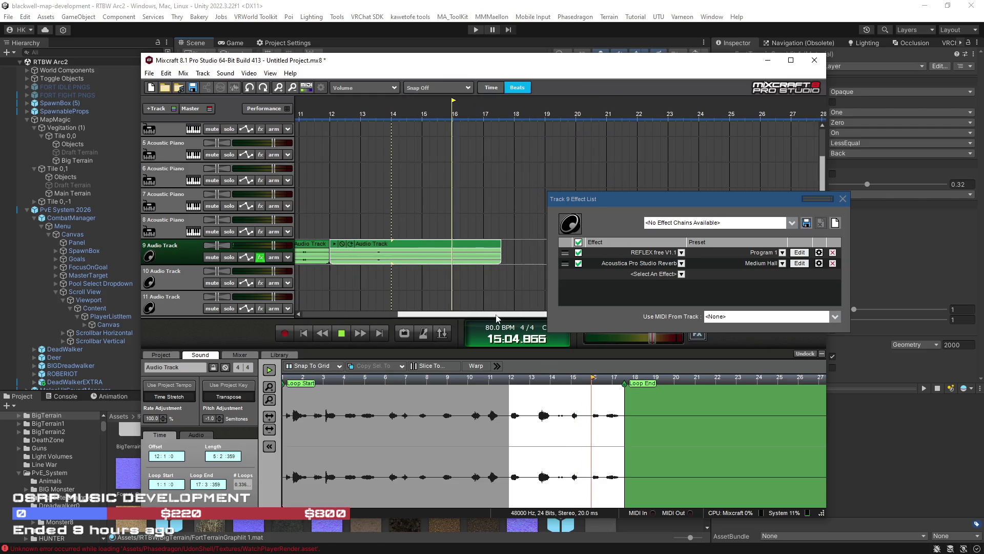
Audition track 9 between bars 12 and 15 and select its clip
click(368, 217)
click(398, 222)
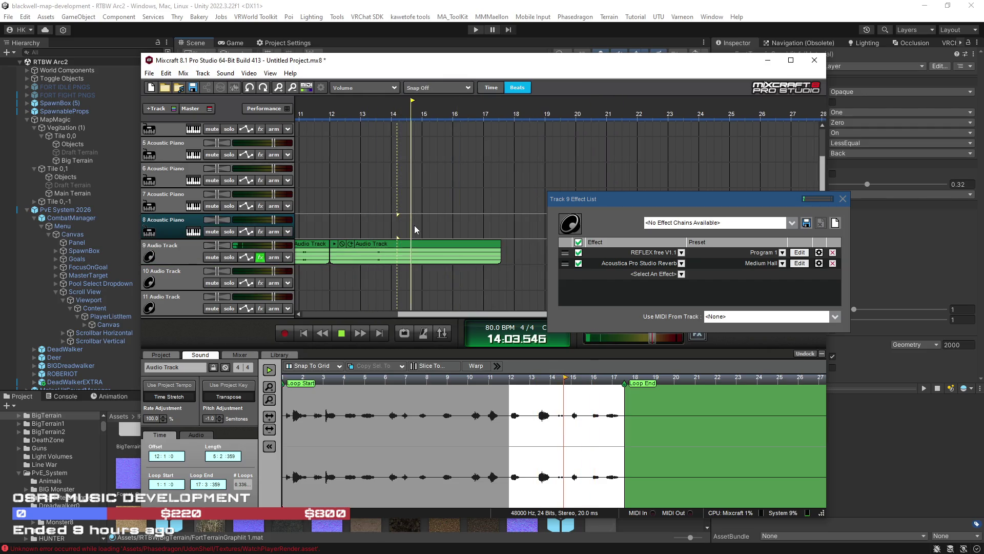
click(419, 230)
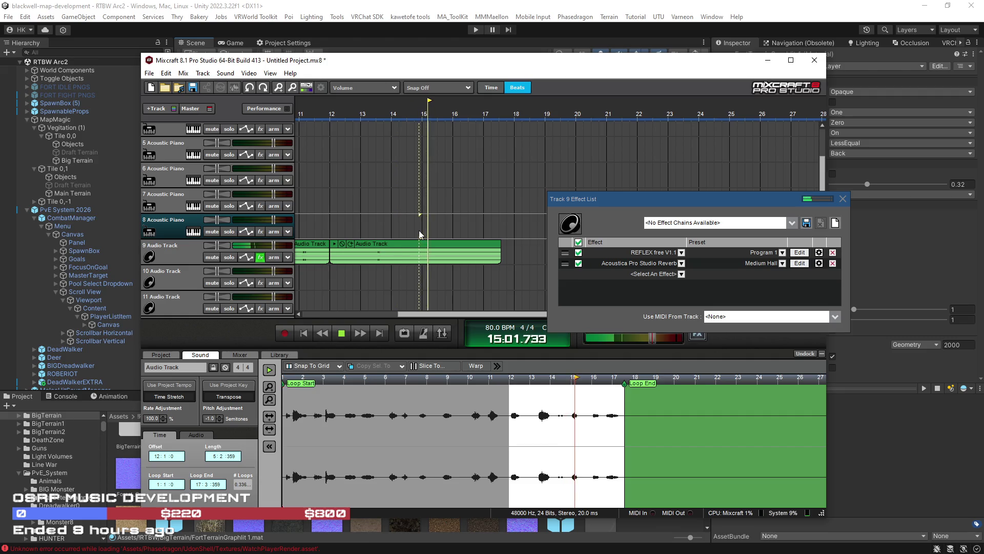
click(420, 244)
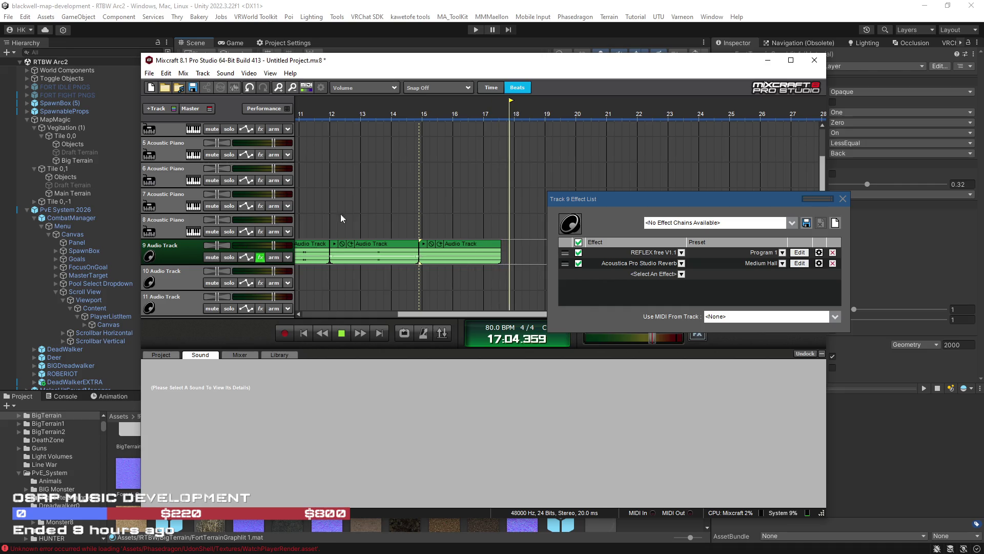
click(326, 207)
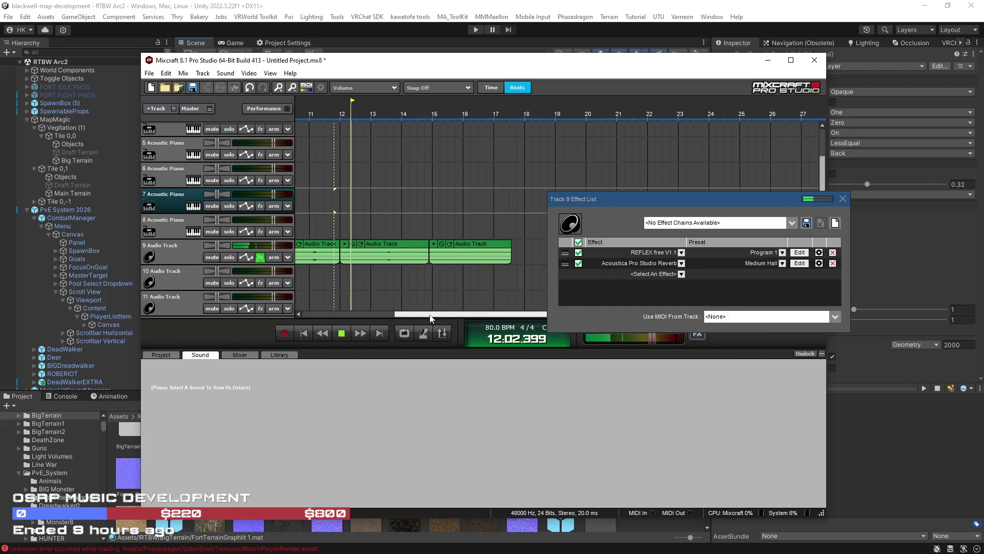
click(405, 254)
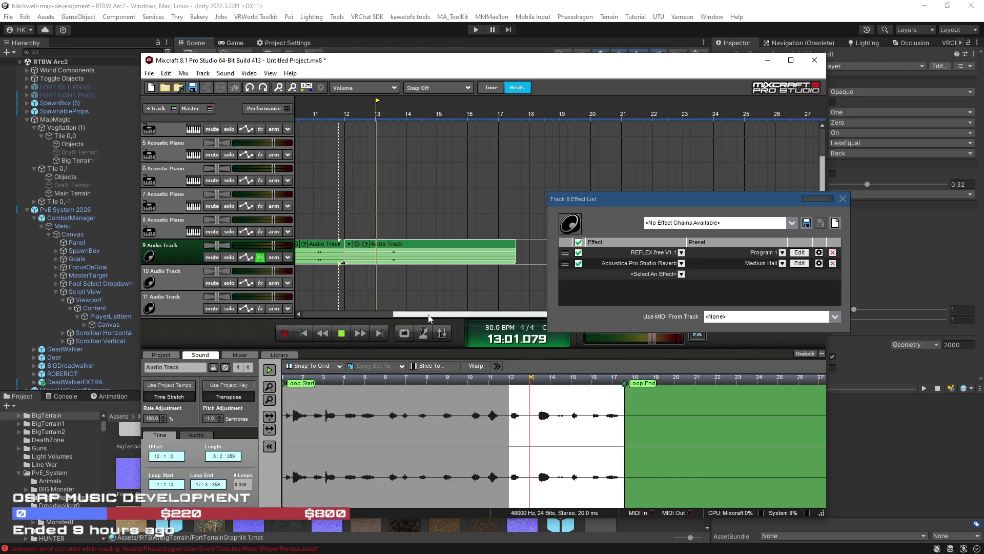
drag(430, 318, 419, 317)
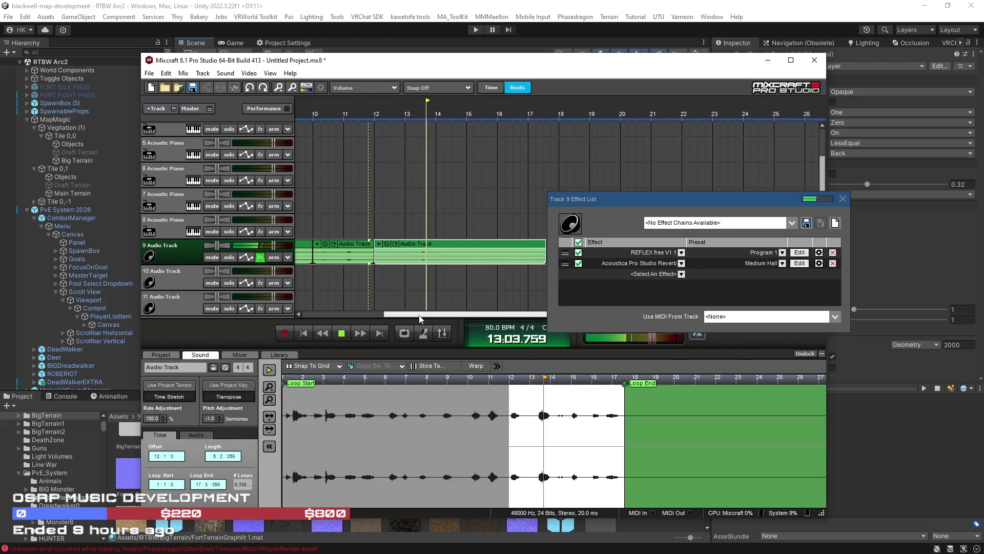
Split track 9's clip at two points near bars 13 and 14
click(415, 227)
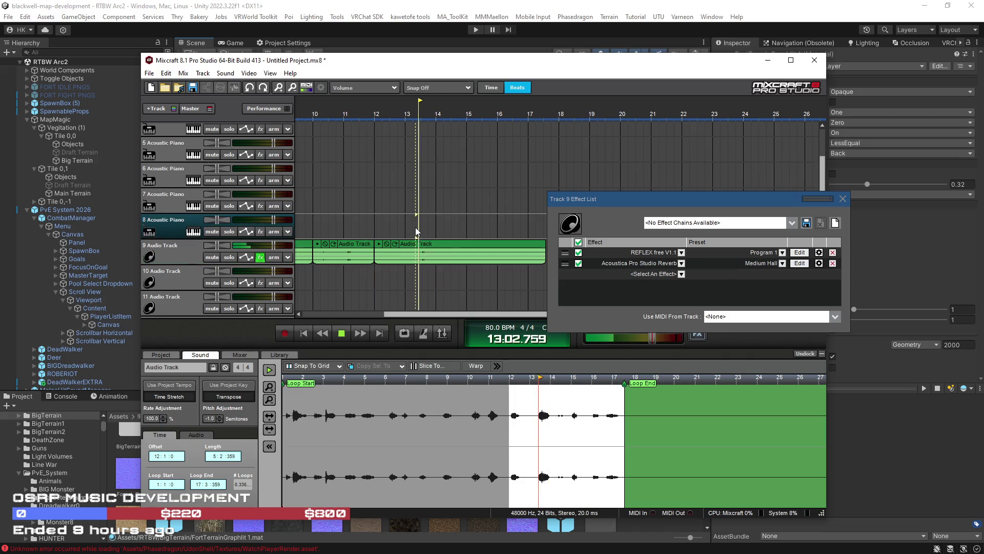
key(ctrl+t)
click(441, 243)
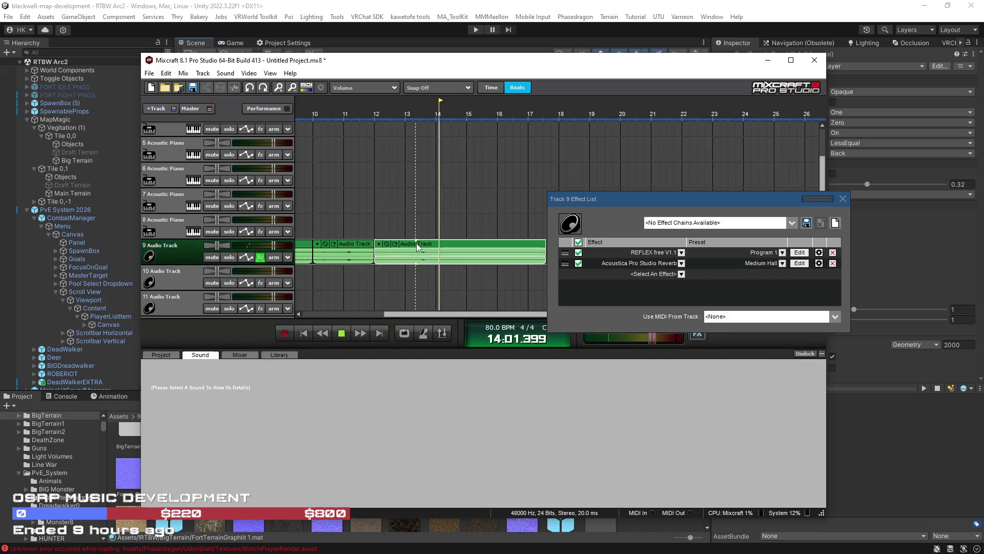
click(444, 245)
key(ctrl+t)
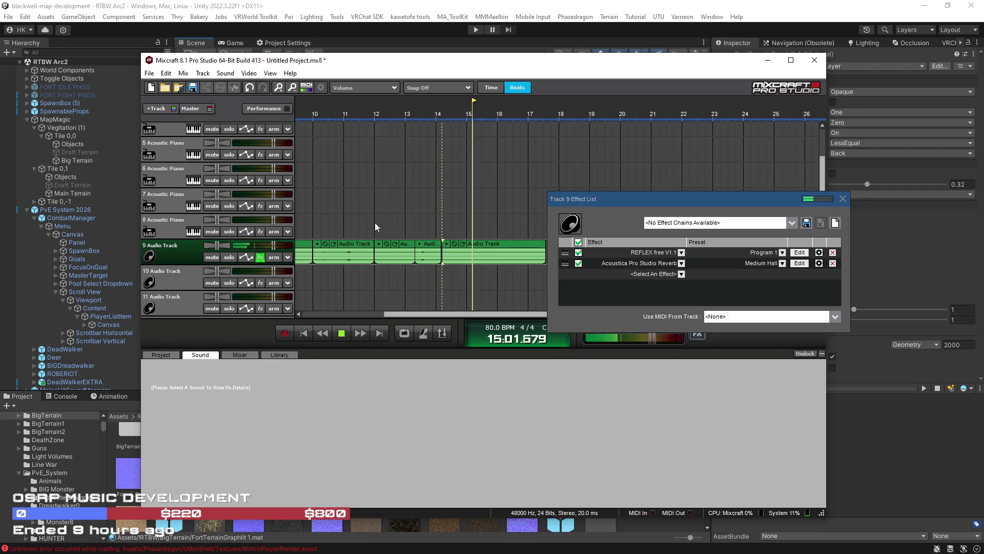
Replay the new short clips from bars 12, 11 and 10, then stop playback
click(375, 225)
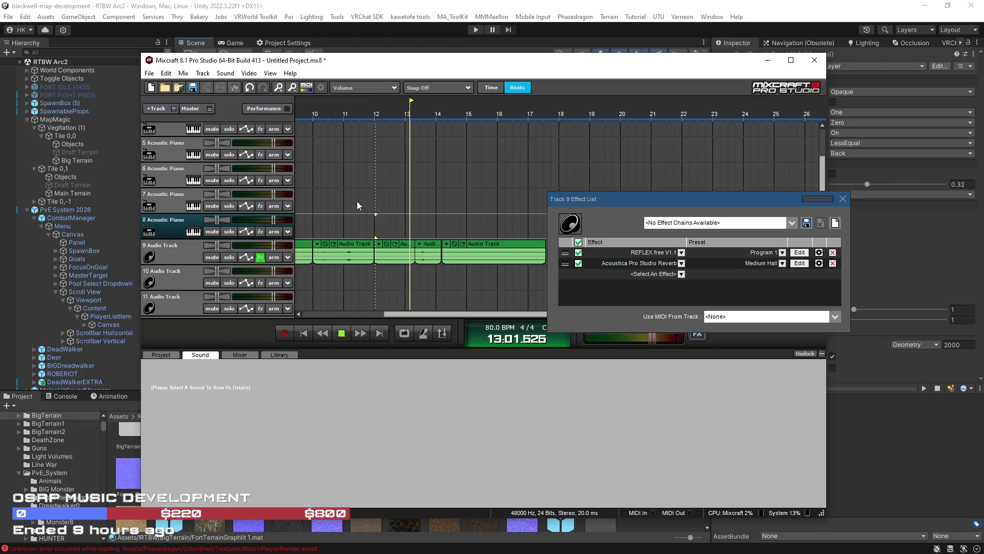
click(343, 216)
click(320, 223)
drag(416, 314, 397, 315)
click(341, 334)
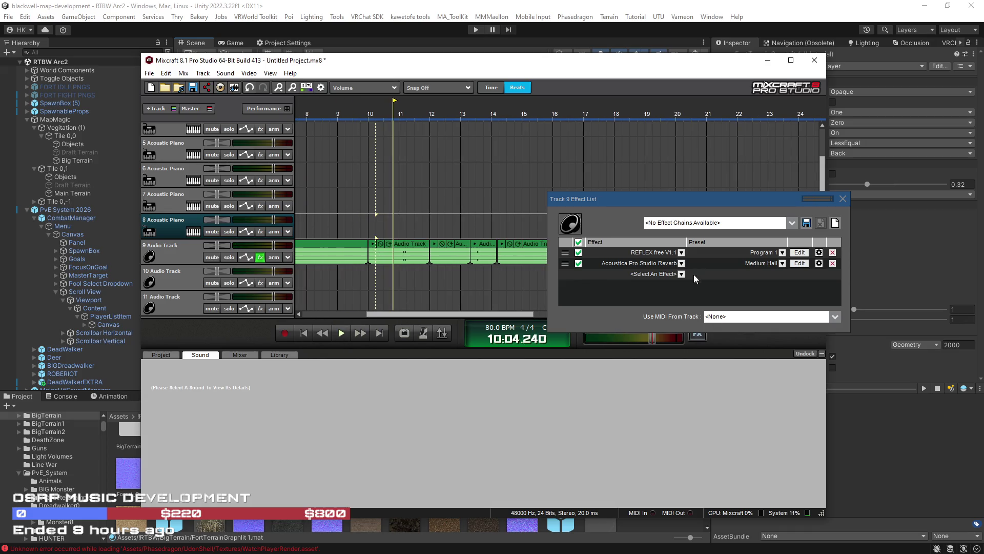
Add XBass 4000L Bass Enhancer to track 9, audition it, then leave it bypassed
click(681, 274)
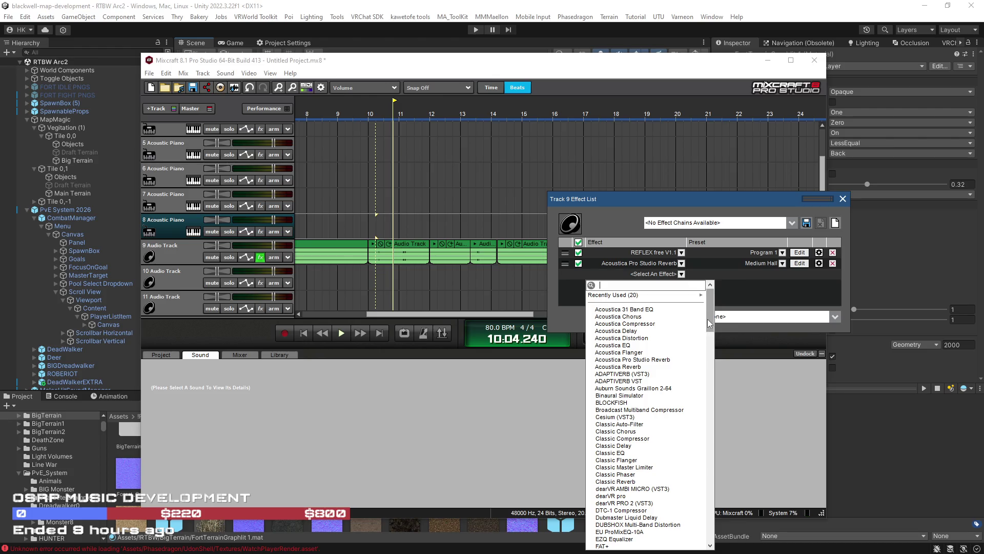
mouse_move(710, 323)
mouse_down()
mouse_move(708, 498)
mouse_move(720, 538)
mouse_up()
click(664, 541)
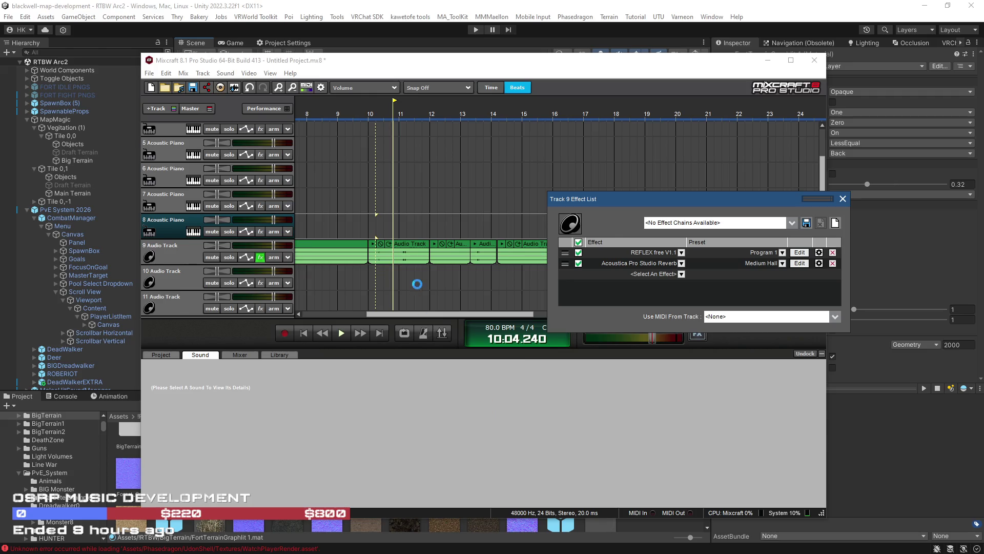
key(space)
click(375, 226)
click(578, 275)
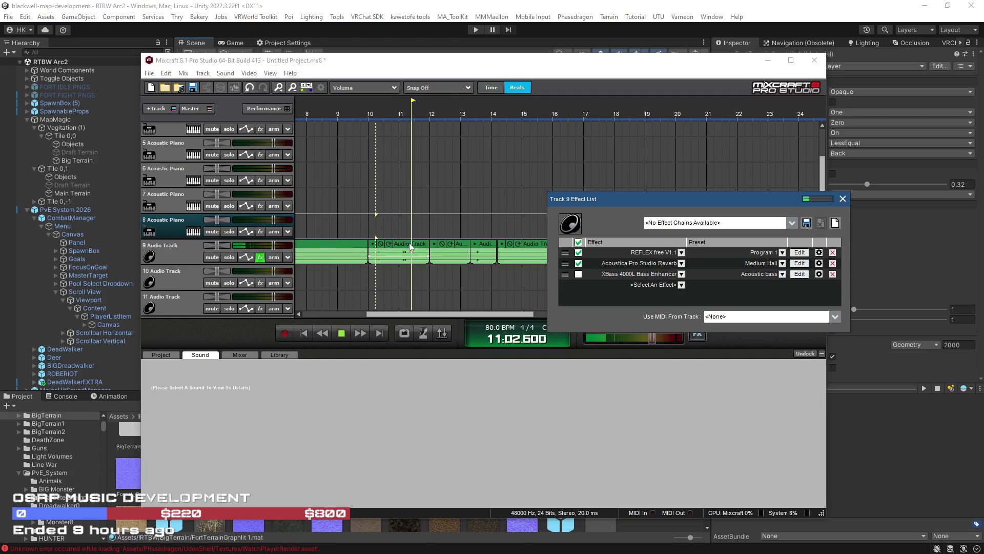
mouse_move(410, 247)
mouse_down()
mouse_move(410, 276)
mouse_move(410, 245)
mouse_up()
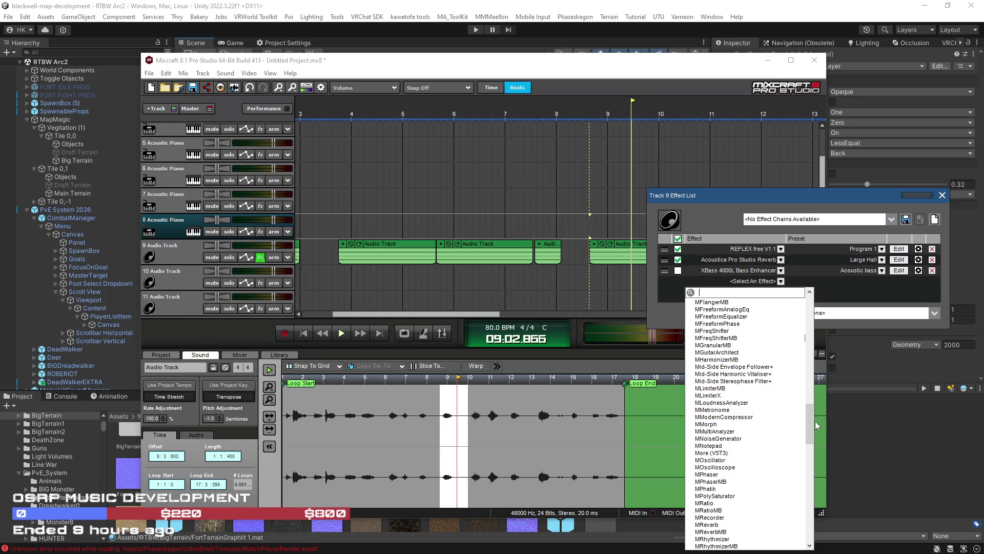
Choose Acoustica EQ from the top of track 9's effect dropdown
drag(811, 421, 811, 331)
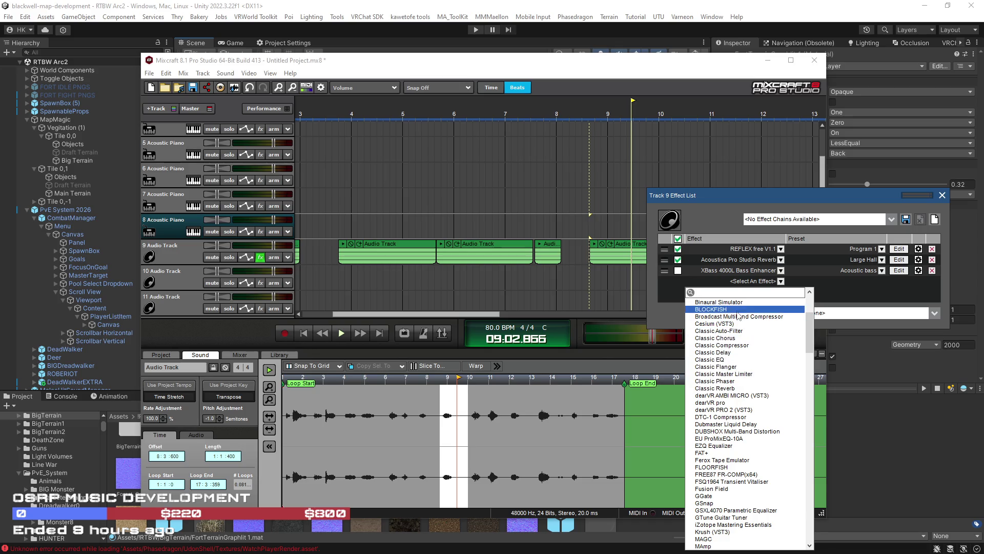
scroll(746, 312, up, 5)
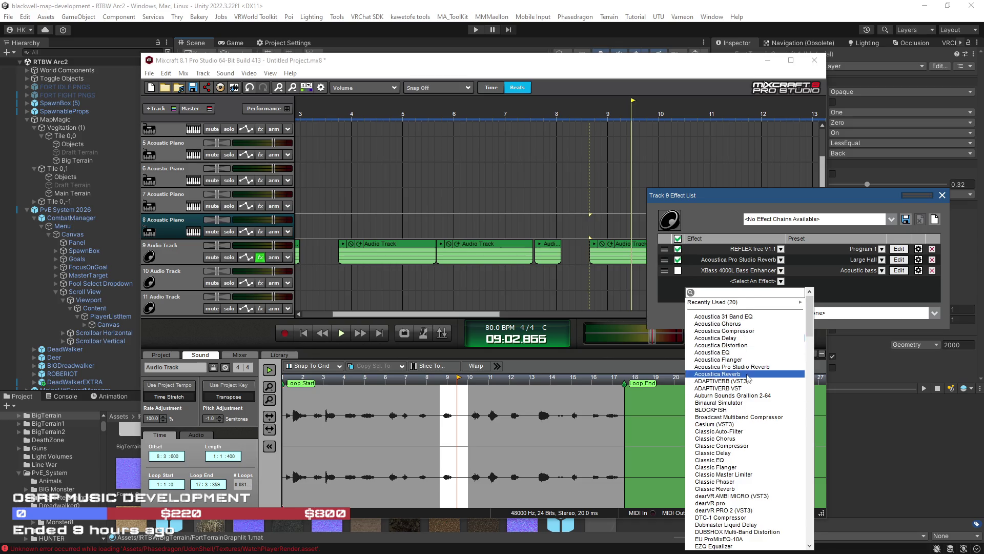
click(727, 352)
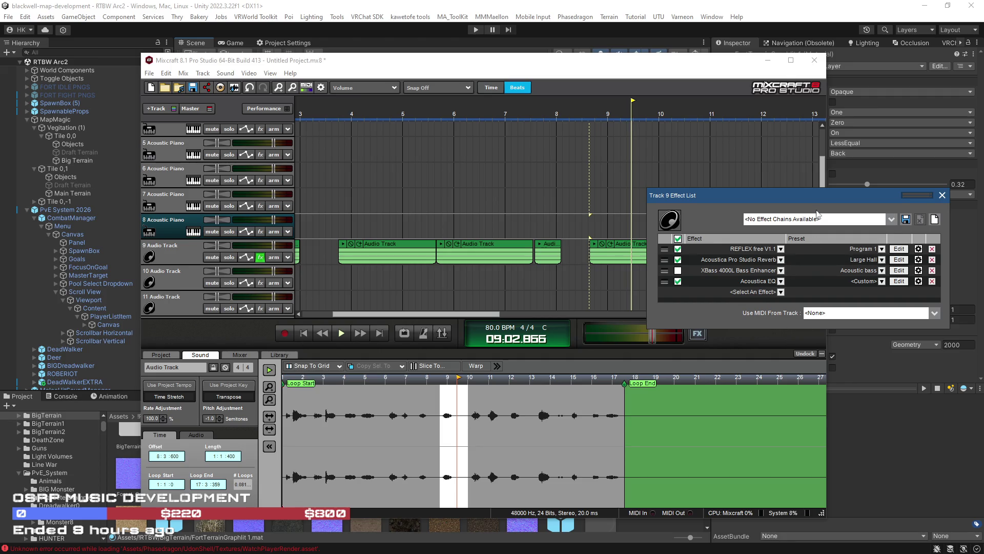
mouse_move(817, 199)
mouse_down()
mouse_move(829, 297)
mouse_move(840, 302)
mouse_up()
click(626, 226)
key(space)
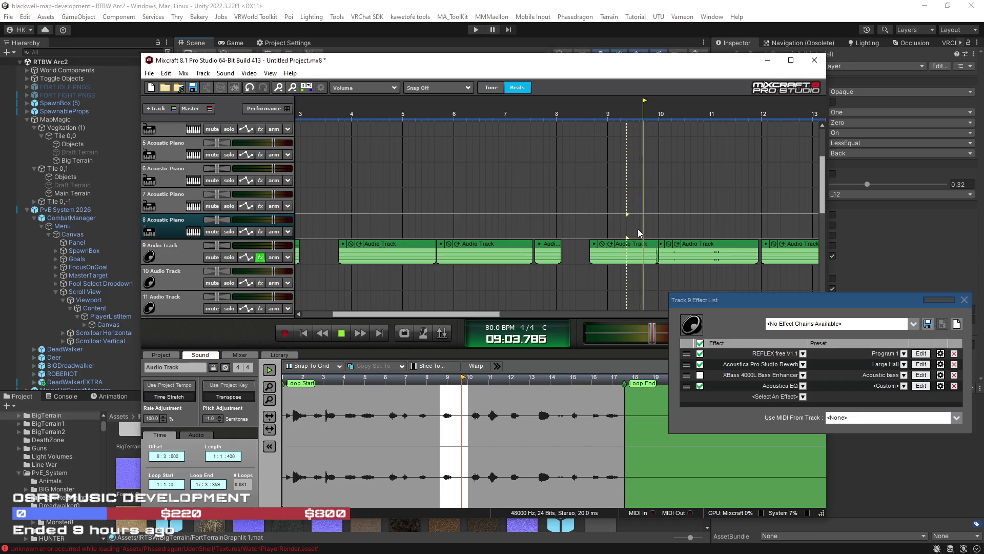
click(593, 225)
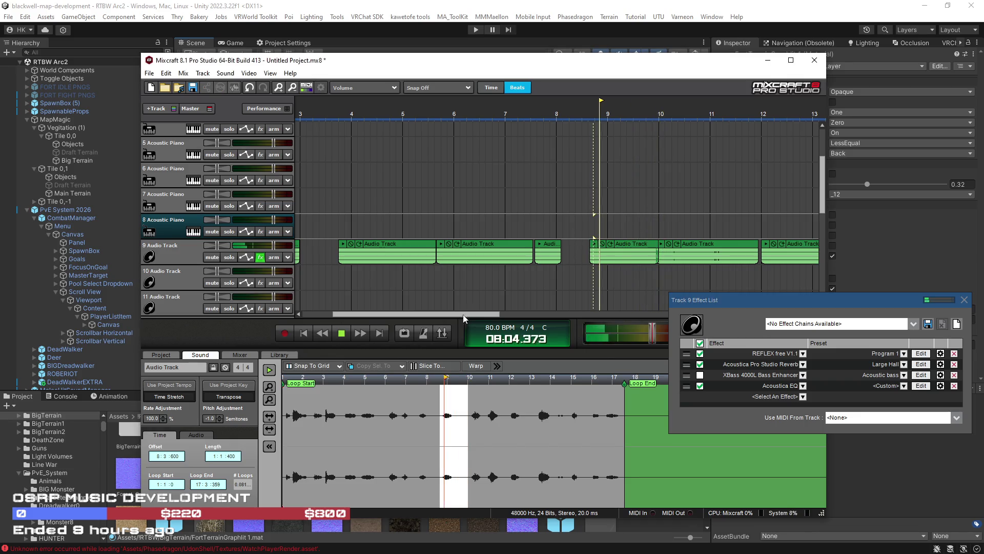
click(342, 333)
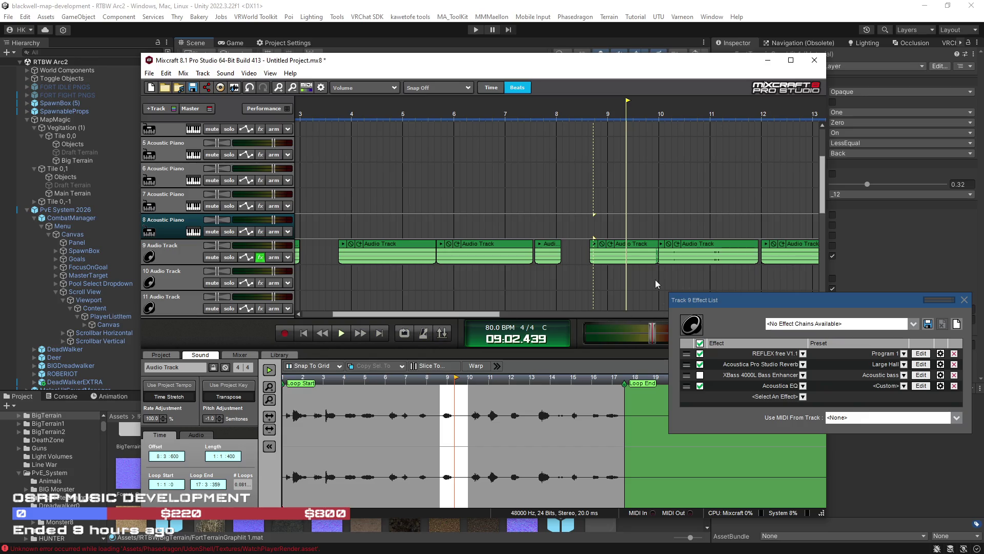
Play from bar 4 and nudge the clip near bar 4 slightly earlier
click(347, 228)
scroll(353, 225, left, 3)
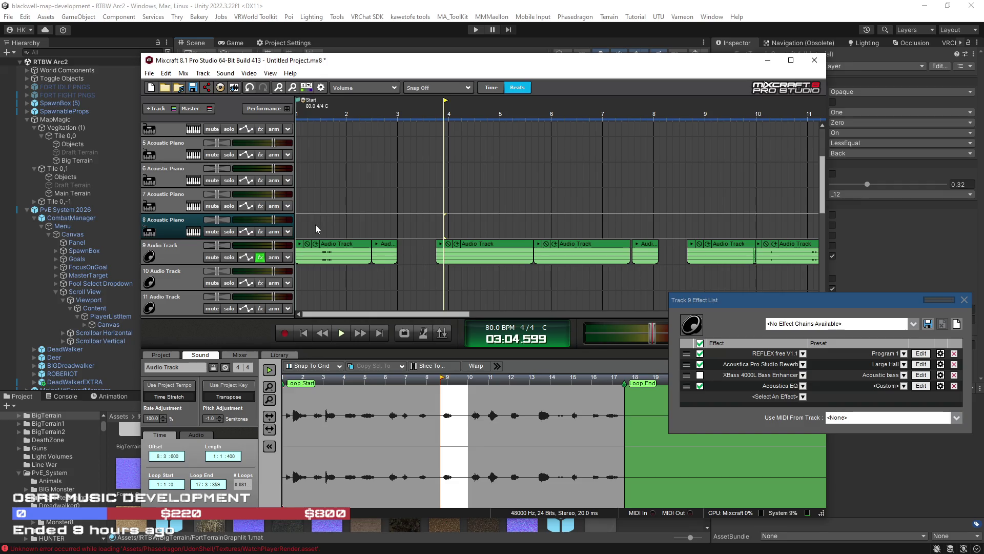
key(space)
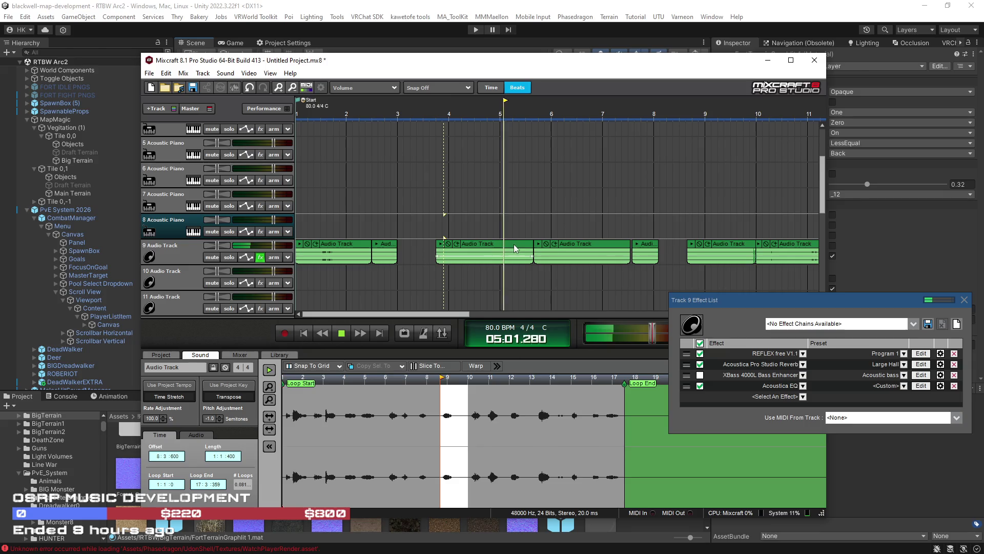
drag(511, 247, 487, 249)
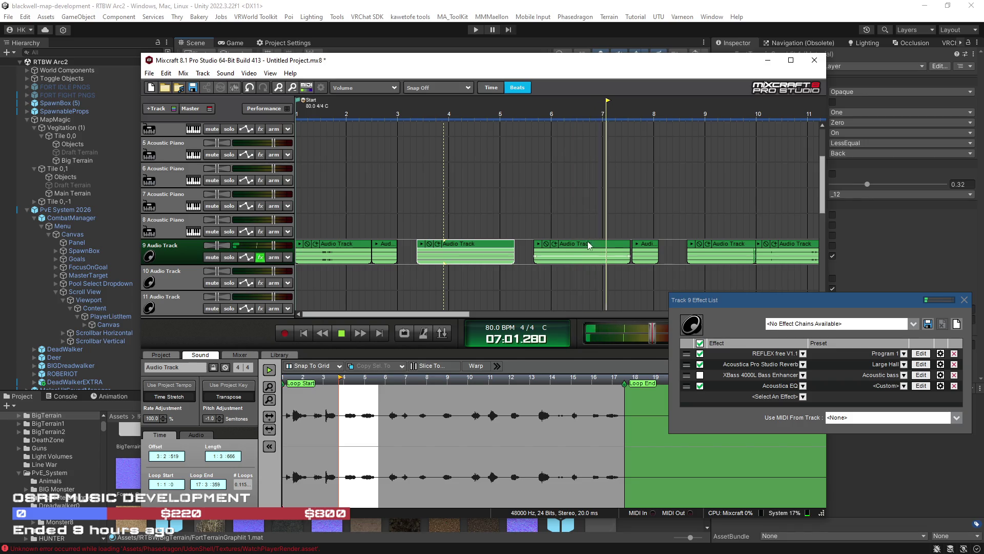
Move a track 9 clip onto muted track 10 and shift another clip to about bar 7
drag(598, 243, 593, 276)
click(212, 283)
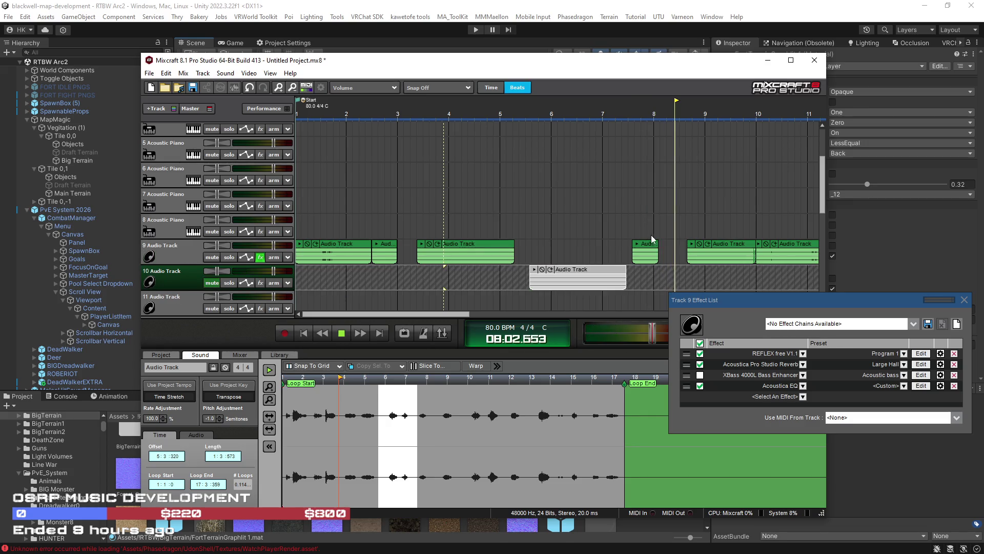
mouse_move(650, 244)
mouse_down()
mouse_move(621, 243)
mouse_move(652, 271)
mouse_move(669, 268)
mouse_up()
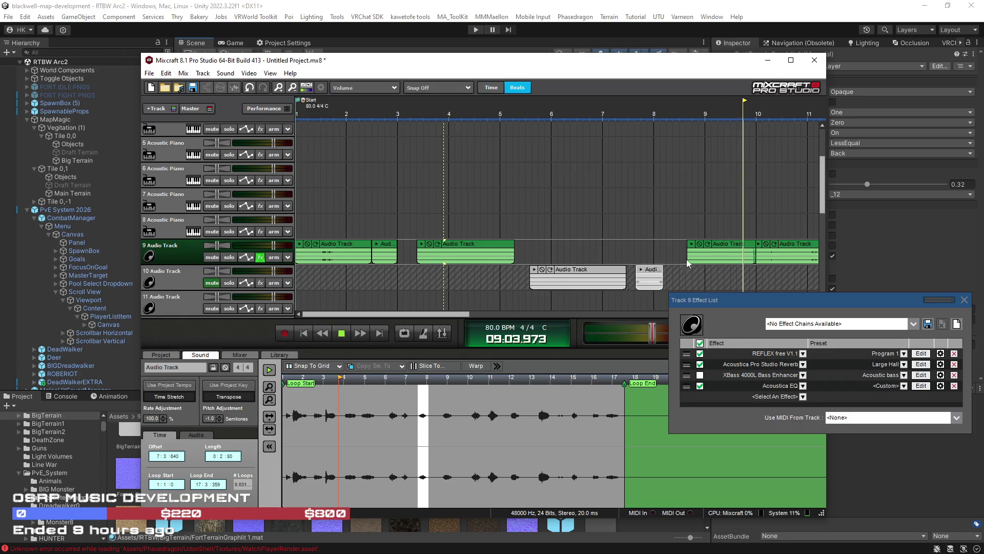
drag(741, 243, 658, 244)
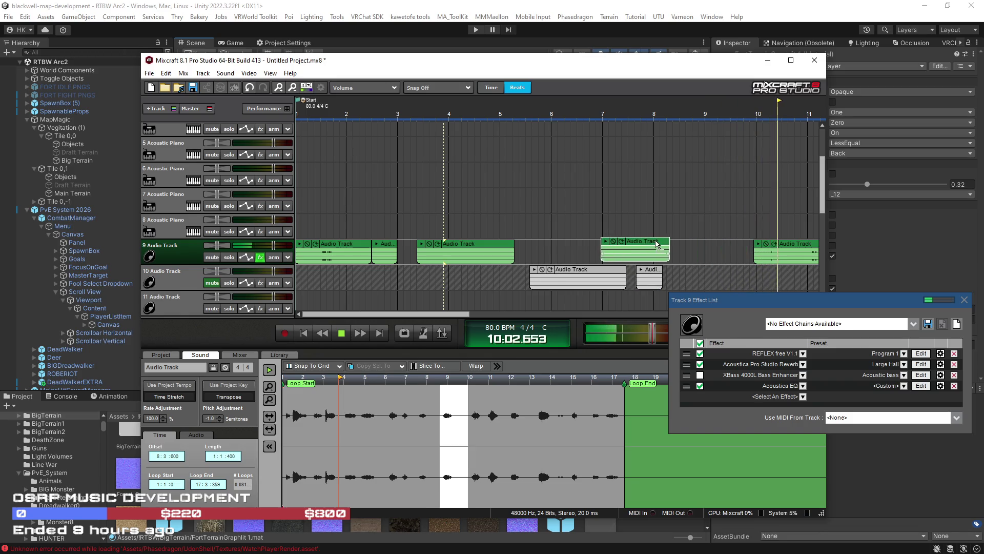
scroll(703, 243, down, 1)
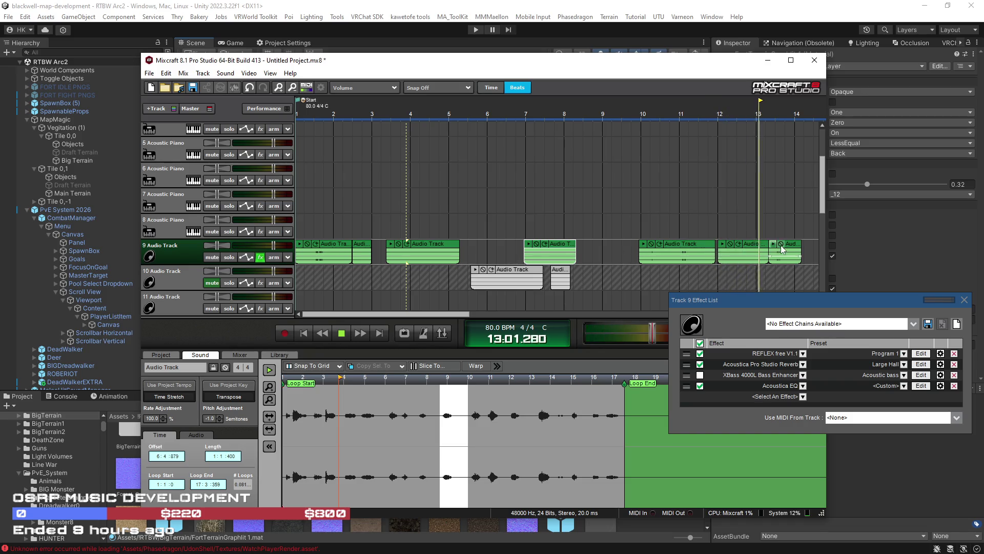
Move the last Track 9 clip to about bar 8.8 and audition it from bar 8
scroll(783, 244, down, 1)
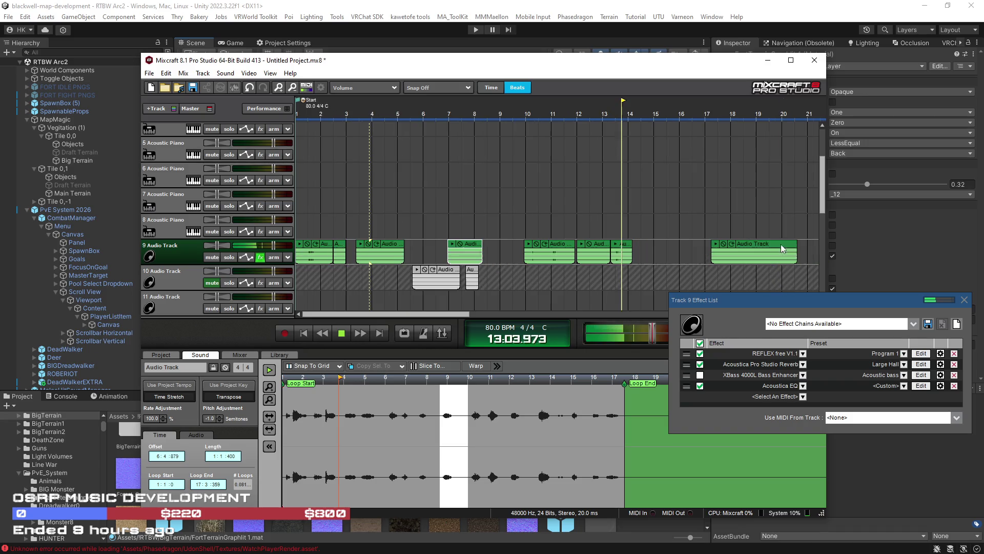
click(591, 229)
drag(626, 246, 497, 247)
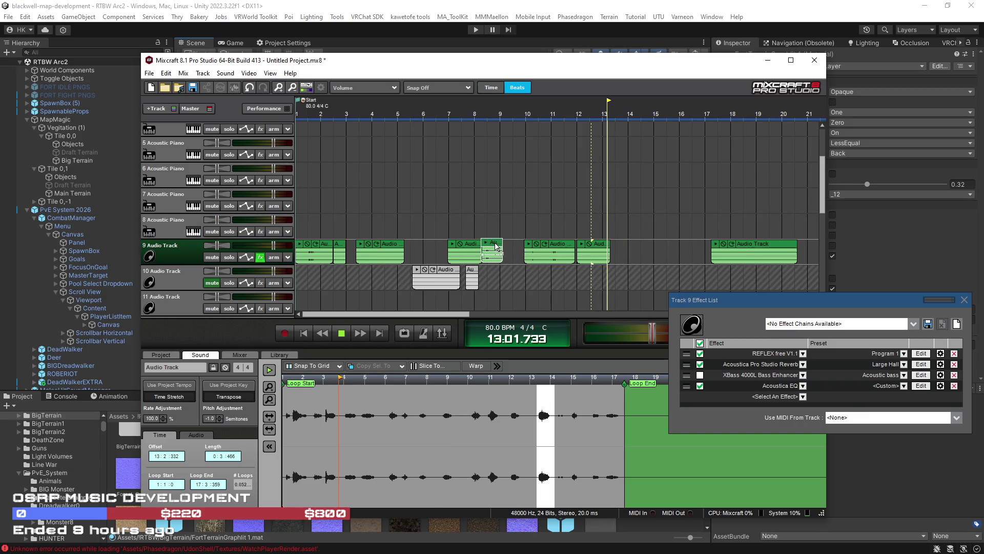
click(472, 228)
scroll(515, 245, up, 1)
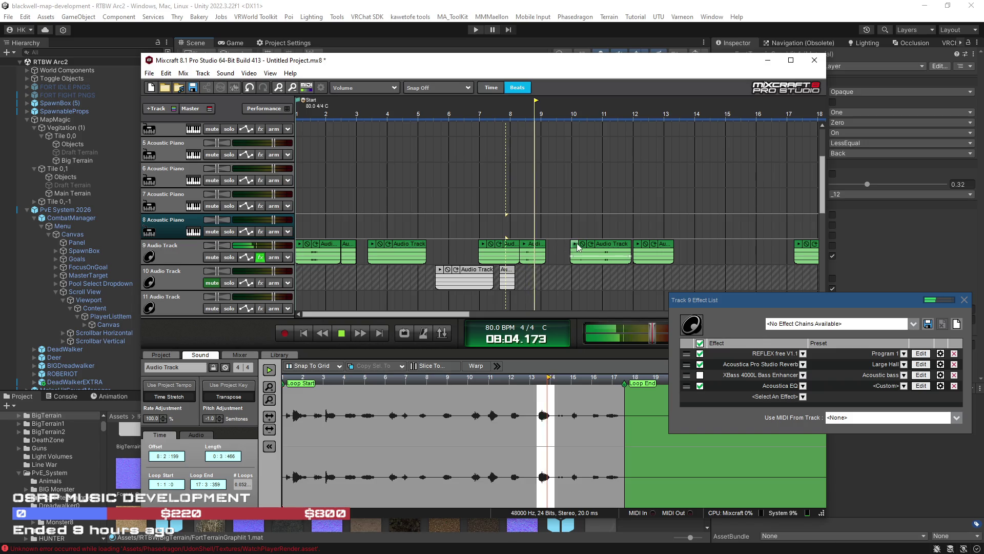
key(space)
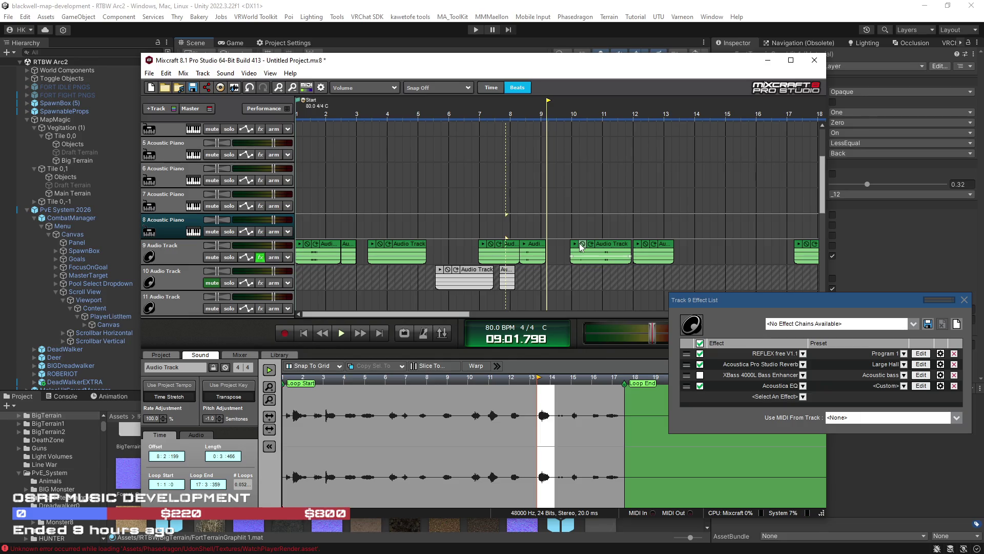
Audition from around bar 10, nudge another Track 9 clip slightly later, then return to Unity
click(606, 223)
key(space)
click(577, 223)
click(570, 223)
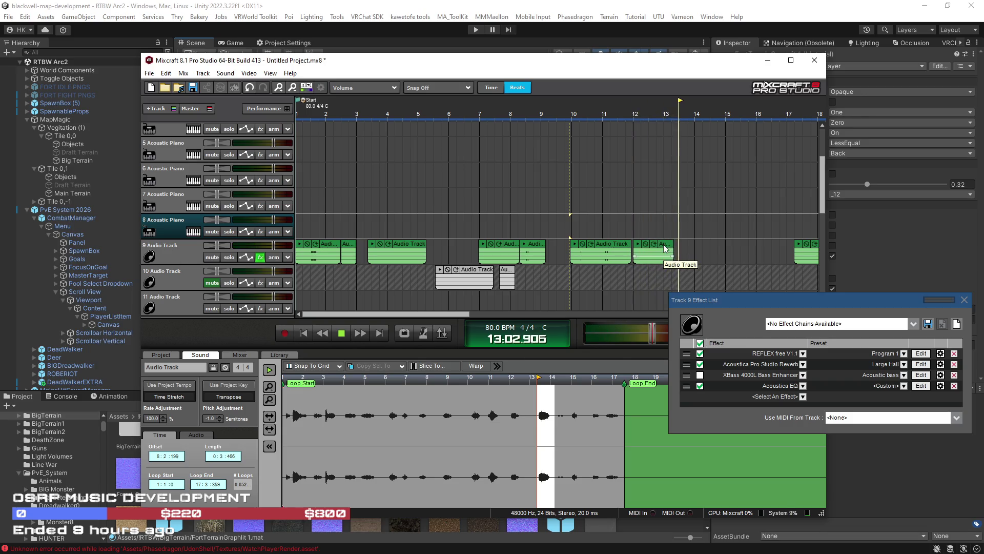
drag(665, 248, 684, 248)
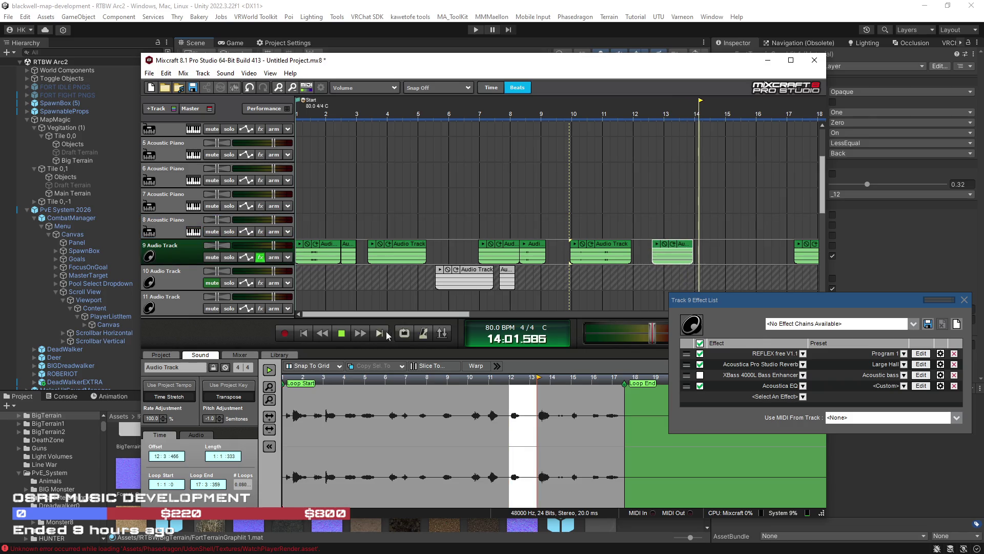
click(341, 333)
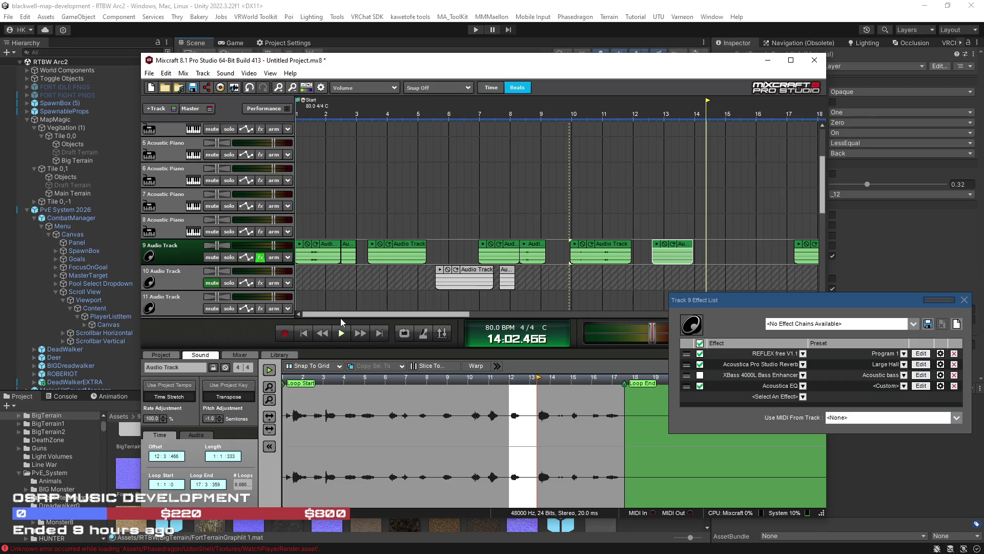
key(alt+Tab)
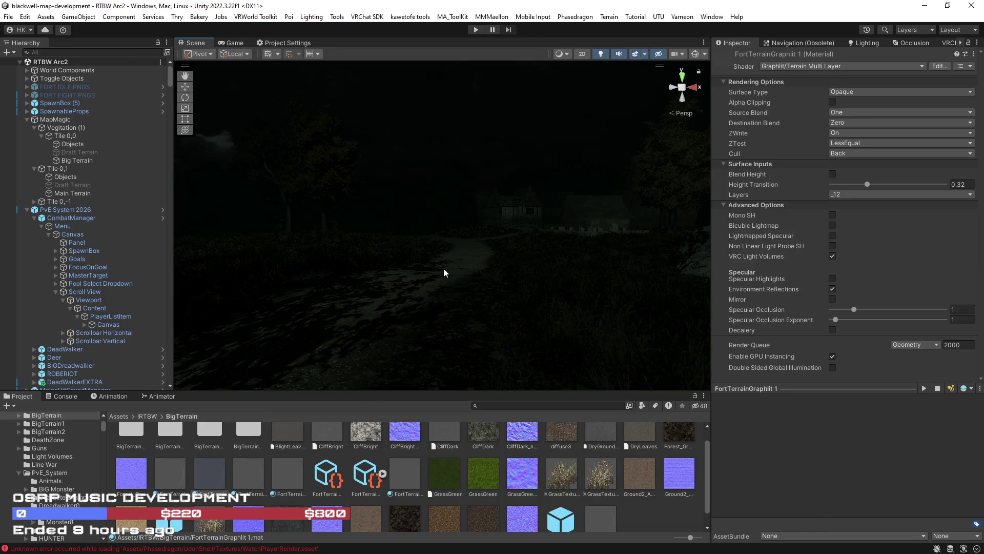
mouse_move(444, 267)
mouse_down()
mouse_move(302, 273)
mouse_move(547, 282)
mouse_move(294, 284)
mouse_move(549, 289)
mouse_move(428, 279)
mouse_move(411, 287)
mouse_move(422, 305)
mouse_move(681, 307)
mouse_move(420, 297)
mouse_up()
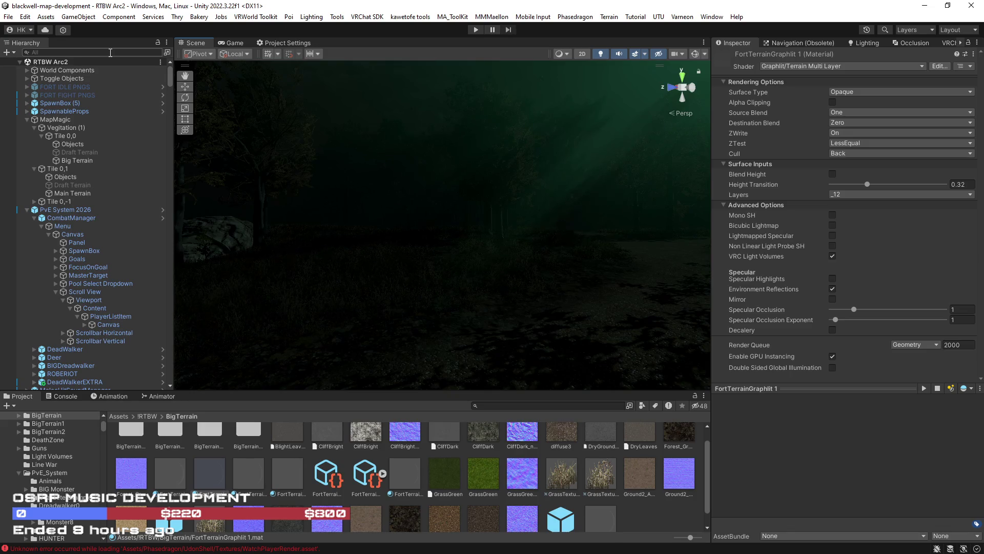
mouse_move(349, 257)
mouse_down()
mouse_move(450, 248)
mouse_move(411, 269)
mouse_up()
key(alt+Tab)
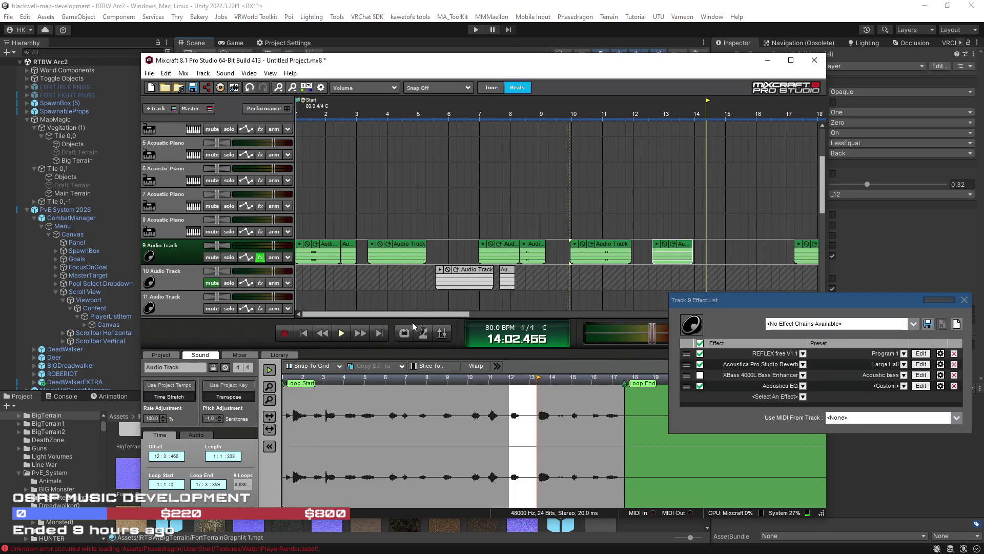
Move the early Track 9 clips out to bars 22–34 and the bar-17 clip to bar 1
drag(413, 318, 514, 317)
click(494, 221)
key(space)
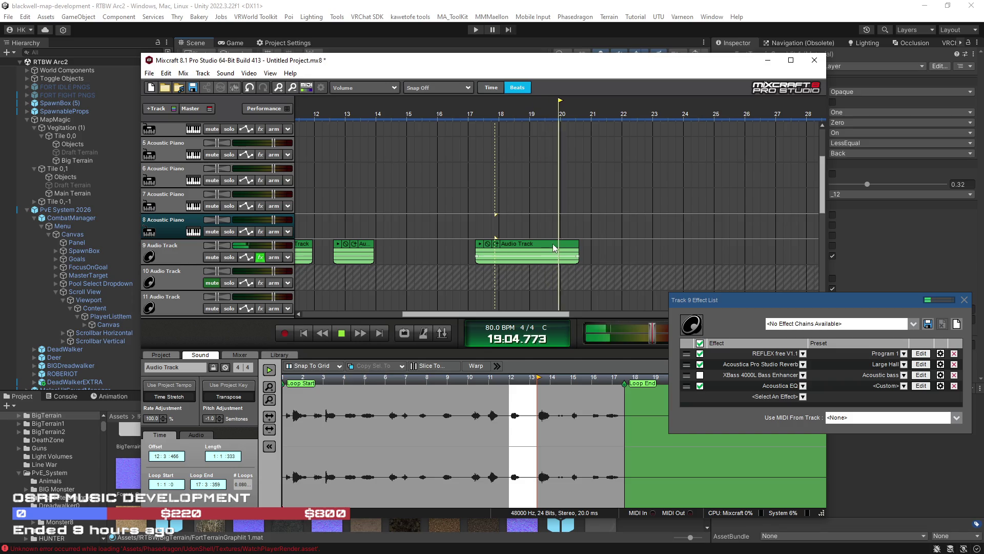
click(478, 224)
scroll(483, 288, down, 3)
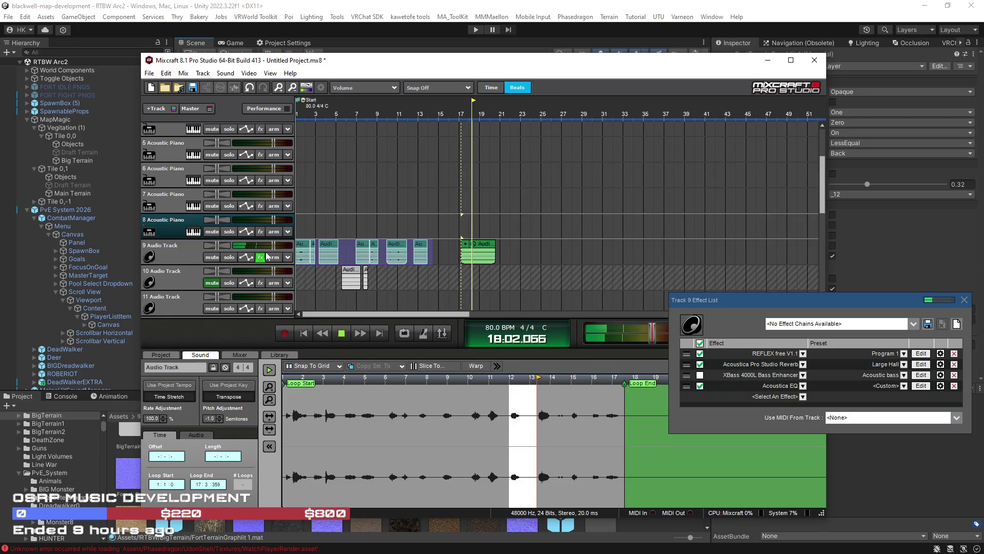
drag(420, 253, 636, 254)
drag(470, 248, 305, 248)
Open Track 9's Acoustica EQ and start lowering the 2K–16K bands below 0 dB
click(306, 221)
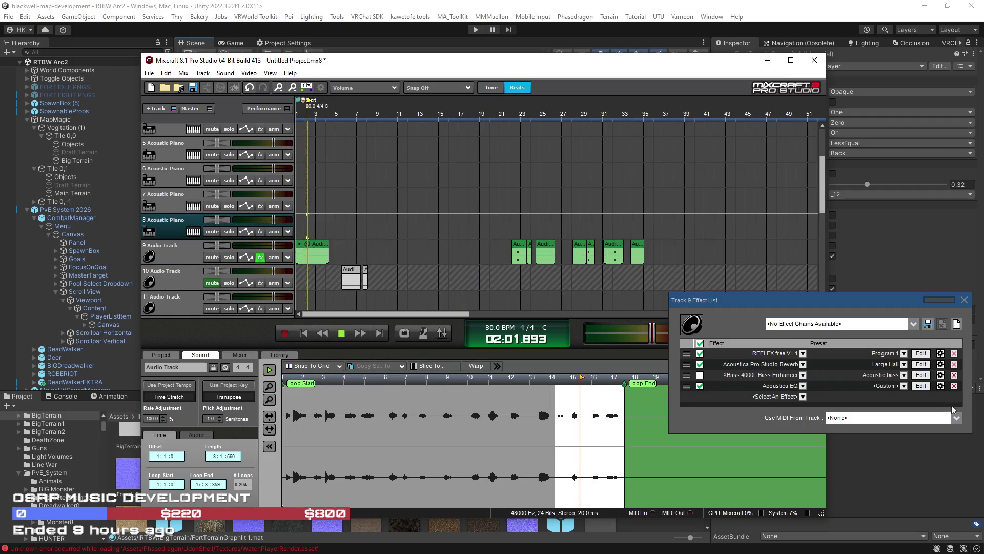
click(921, 385)
mouse_move(532, 221)
mouse_down()
mouse_move(530, 236)
mouse_move(474, 224)
mouse_up()
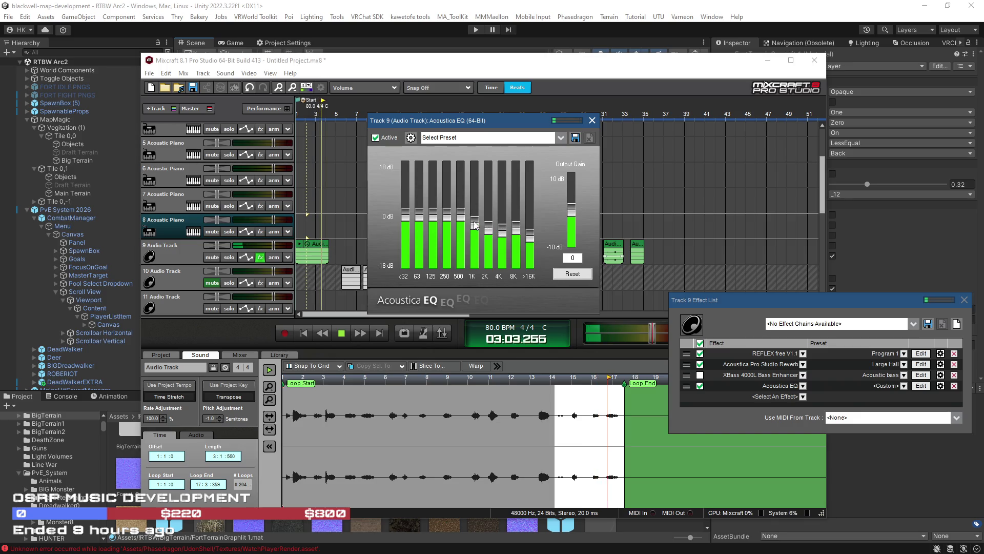
Audition the high-band cuts from the song start, then close the Acoustica EQ window
click(298, 231)
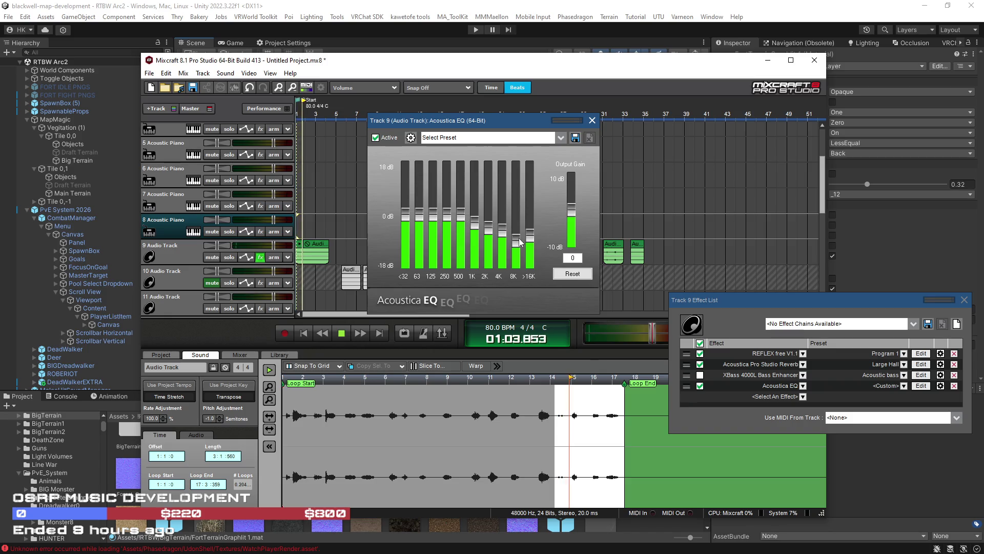
scroll(307, 233, up, 5)
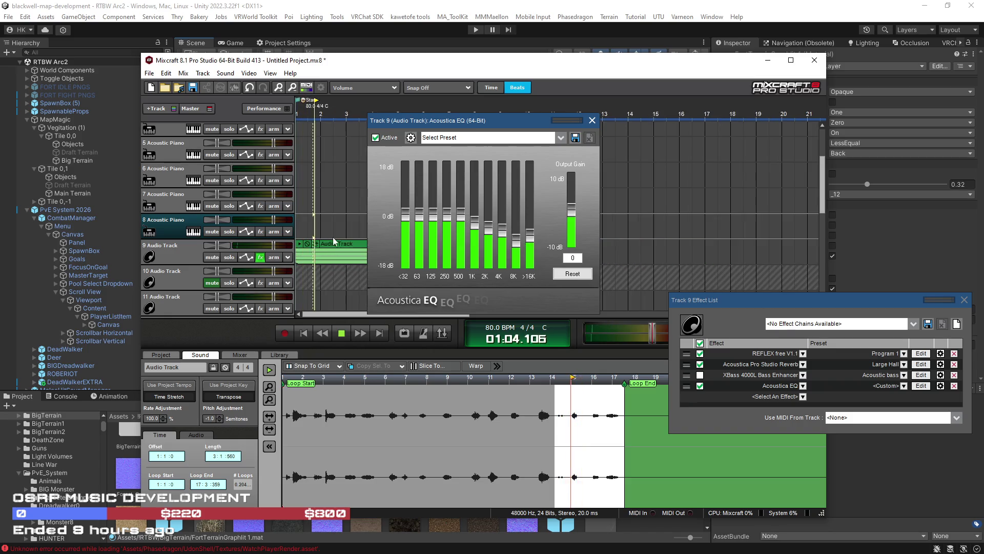
click(593, 122)
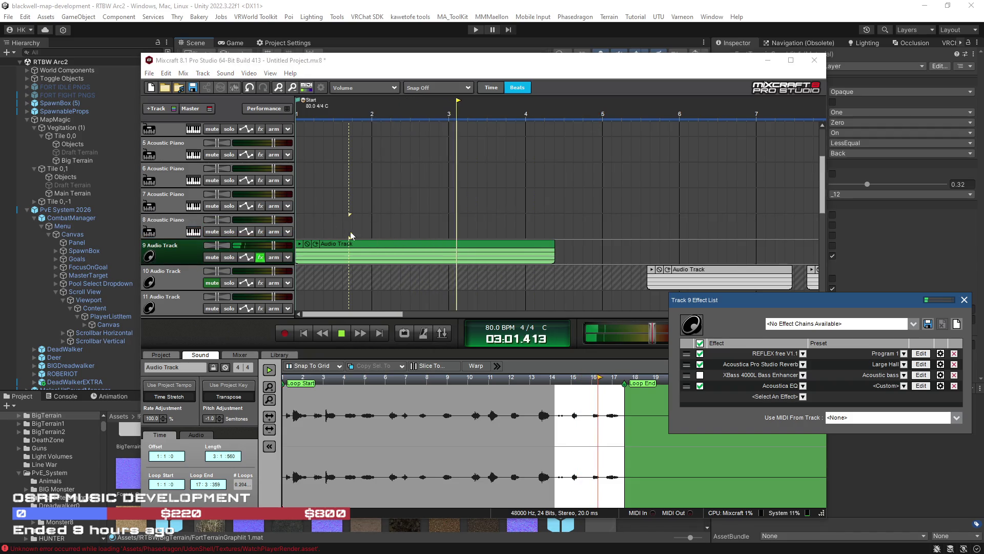
Add Track 9 volume envelope points around bar 2, pulling the volume into a dip
click(304, 223)
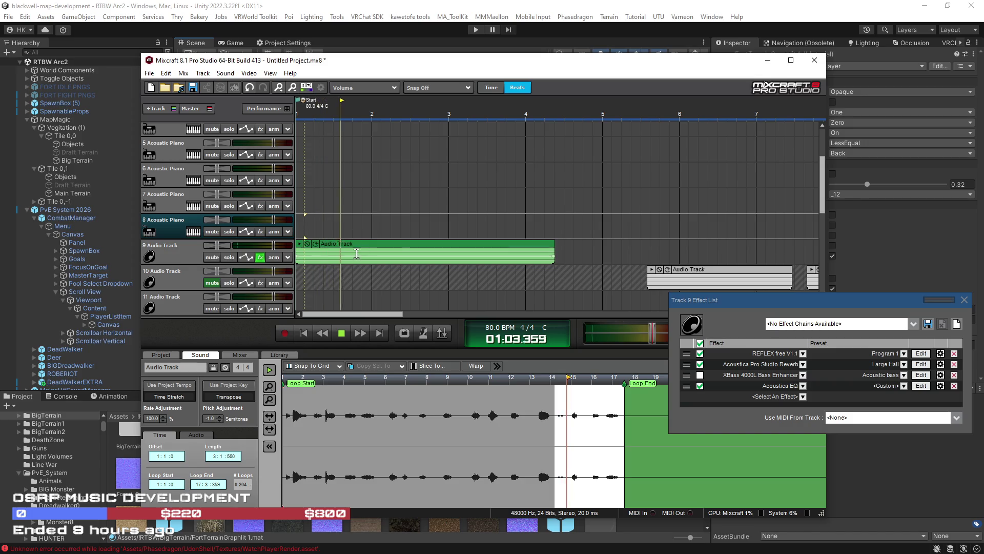
click(396, 256)
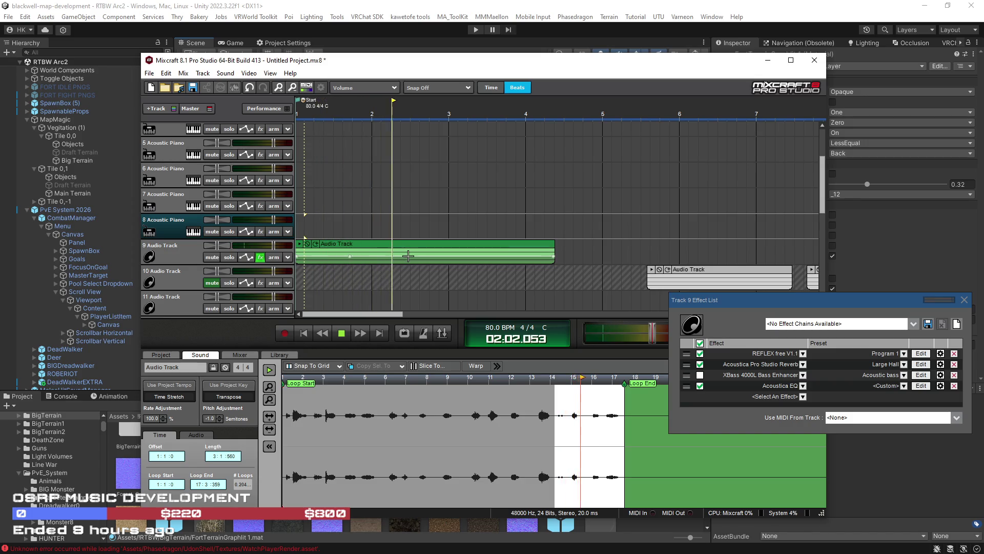
click(365, 258)
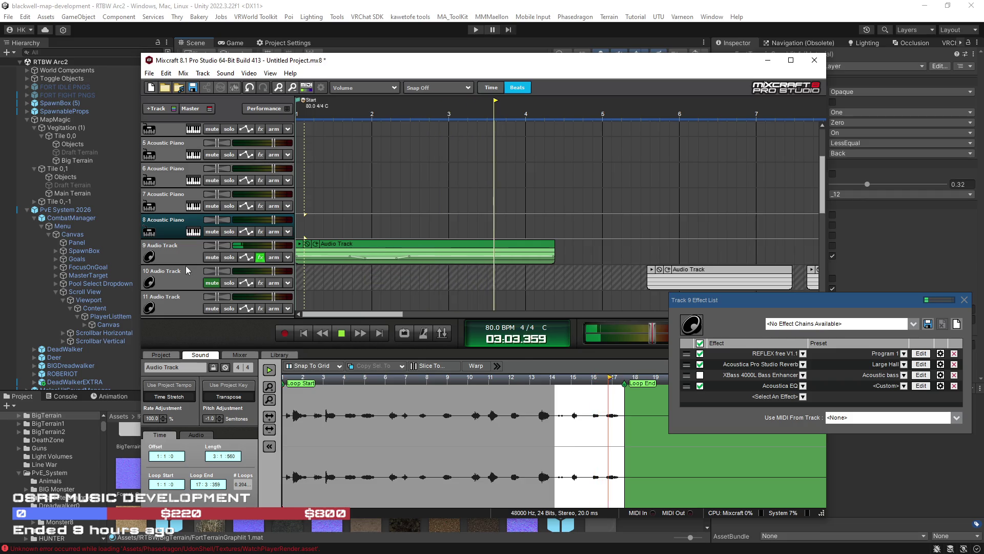
drag(185, 265, 186, 283)
click(475, 265)
click(491, 268)
click(533, 269)
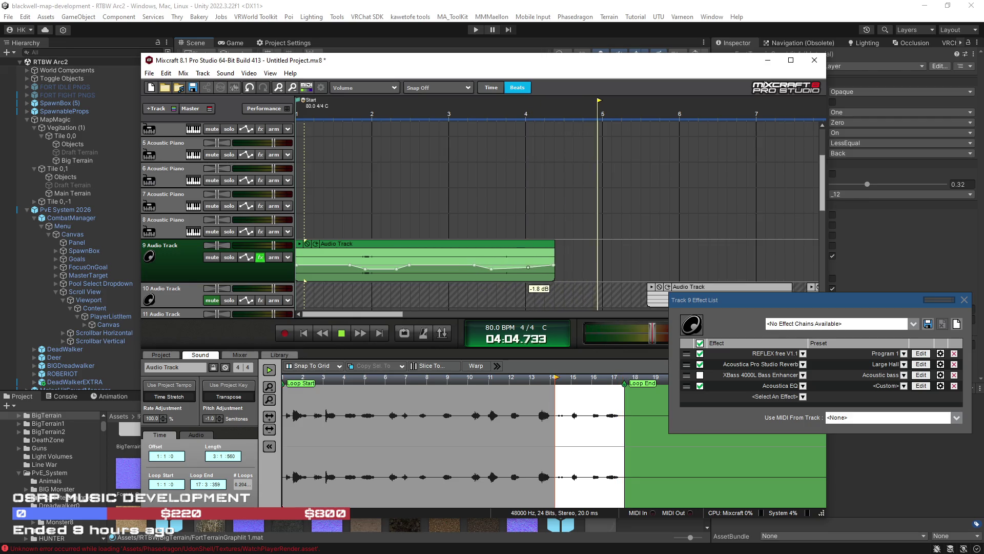
Try splitting the Track 9 clip near bar 3, then undo that split
click(508, 219)
click(439, 218)
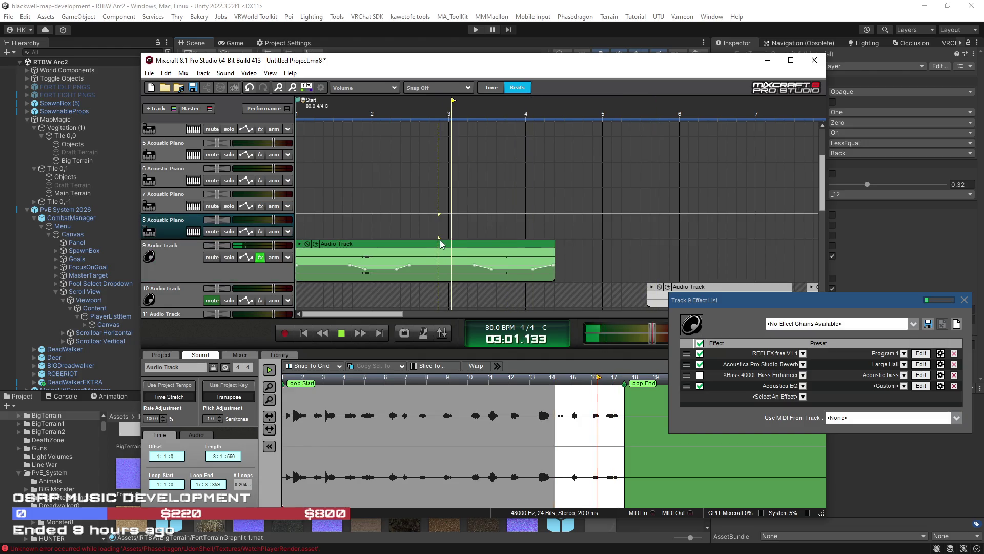
key(ctrl+t)
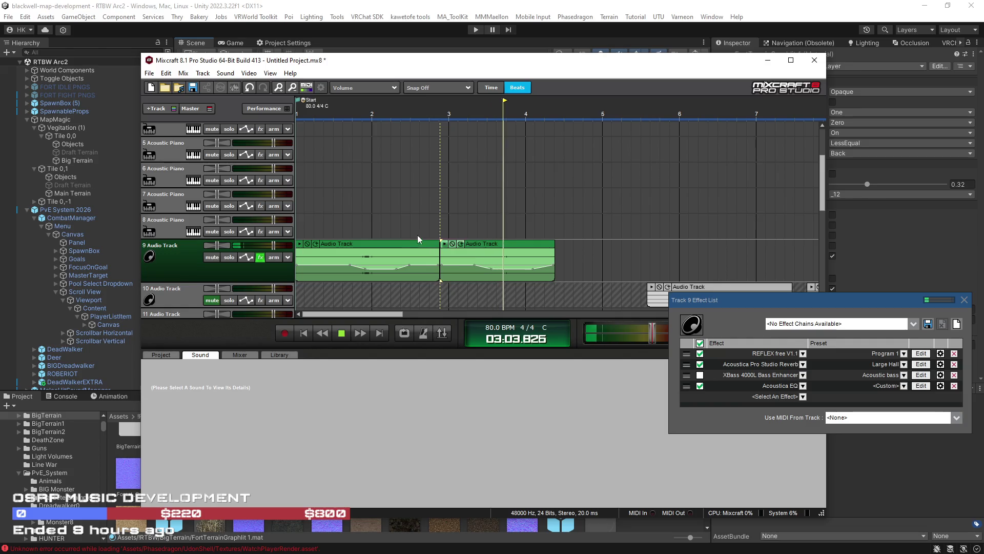
click(370, 228)
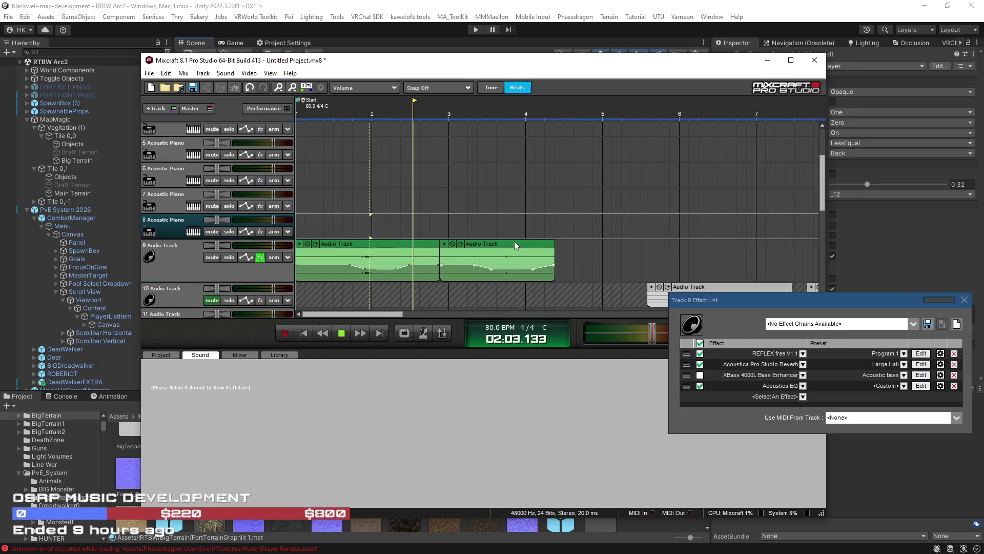
key(ctrl+z)
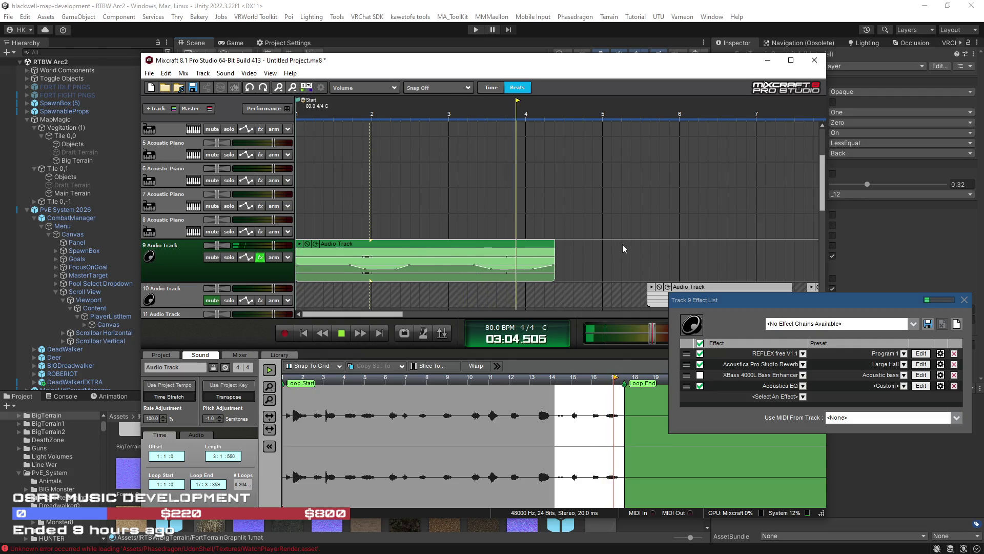
Split Track 9's opening clip at about bar 2, beat 3
scroll(620, 244, down, 2)
click(347, 226)
scroll(402, 241, up, 2)
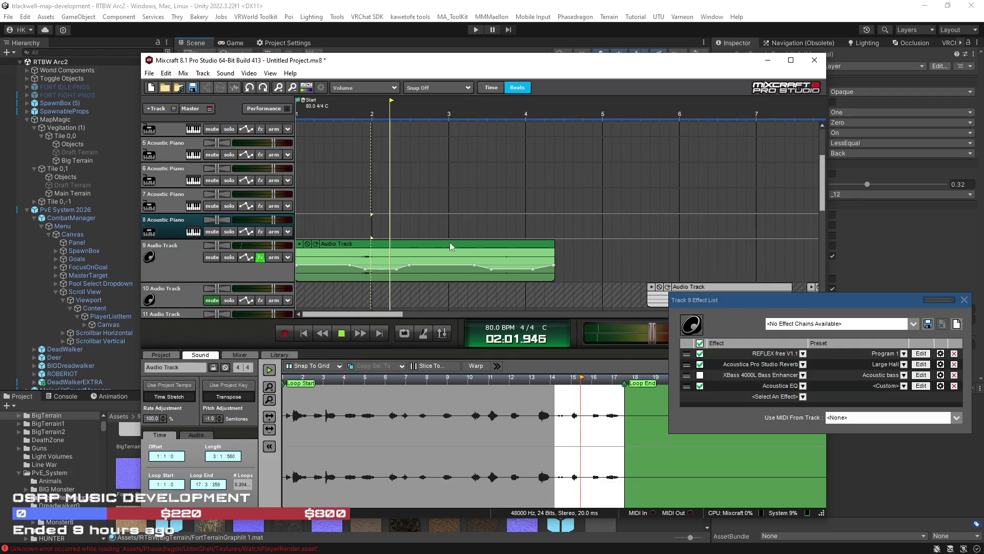
key(space)
click(424, 244)
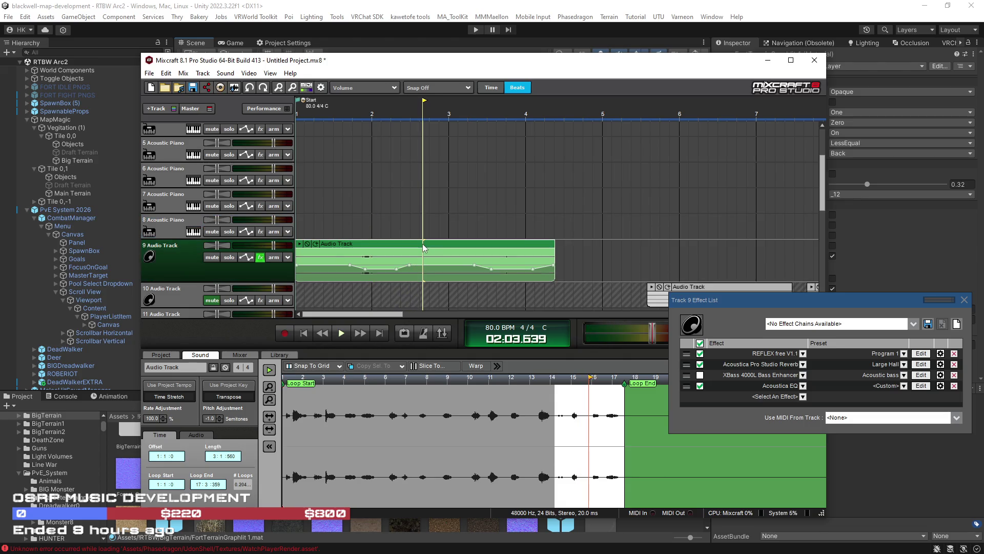
key(ctrl+t)
scroll(451, 241, down, 1)
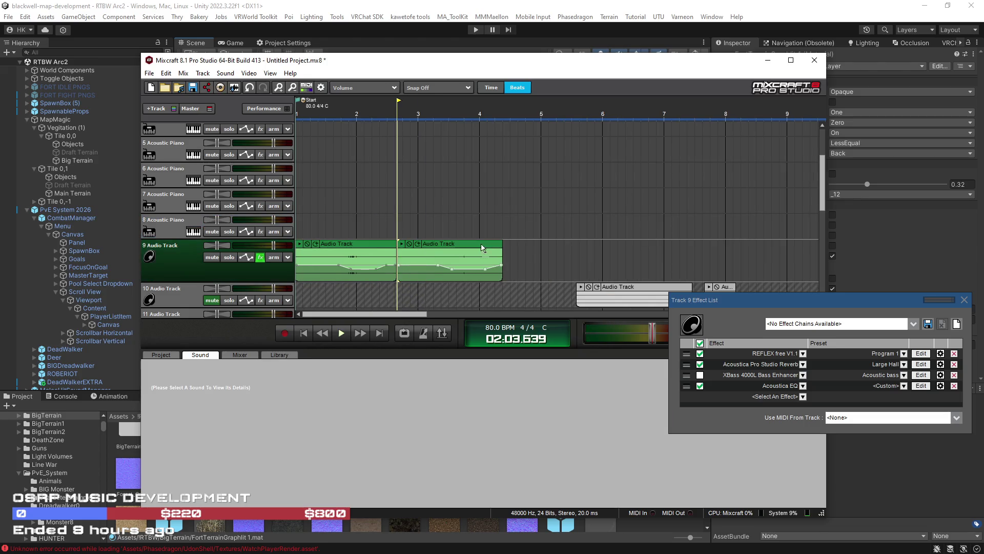
Shift the split clip about a bar later and move a Track 9 clip onto Track 10 near bar 21
drag(480, 248, 547, 248)
scroll(608, 249, down, 6)
click(562, 236)
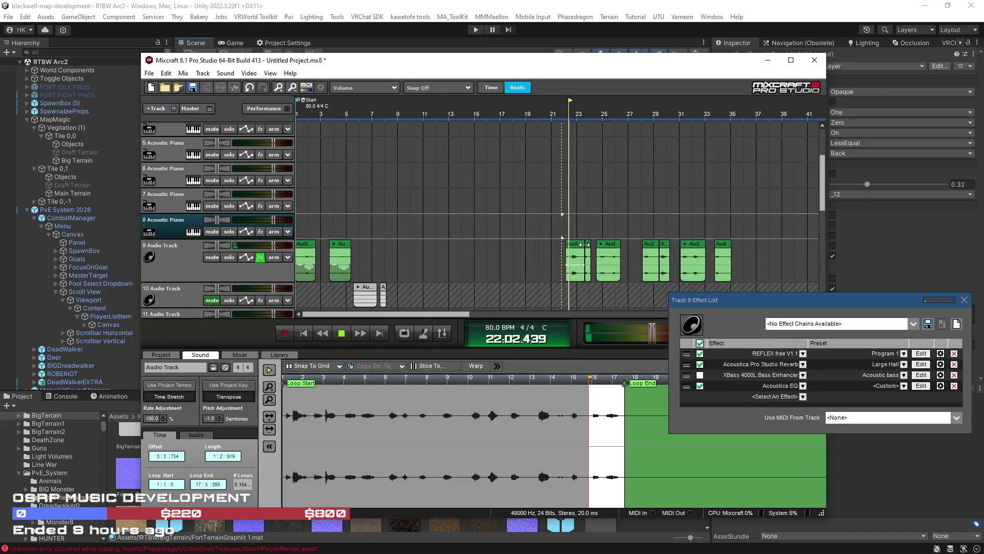
scroll(585, 249, up, 3)
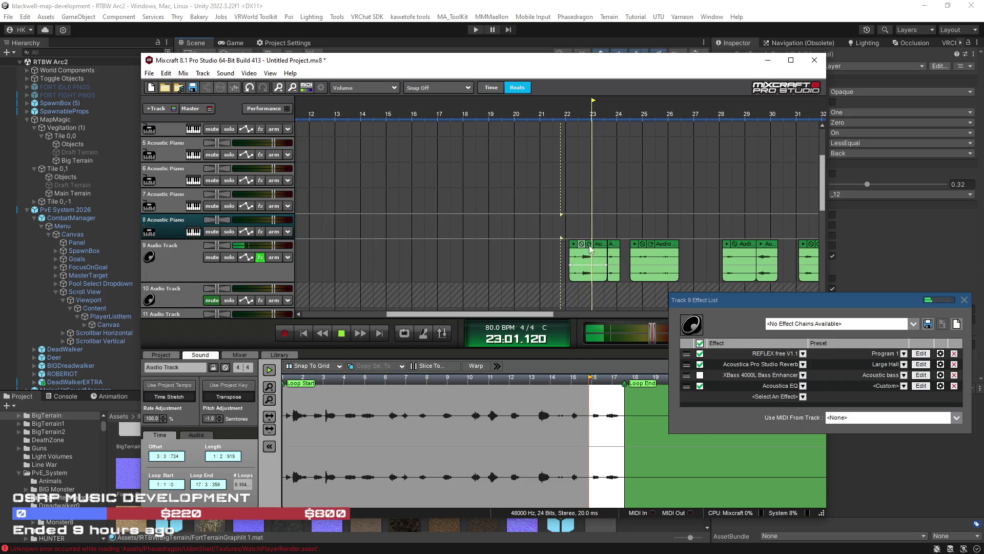
scroll(598, 245, down, 2)
drag(574, 249, 551, 277)
Rearrange Track 9 clips: bar 24 to bar 5, bar 25 to bar 10, bar 6 to 16, bar 10 after 5
mouse_move(593, 248)
mouse_down()
mouse_move(369, 266)
mouse_move(317, 252)
mouse_up()
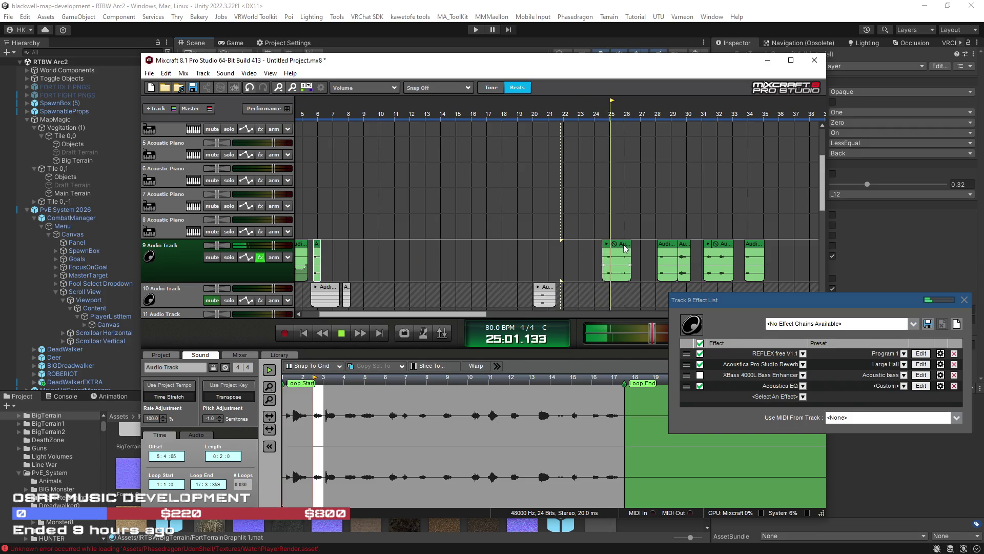
drag(624, 248, 394, 248)
drag(317, 252, 466, 248)
drag(385, 257, 326, 256)
click(312, 228)
scroll(364, 244, up, 2)
scroll(364, 244, up, 2)
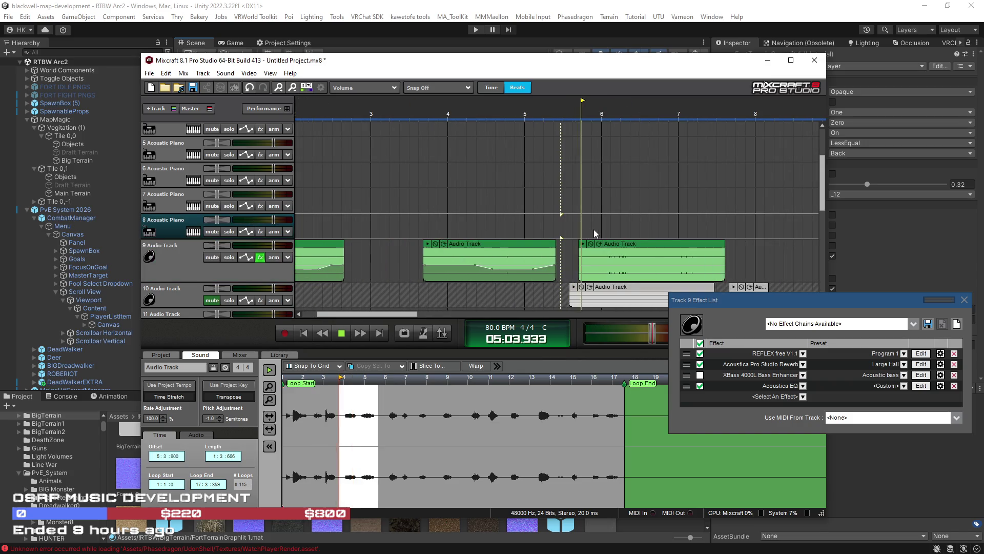
Slide the third Track 9 clip later and lower its volume envelope at start and end
drag(664, 242, 692, 246)
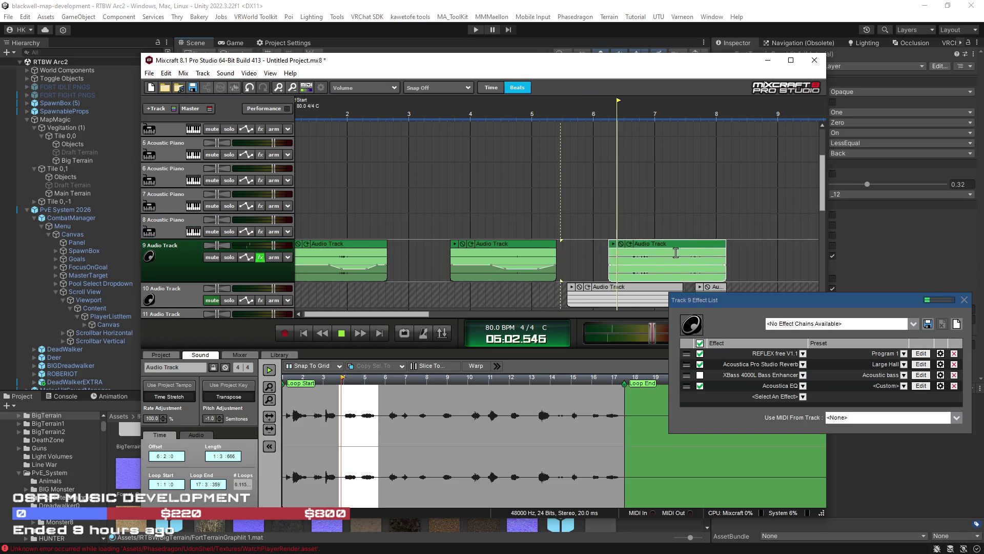
drag(610, 264, 610, 268)
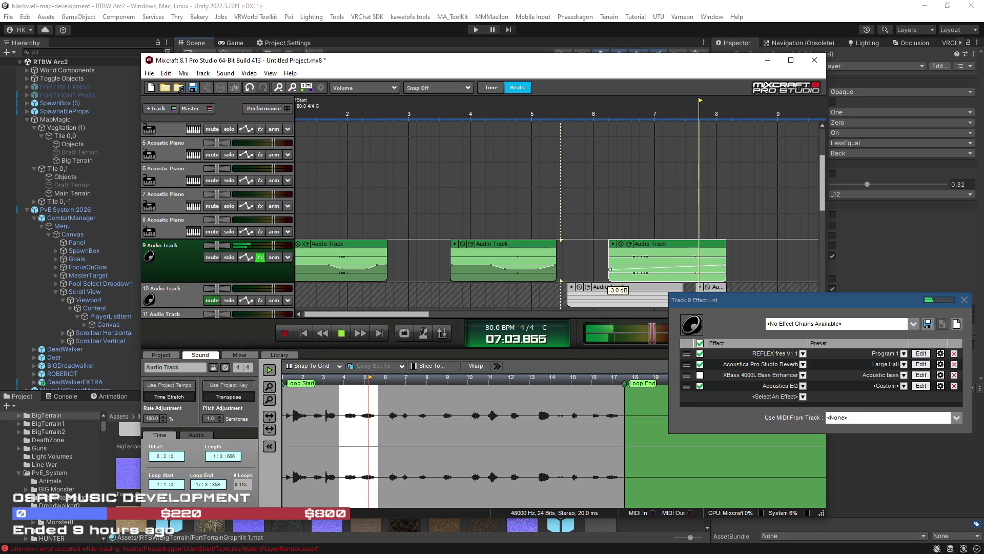
drag(725, 265, 724, 270)
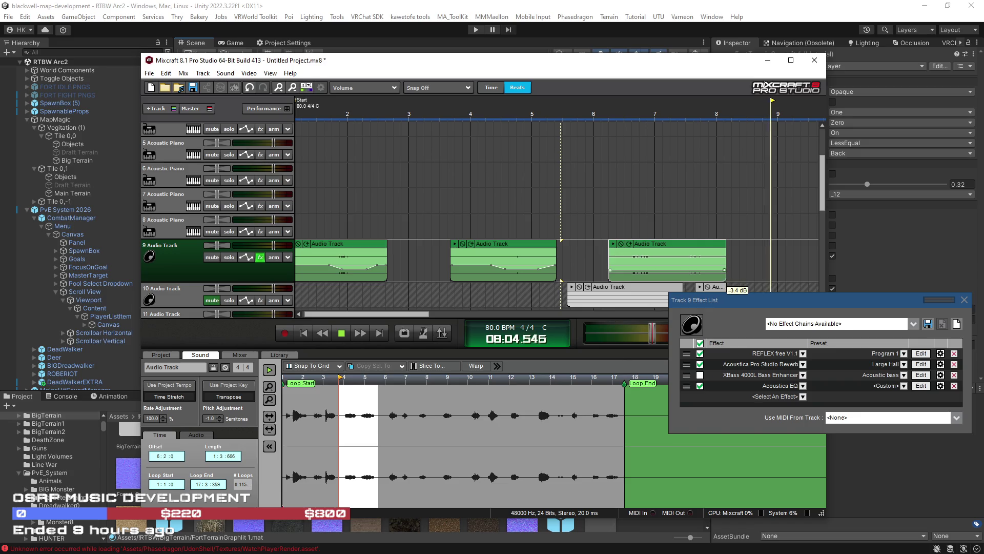
click(611, 221)
Open the Pro Studio Reverb settings on the Large Hall preset and play to hear it
drag(376, 316, 446, 315)
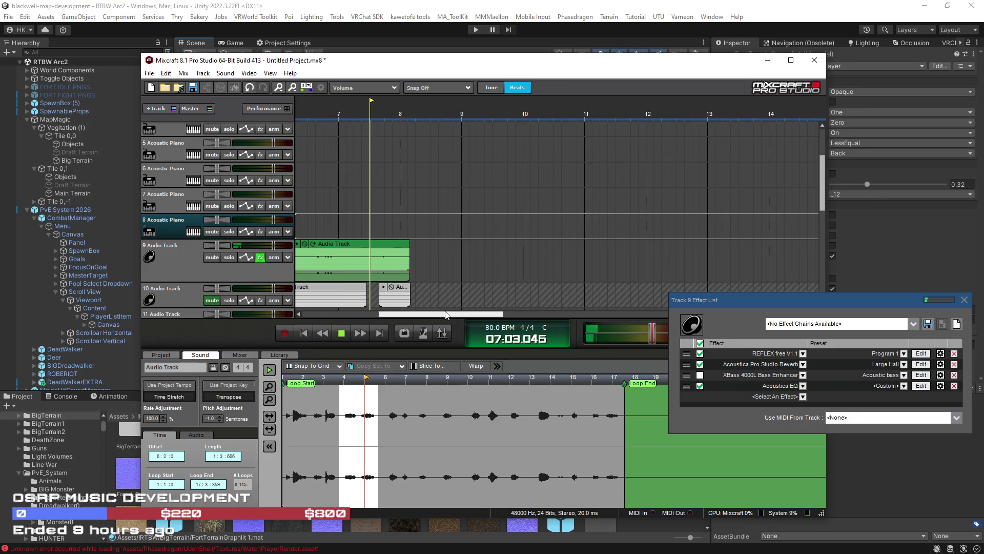
scroll(493, 289, down, 3)
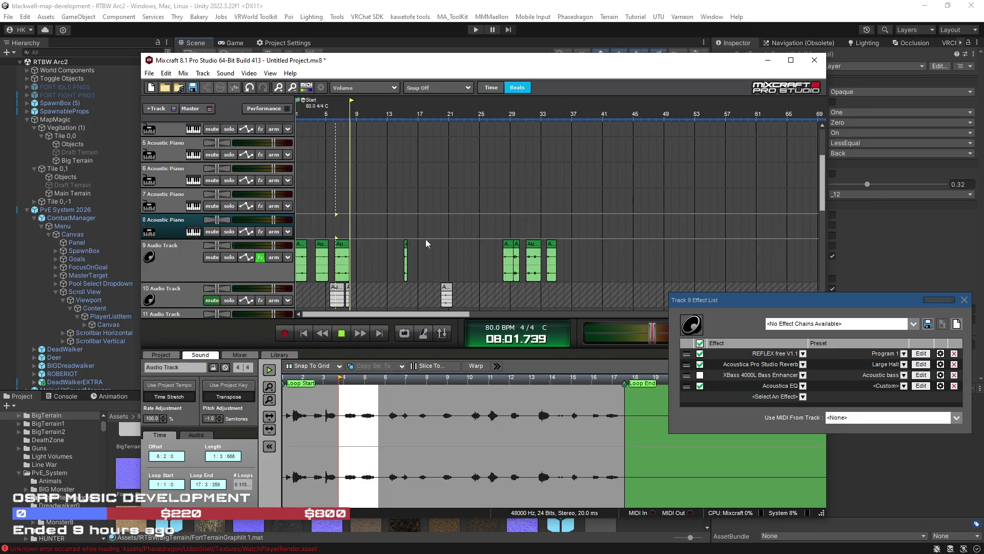
click(500, 231)
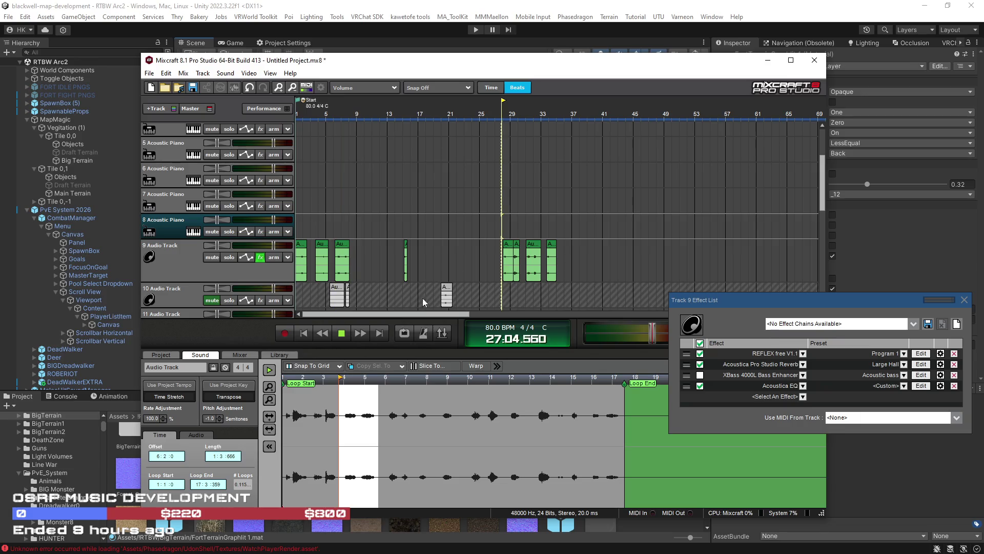
click(342, 332)
click(342, 334)
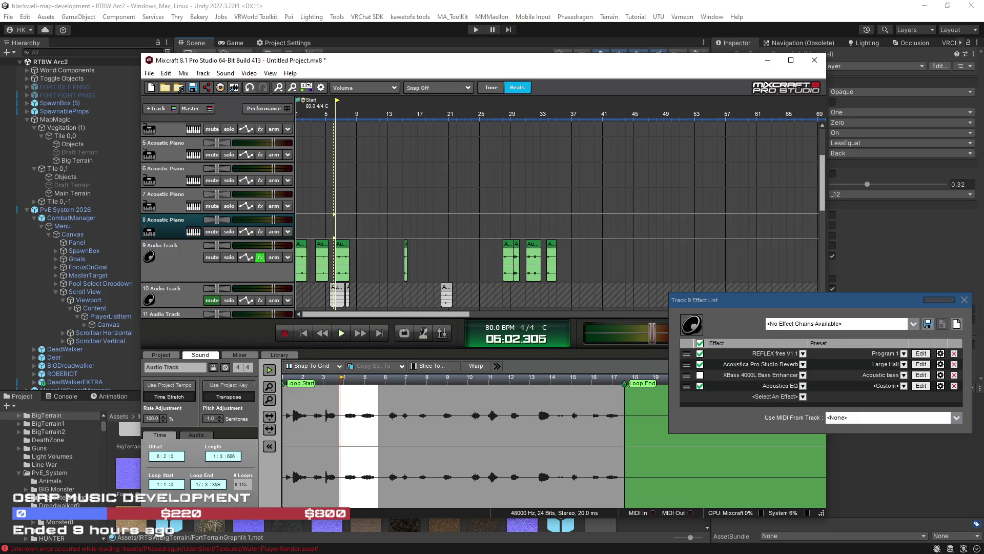
click(921, 364)
mouse_move(417, 143)
mouse_down()
mouse_move(511, 238)
mouse_move(525, 284)
mouse_up()
key(space)
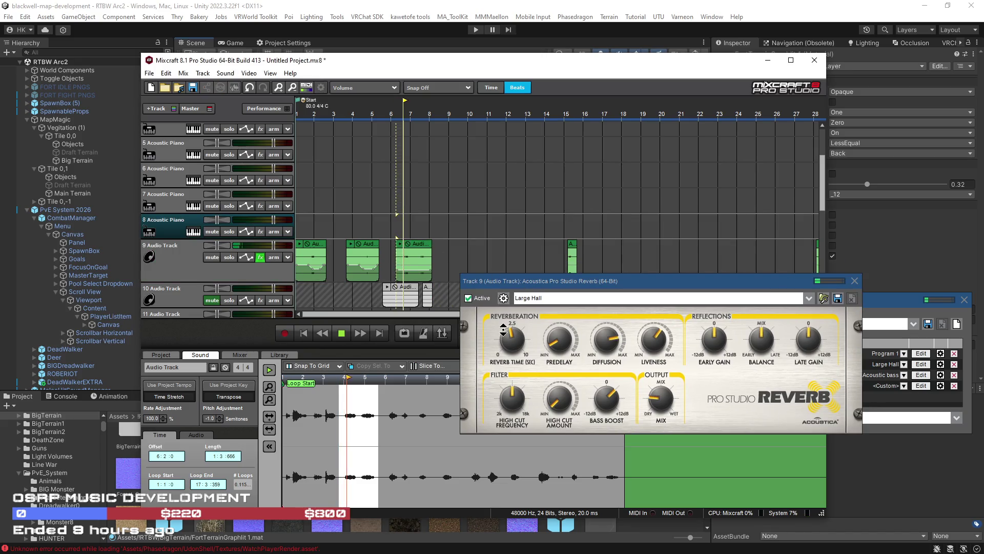
Audition Track 9's reverb from around bar 7, then close the Pro Studio Reverb window
click(405, 239)
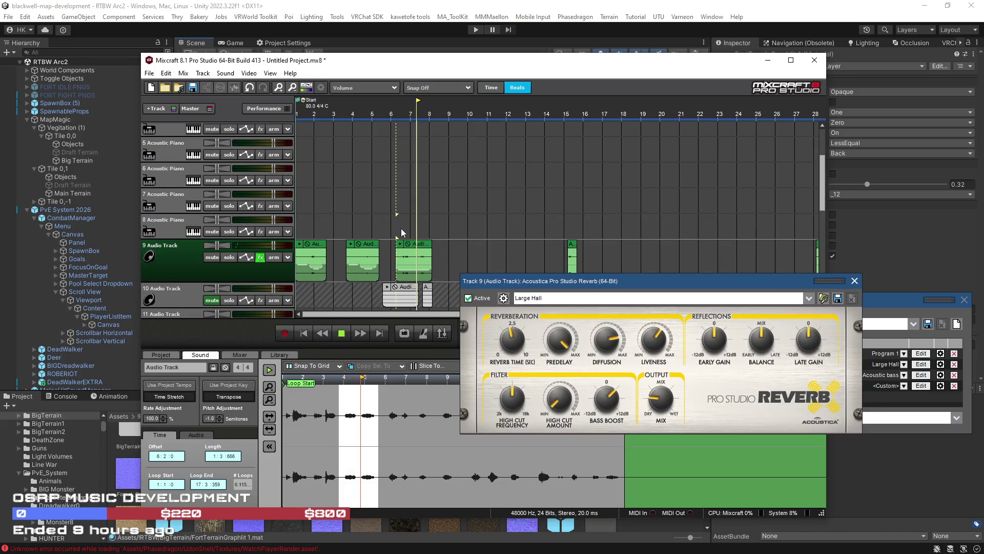
click(401, 229)
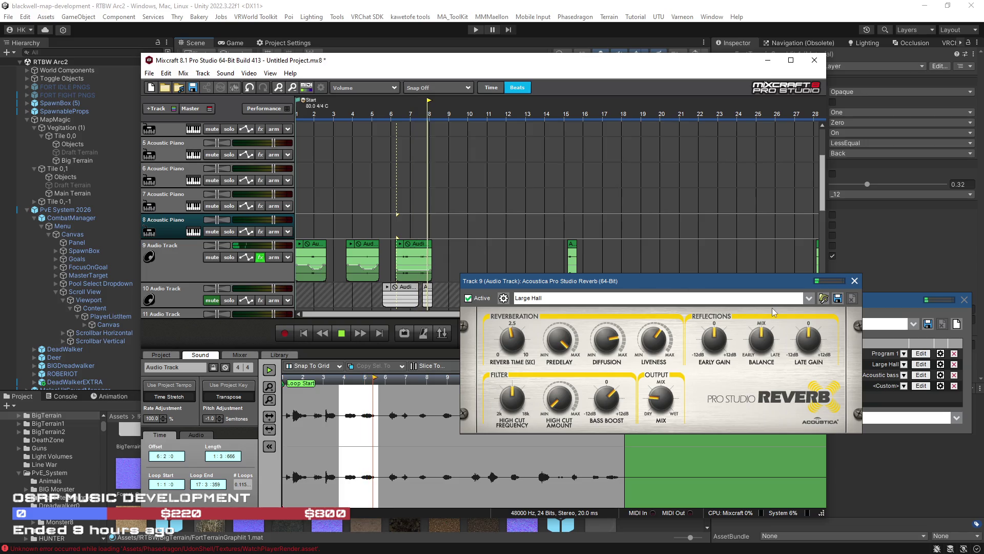
click(854, 282)
scroll(553, 258, down, 2)
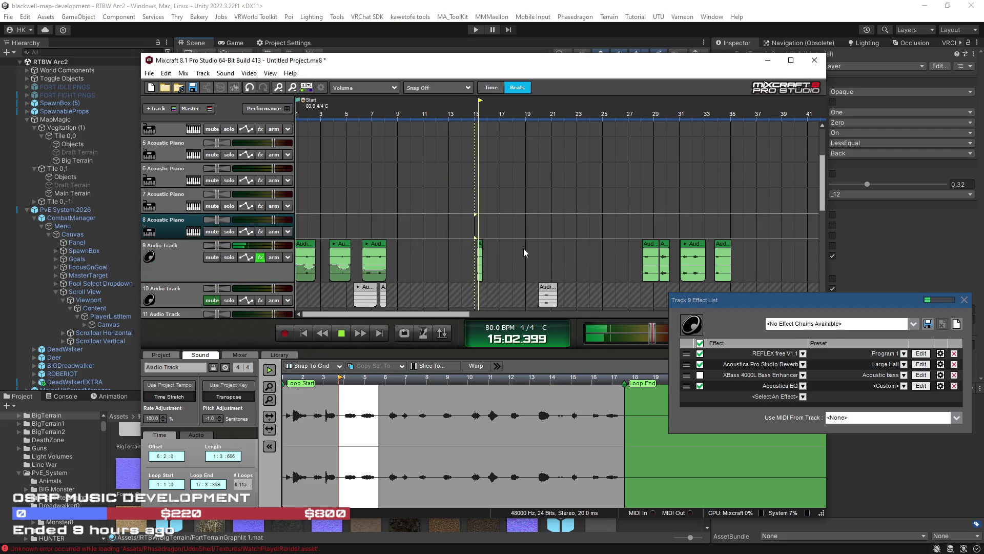
Move the bar-28 clip to about bar 9 and add a volume point at its start
click(642, 235)
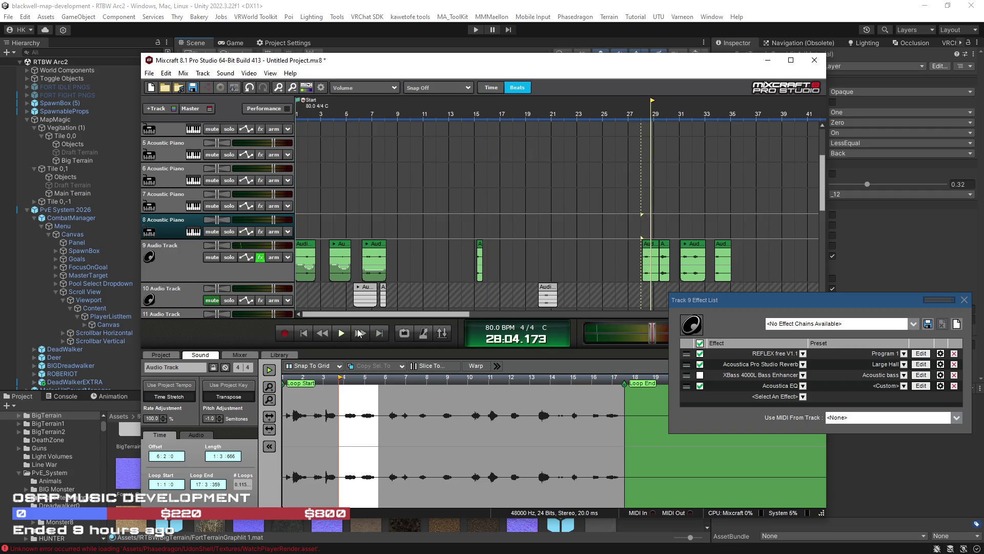
drag(655, 251, 409, 248)
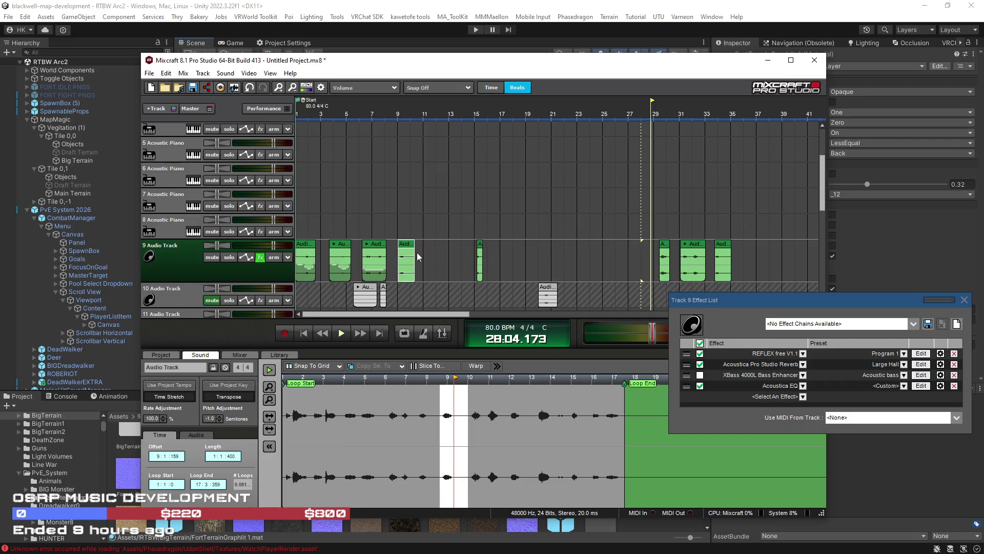
scroll(497, 289, up, 5)
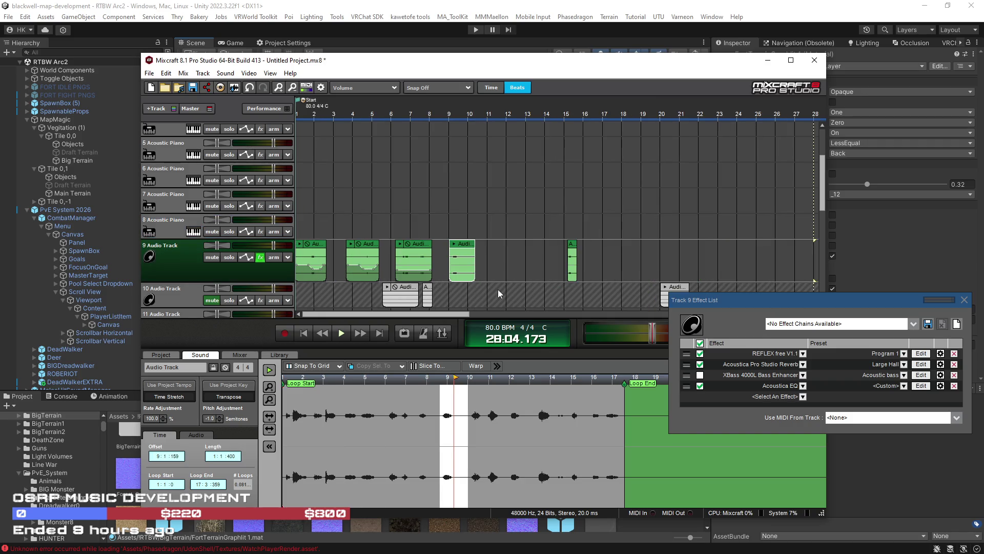
click(507, 233)
key(space)
click(517, 264)
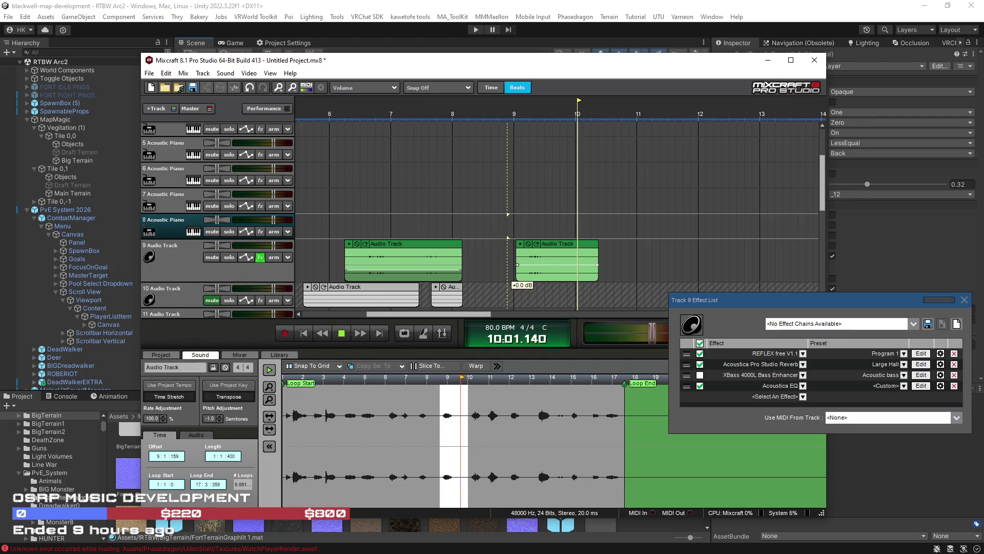
scroll(655, 263, down, 3)
Move the bar-33 Track 9 clip to bar 11 and replay from the song start
mouse_move(632, 251)
mouse_down()
mouse_move(395, 251)
mouse_move(398, 238)
mouse_up()
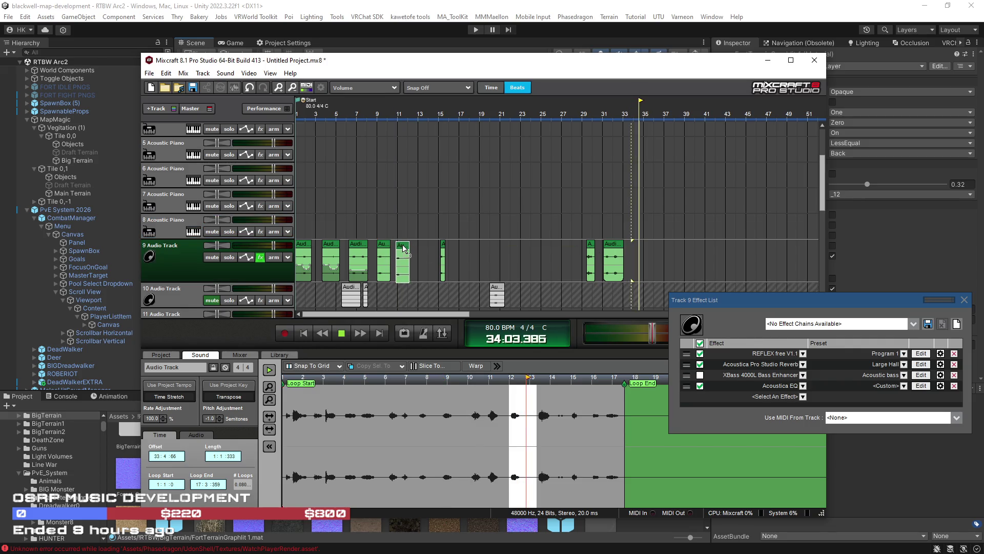
click(302, 235)
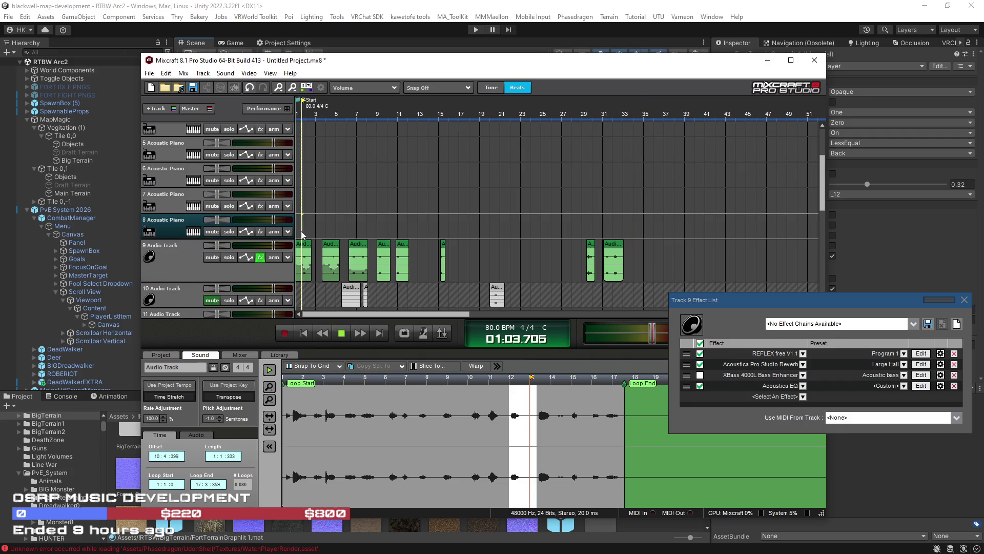
click(298, 233)
scroll(316, 233, up, 5)
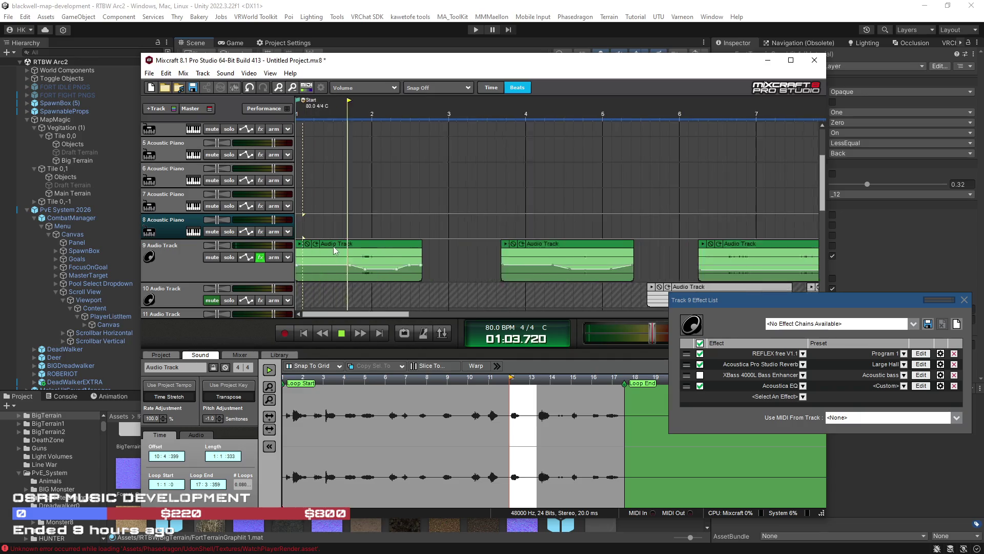
Raise the first Track 9 clip's volume envelope points to about +2.0 dB
drag(386, 264, 385, 261)
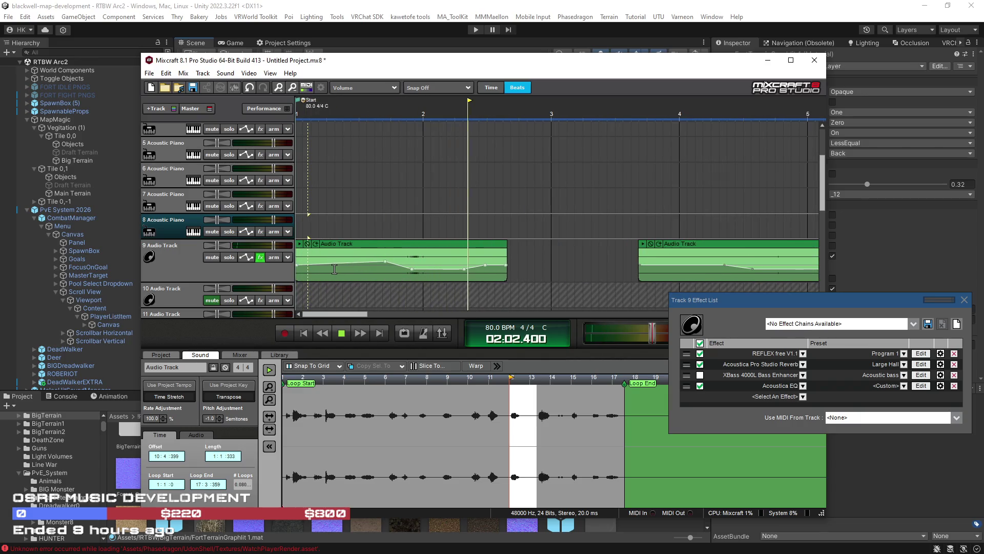
click(299, 234)
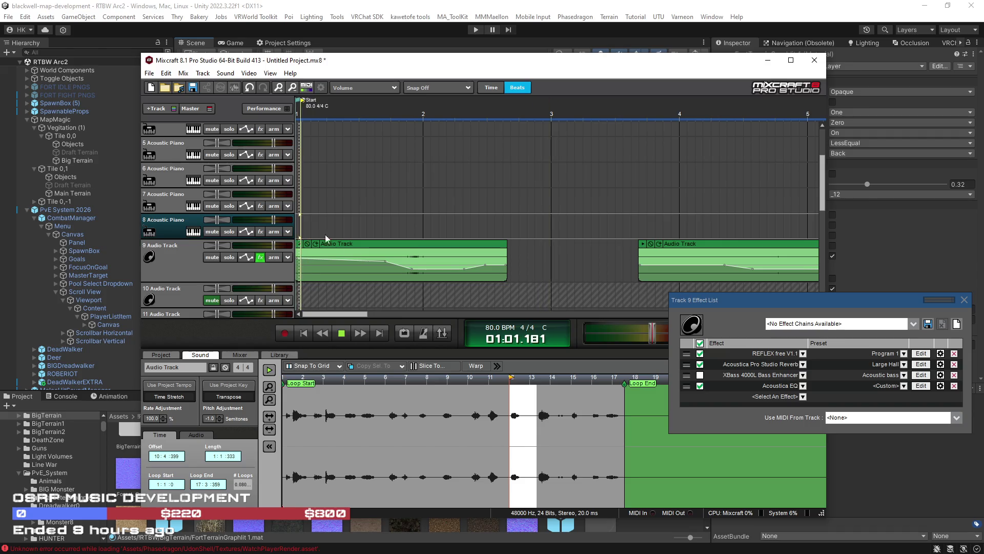
drag(385, 262, 385, 256)
drag(297, 258, 299, 252)
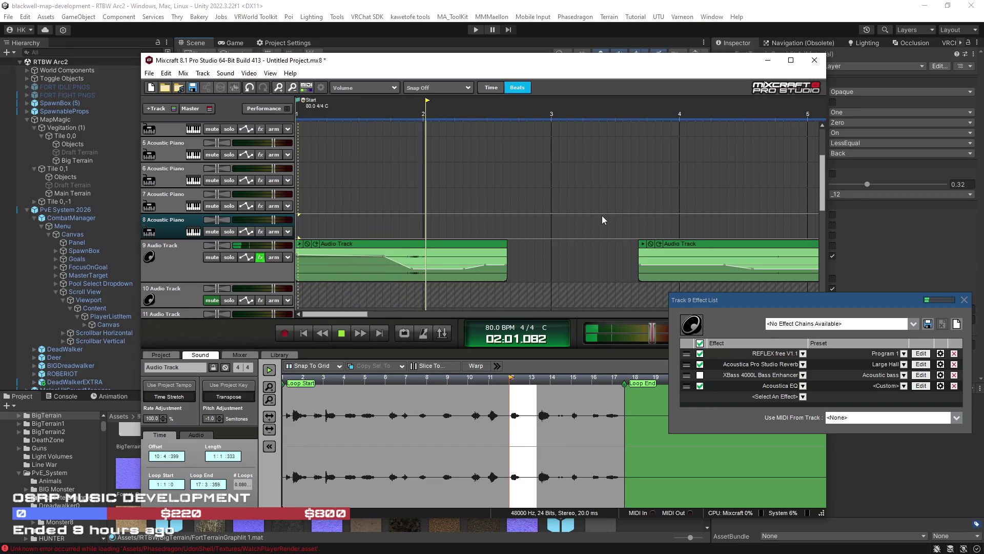
Add a volume point to the second clip and raise it by about 1.2 dB
click(629, 216)
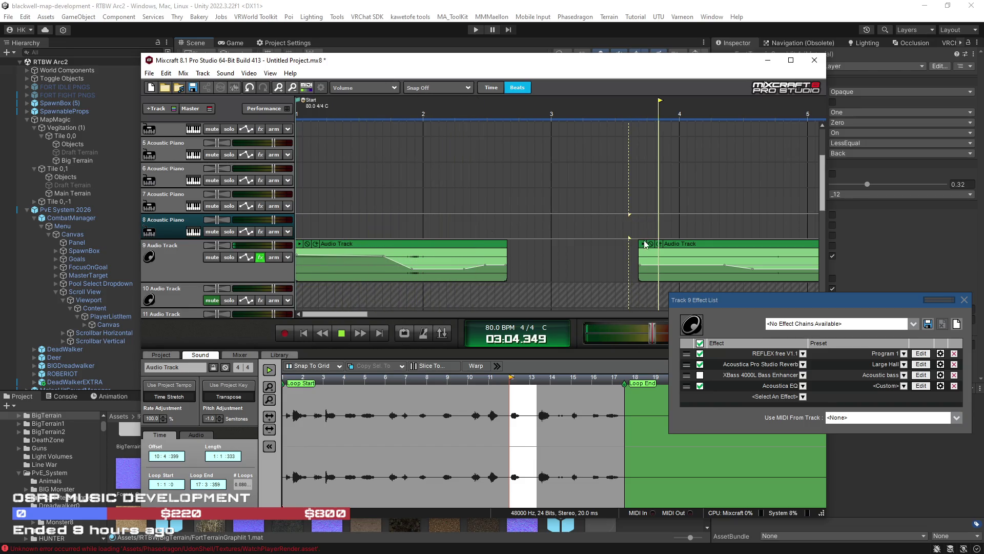
click(640, 264)
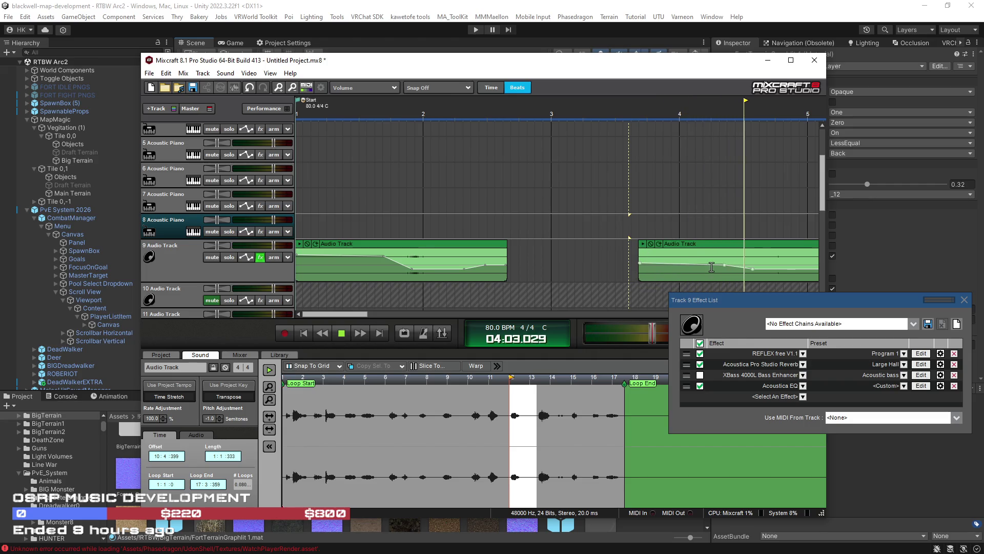
drag(723, 264, 724, 262)
scroll(723, 263, down, 5)
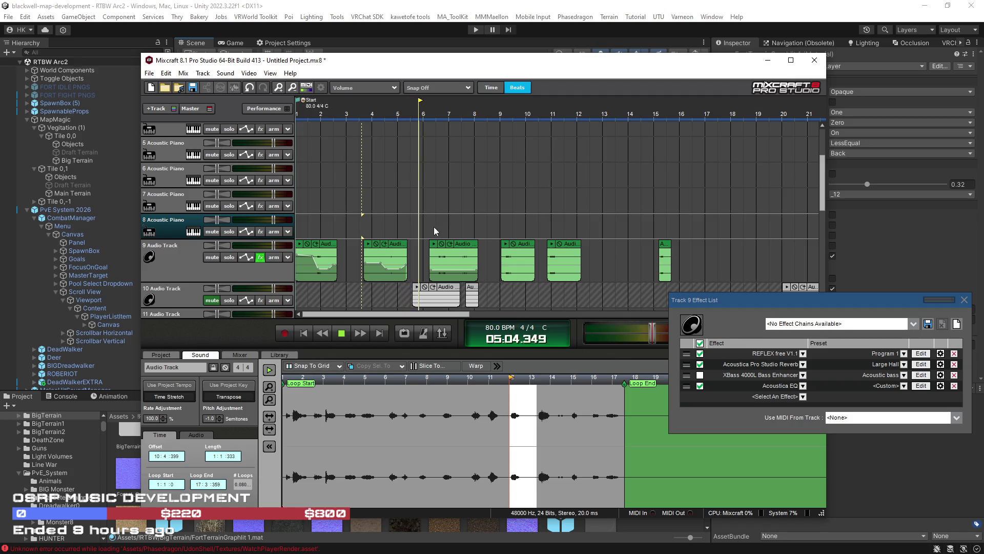
Lower a volume point near bar 9 and make the bar-11 clip fade up from lower volume
click(497, 230)
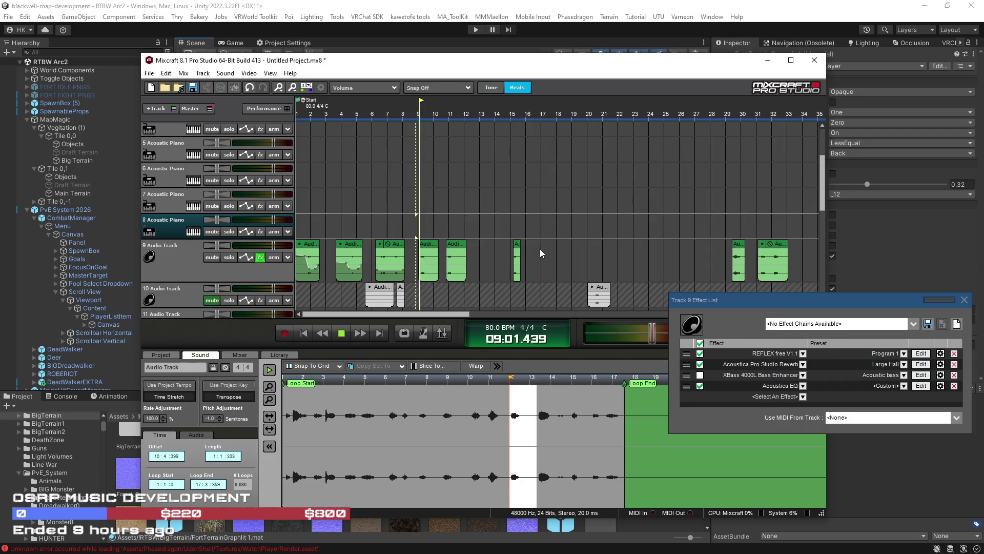
scroll(538, 273, up, 1)
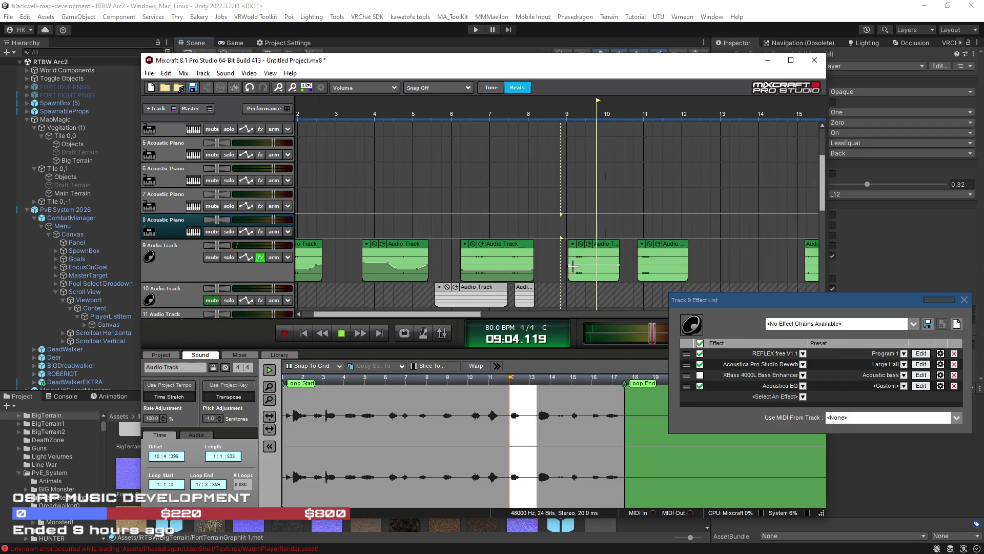
drag(569, 265, 619, 268)
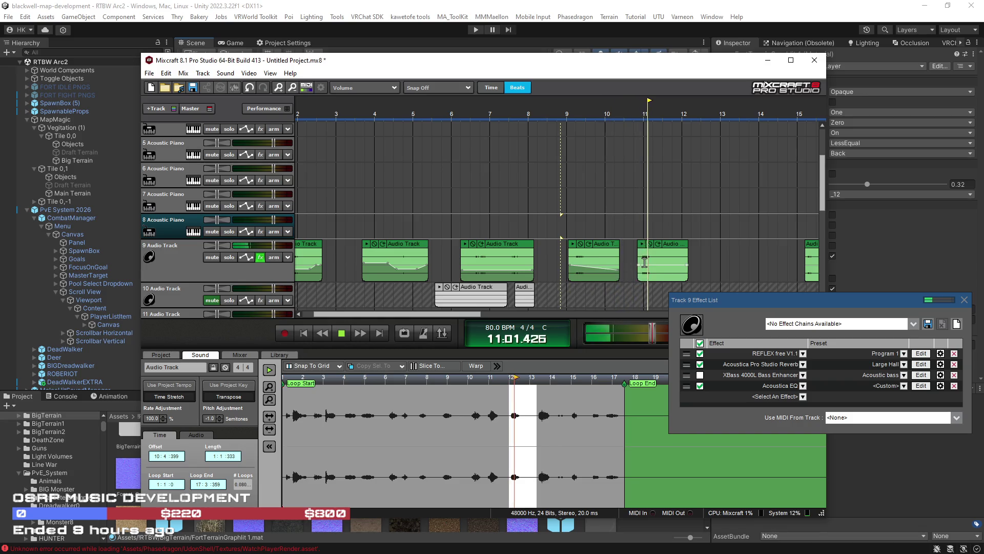
click(640, 264)
drag(640, 264, 687, 270)
Slide the bar-10 clip right to abut the next clip and switch the ruler to minutes:seconds
drag(614, 246, 631, 245)
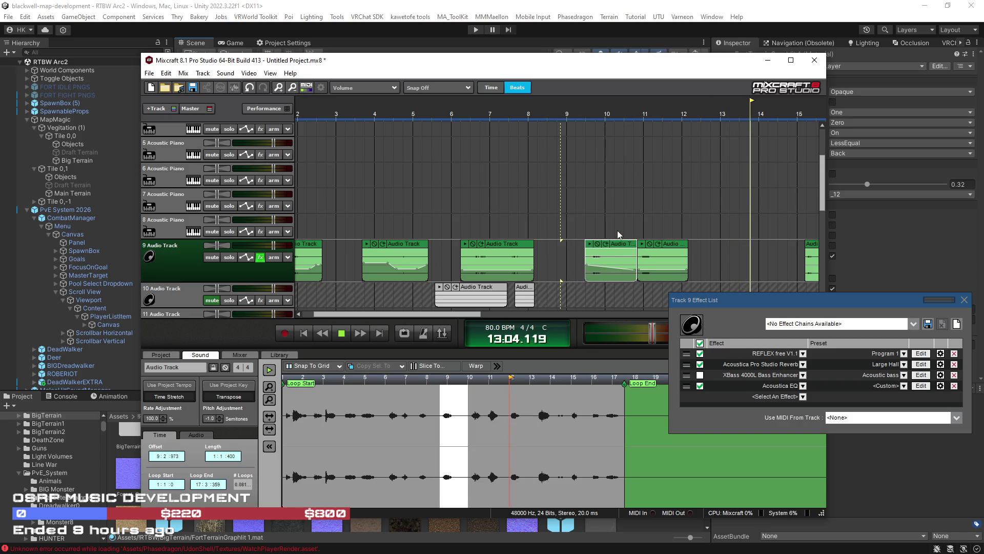
scroll(624, 229, down, 2)
scroll(649, 229, down, 2)
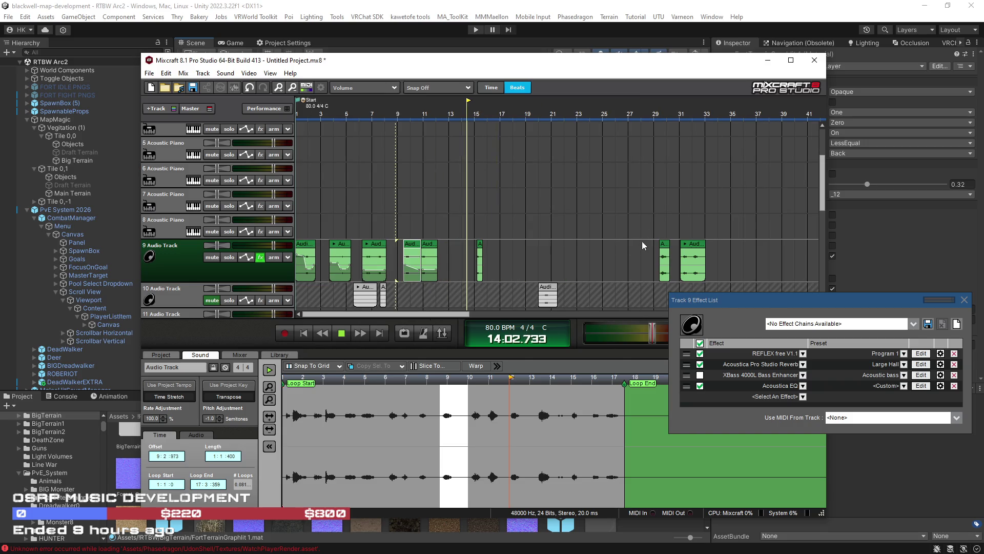
click(663, 230)
click(487, 87)
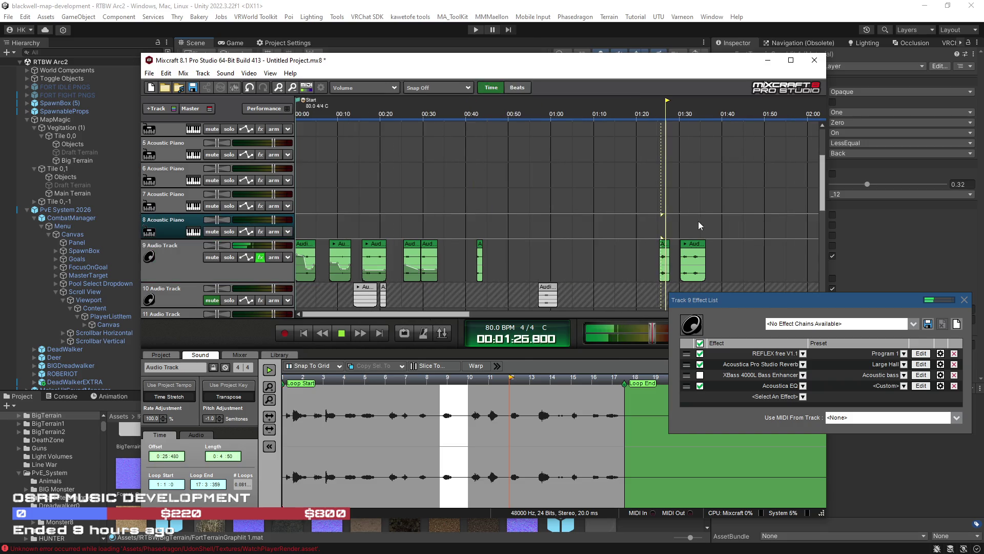
Move the Track 9 clip near 1:30 back to about 0:48
scroll(593, 252, down, 2)
drag(534, 254, 429, 253)
click(382, 236)
scroll(382, 235, up, 2)
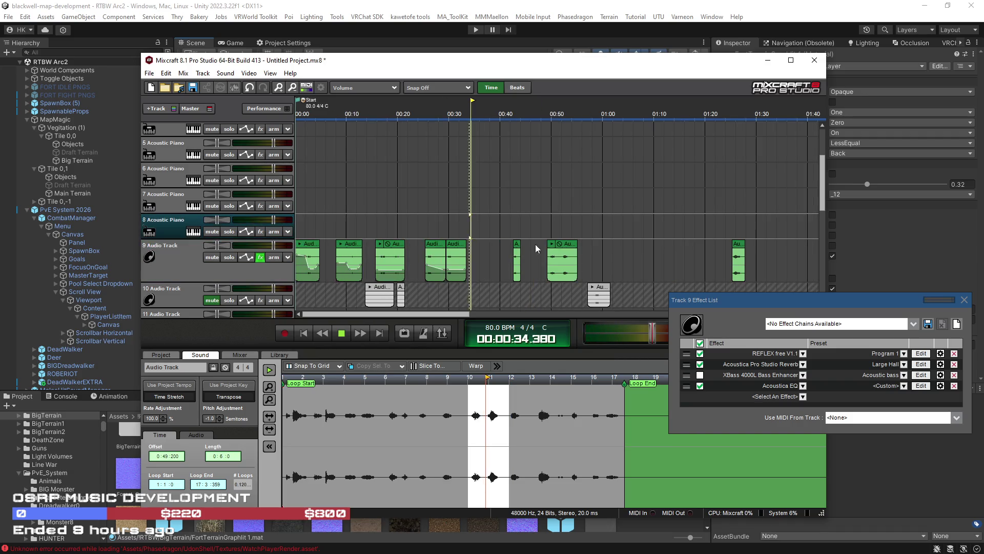
click(515, 241)
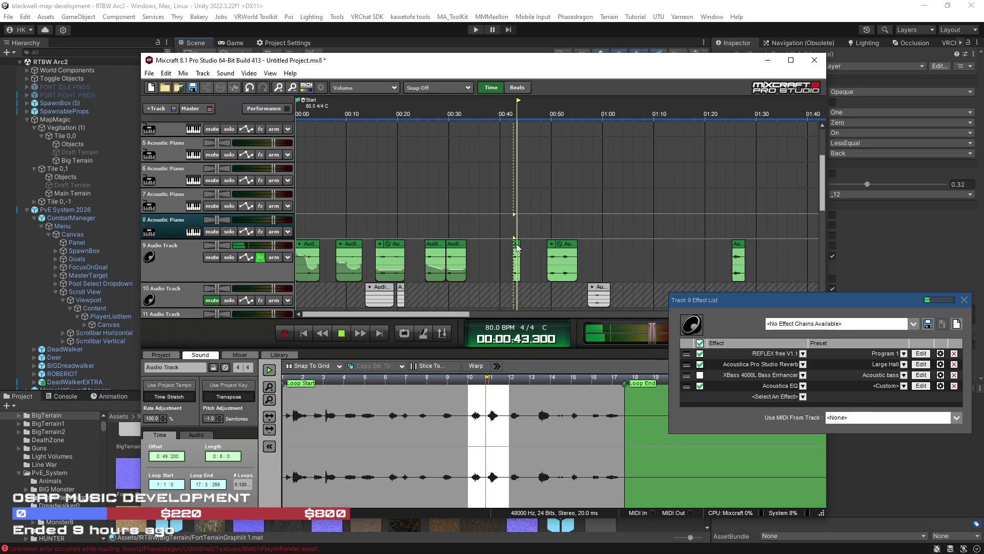
Move the small clips at 0:42 and 1:26 onto Track 10, and the 6 s clip to 0:37
drag(517, 258, 523, 298)
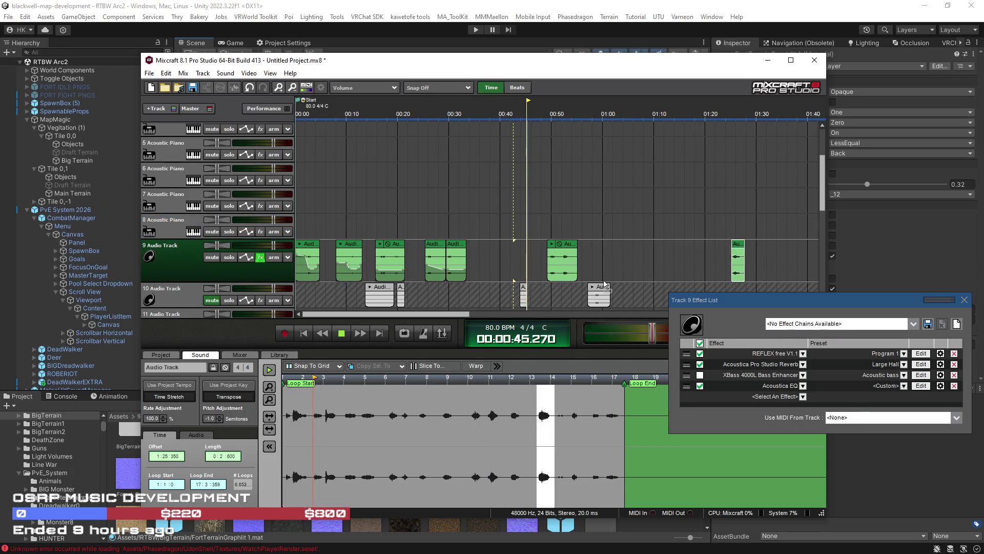
drag(736, 250, 546, 295)
drag(569, 249, 503, 249)
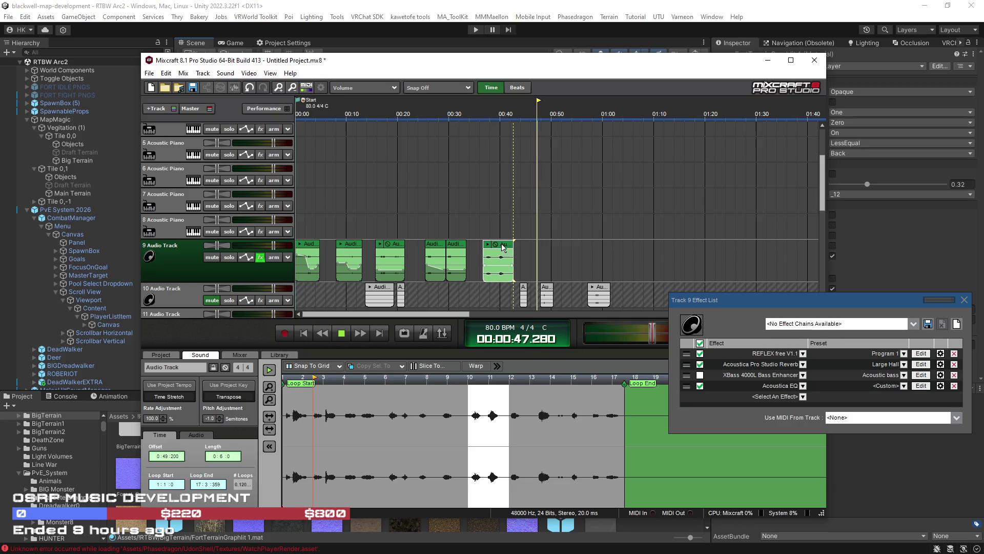
click(470, 228)
scroll(589, 241, up, 2)
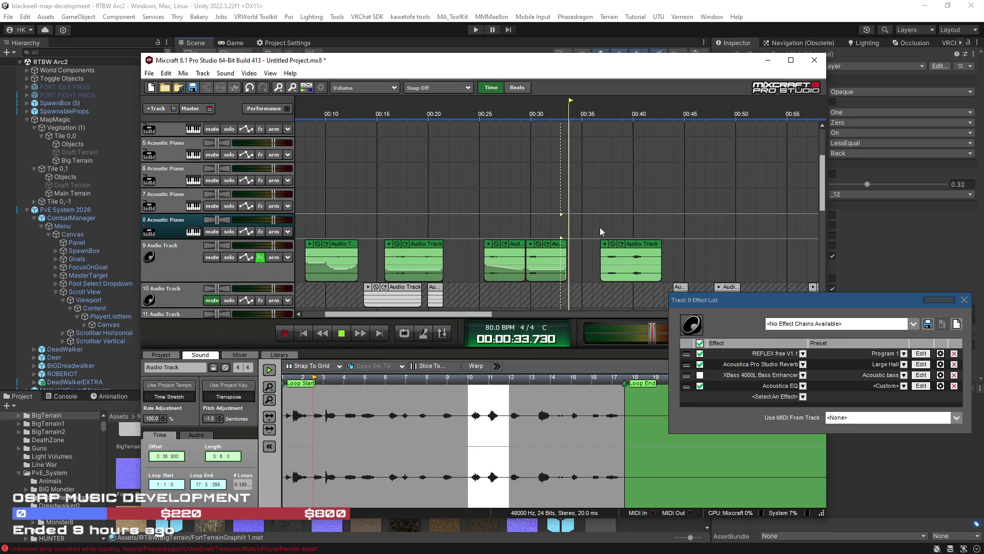
click(599, 228)
Add a volume envelope to the clip at 0:37 and lower it to -2.5 dB
click(602, 266)
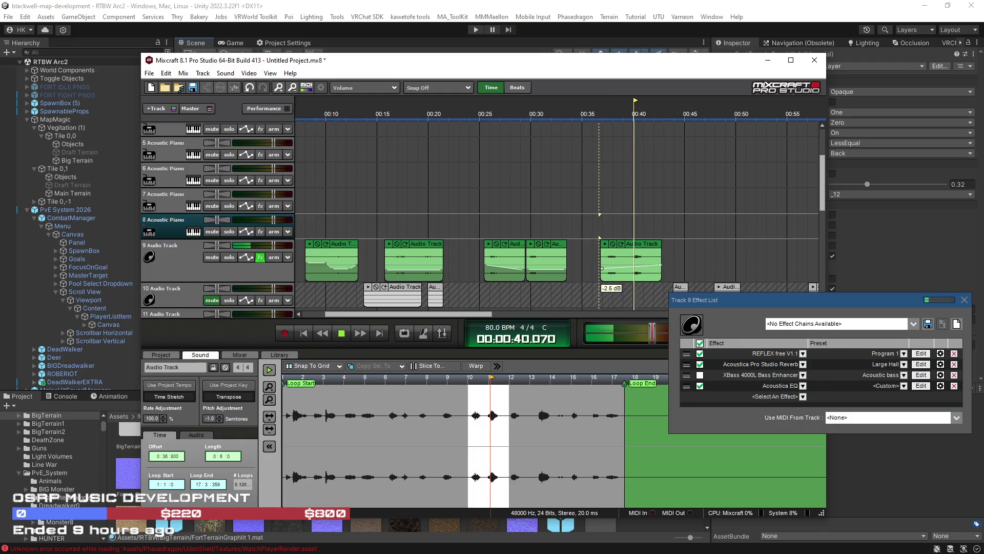
drag(660, 265, 661, 268)
click(620, 266)
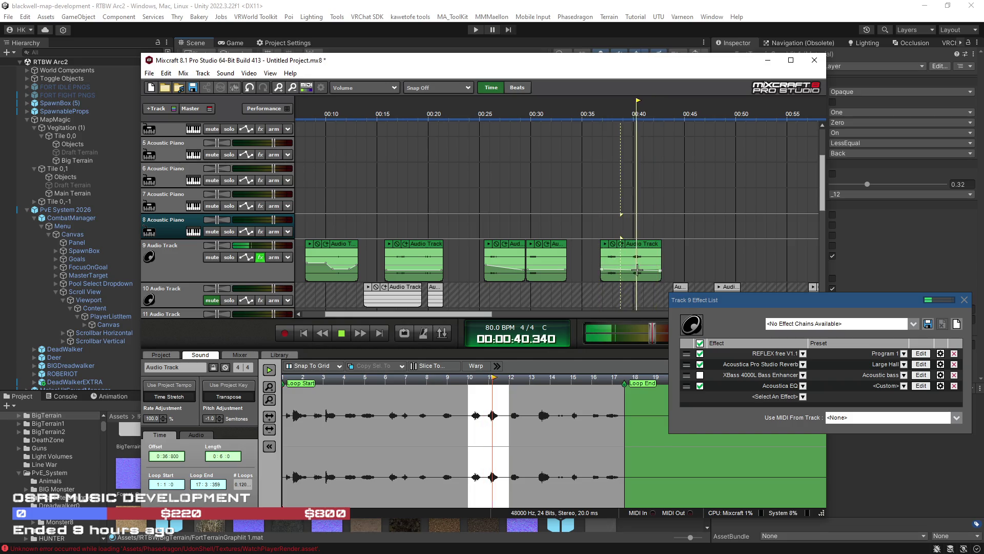
scroll(619, 260, down, 2)
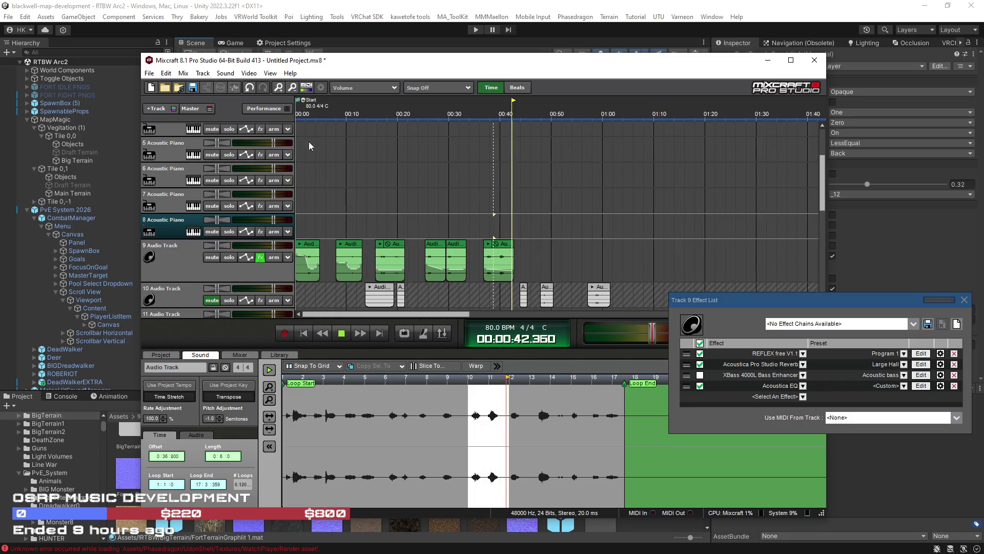
click(166, 73)
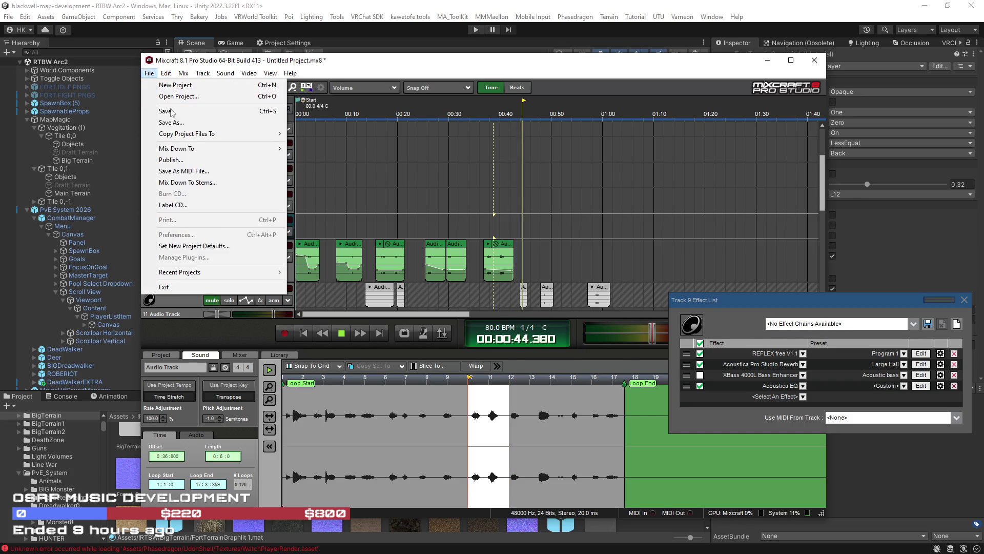
mouse_move(215, 148)
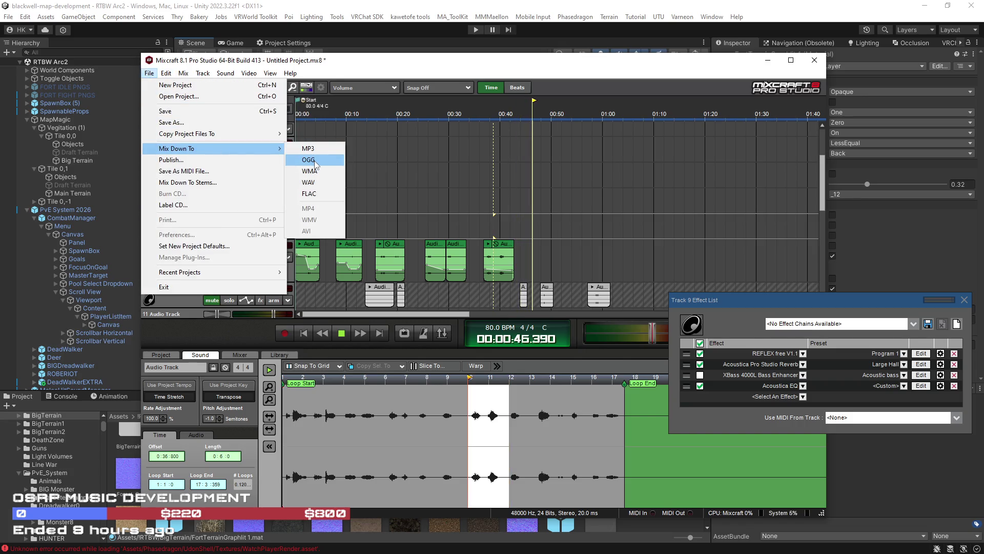
click(315, 162)
click(482, 312)
key(Escape)
key(space)
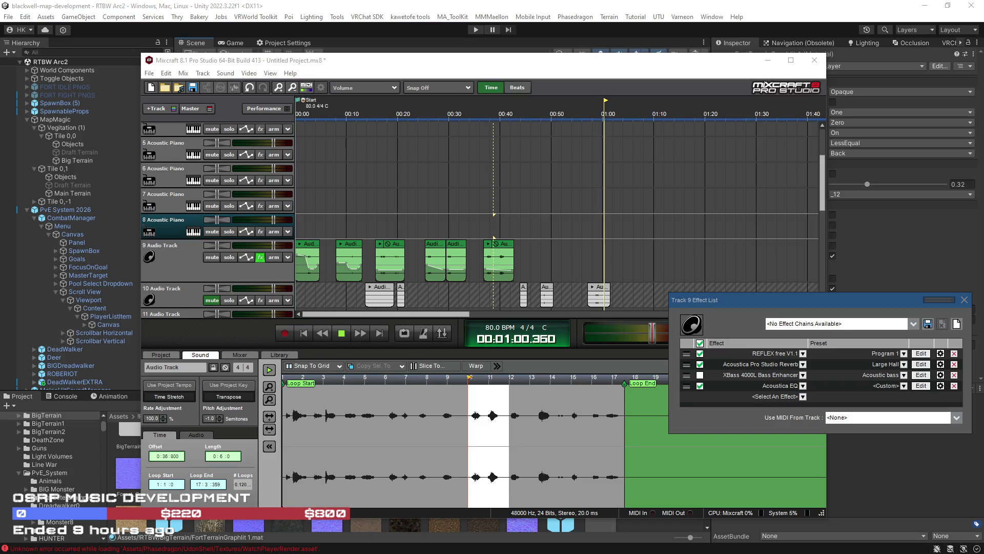
key(space)
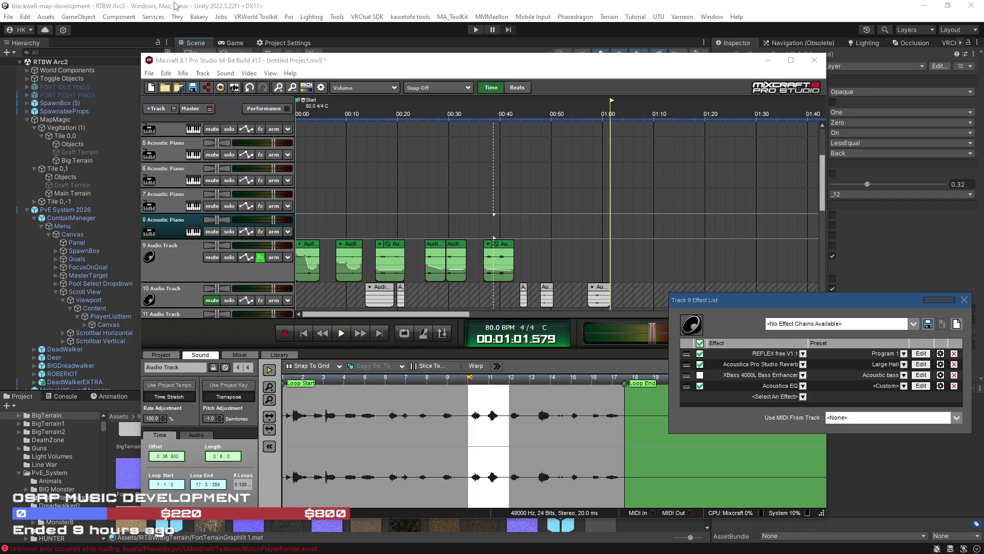
Back in Unity, navigate the Project window to Assets/!RTBW/RTBW
key(alt+Tab)
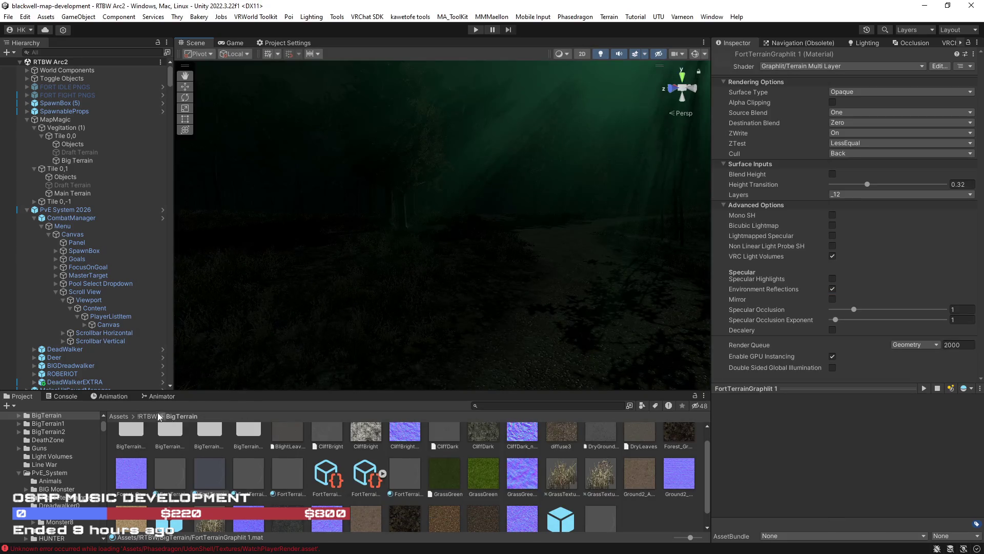
click(122, 420)
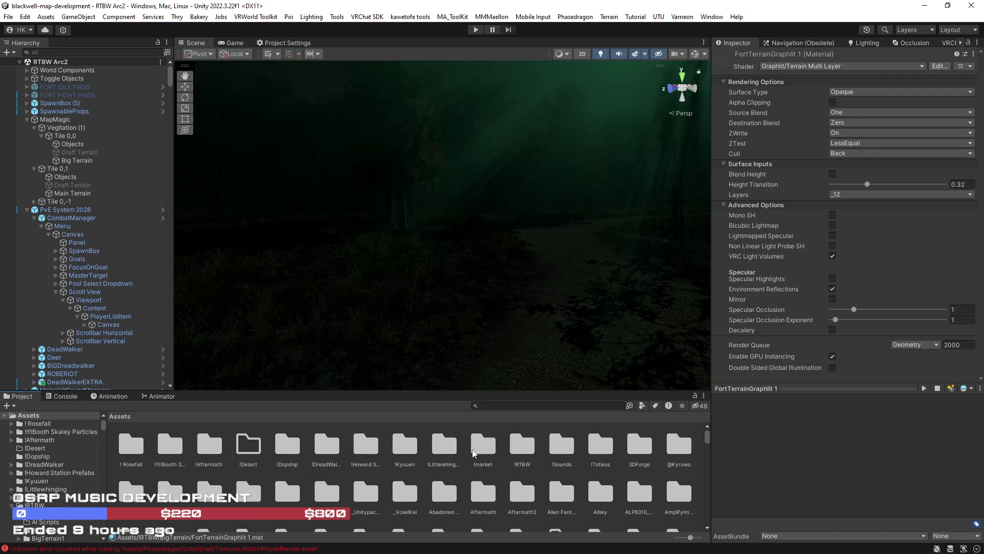
double_click(523, 446)
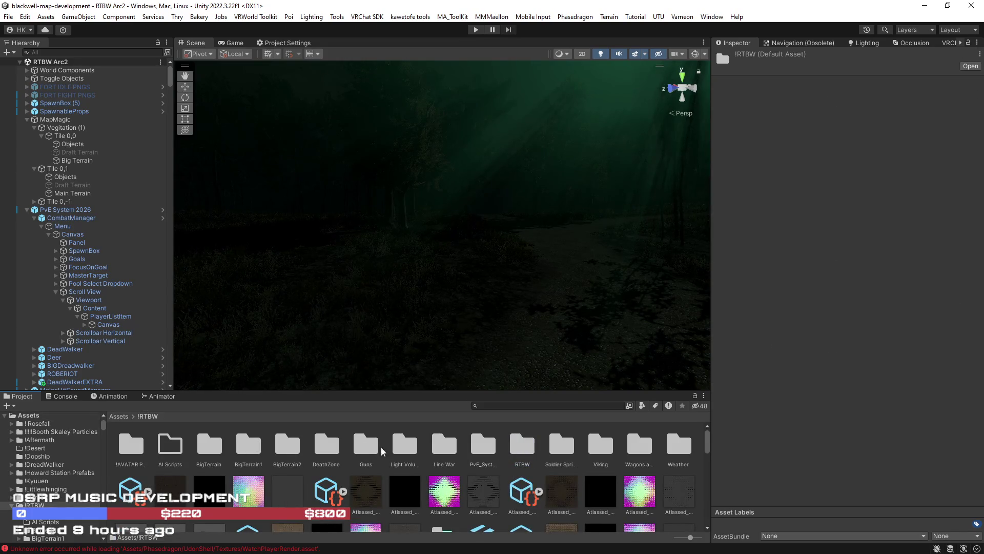
double_click(523, 446)
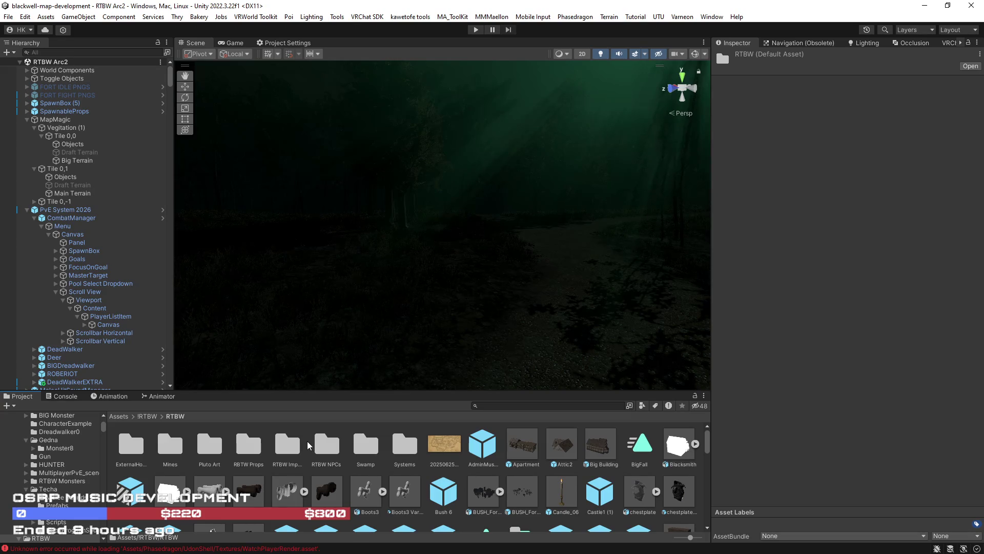
Add a new folder named Blight to Assets/!RTBW/RTBW and open it
right_click(312, 447)
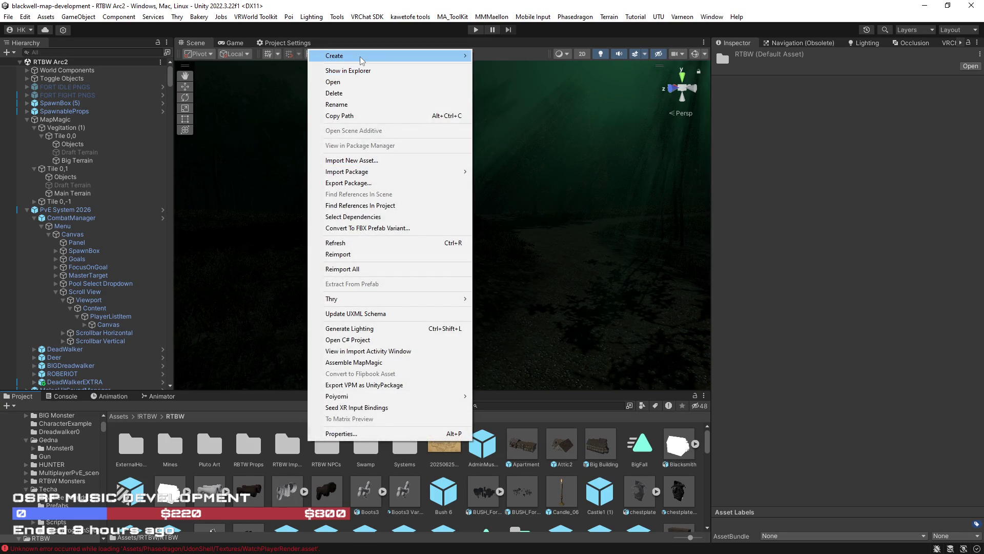
mouse_move(362, 56)
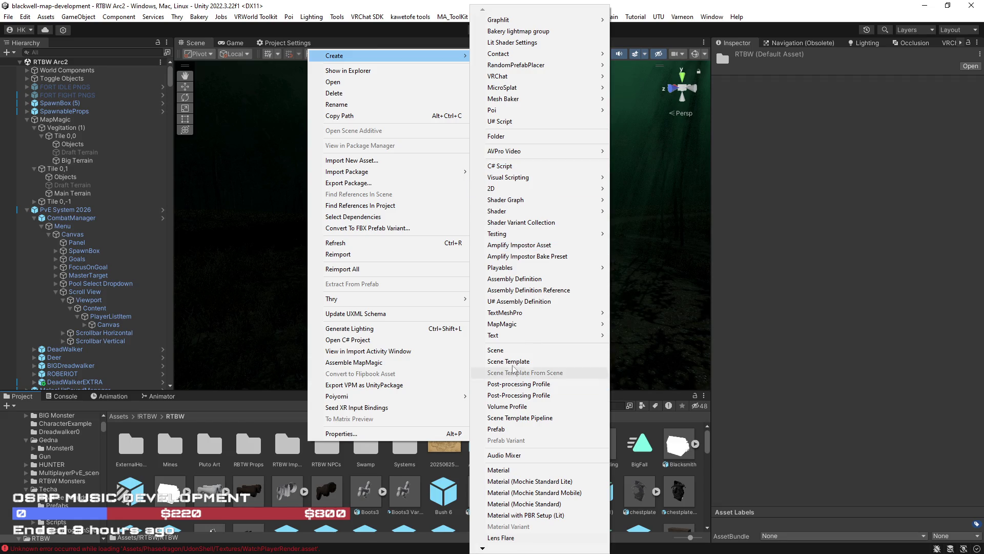
click(521, 137)
text(M)
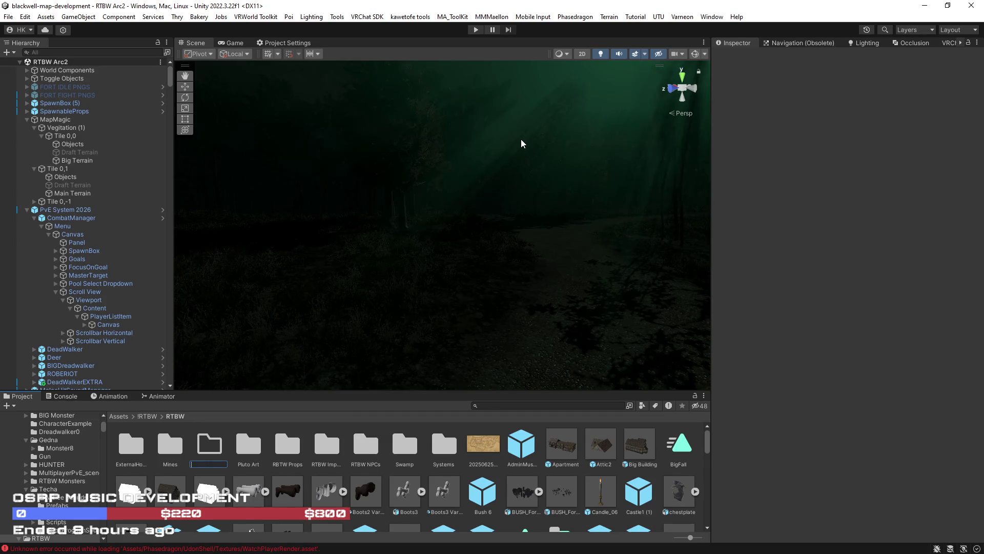
text(Blight)
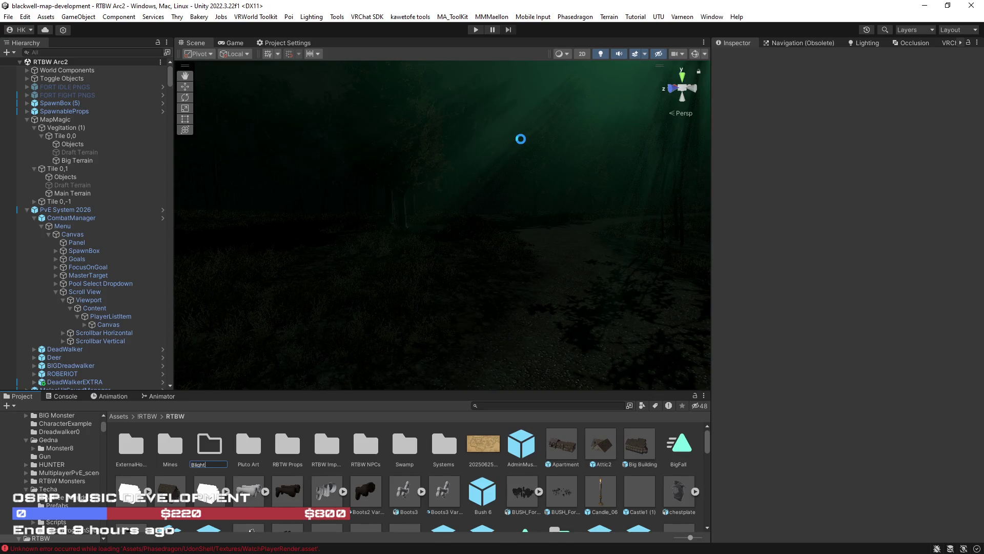
key(Return)
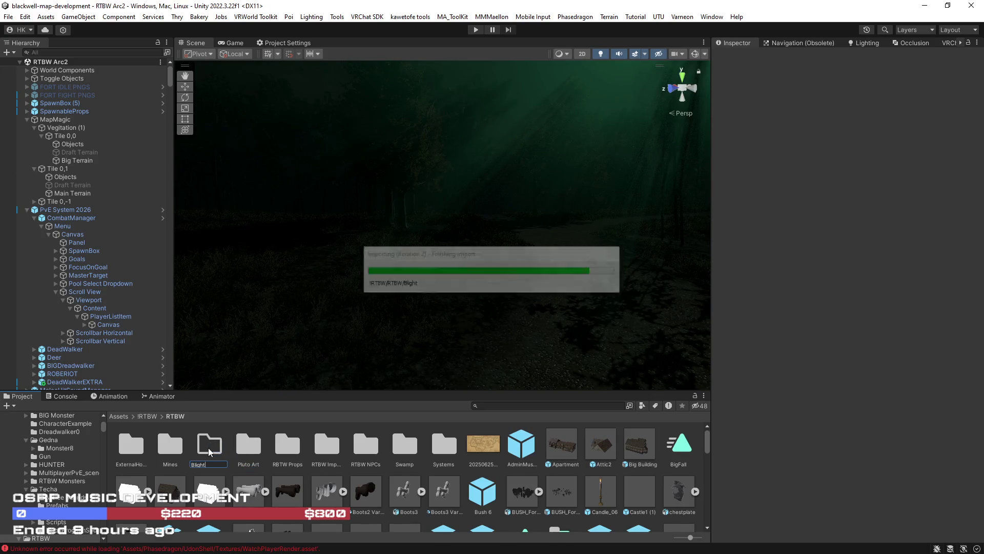
double_click(136, 455)
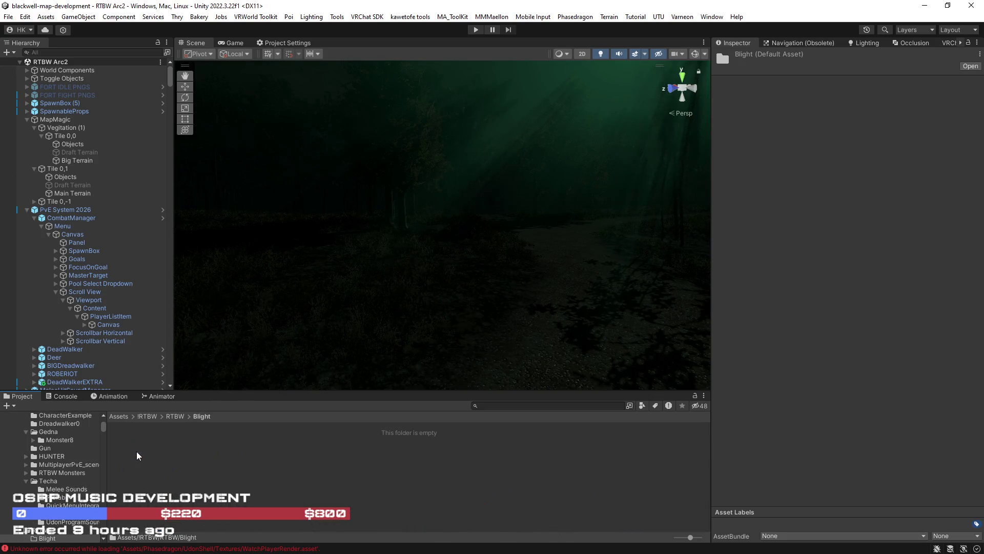
Browse to Assets/!Sounds/Creepy, then switch back to Mixcraft
click(147, 417)
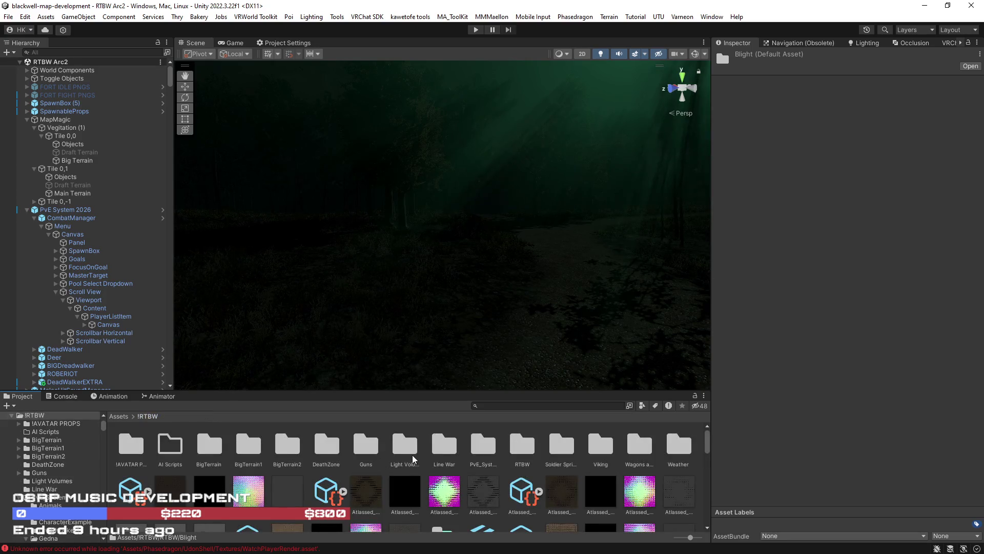
click(119, 416)
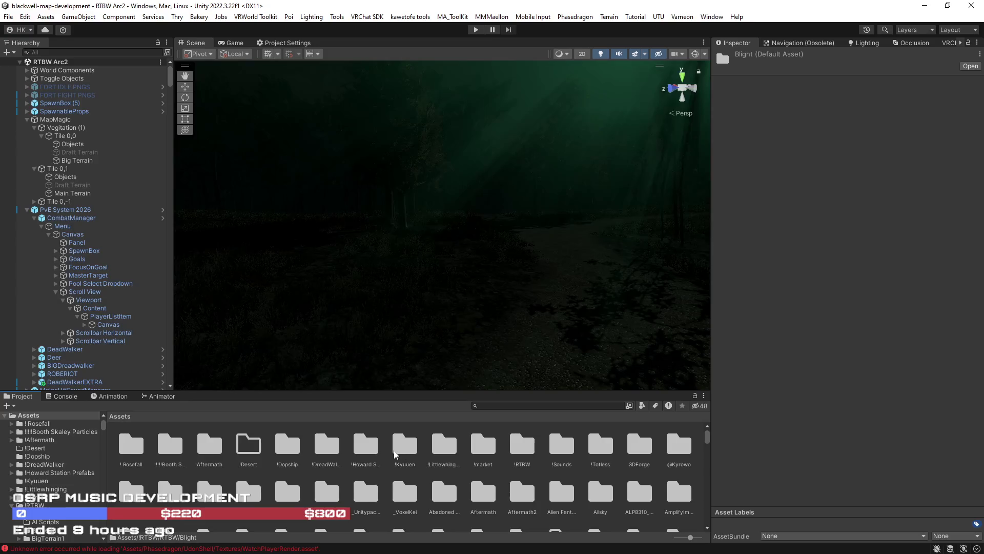
double_click(559, 454)
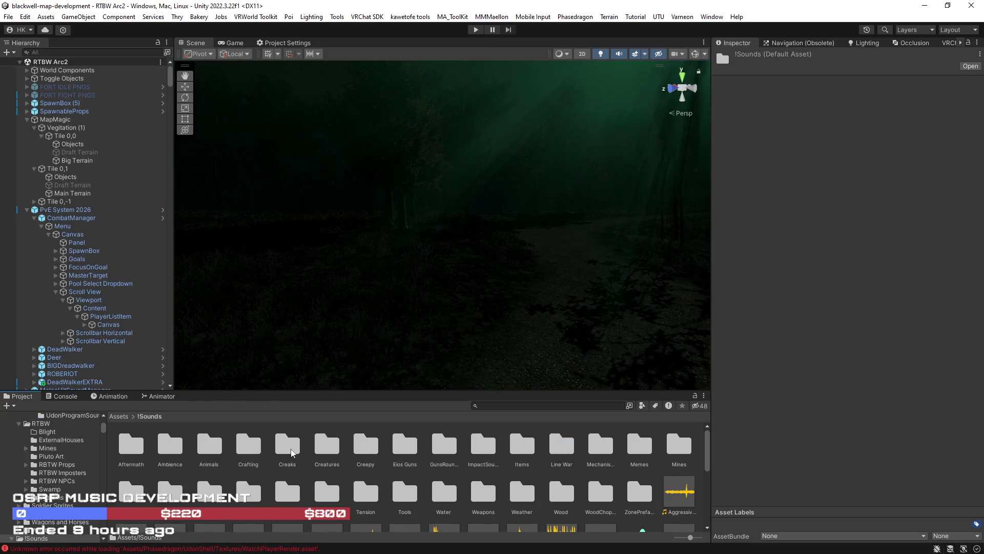
double_click(366, 445)
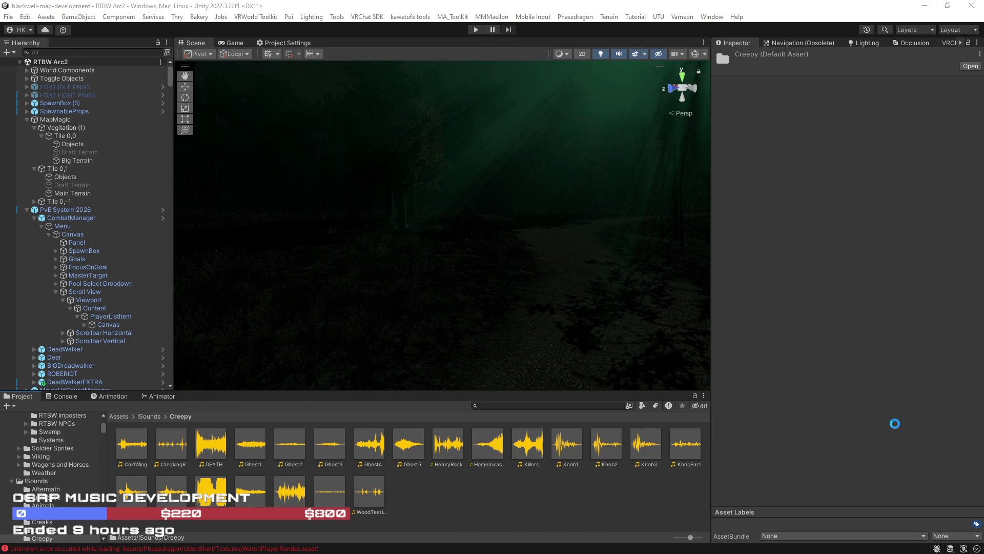
key(alt+Tab)
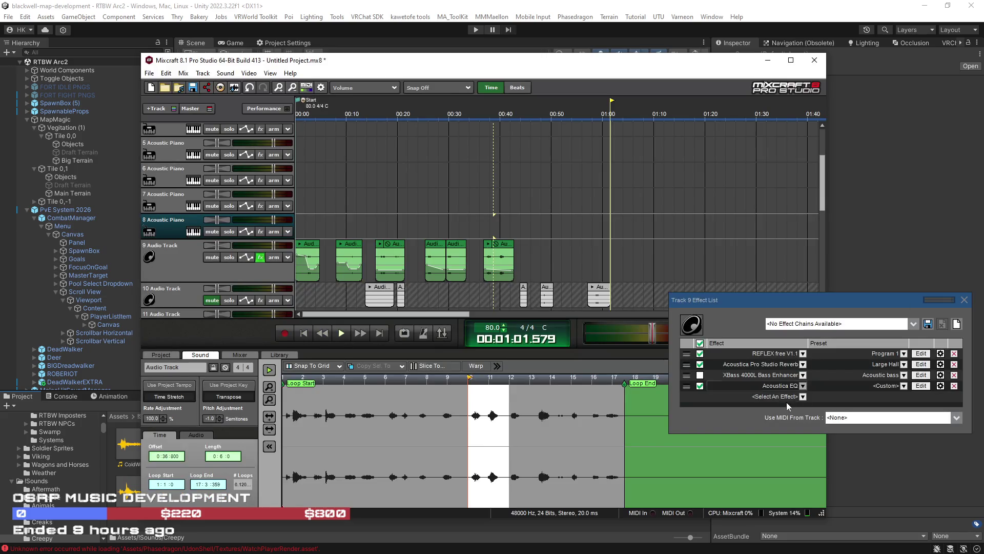
Disable Track 9's Acoustica Pro Studio Reverb and try out the FLOORFISH effect
click(699, 364)
click(803, 396)
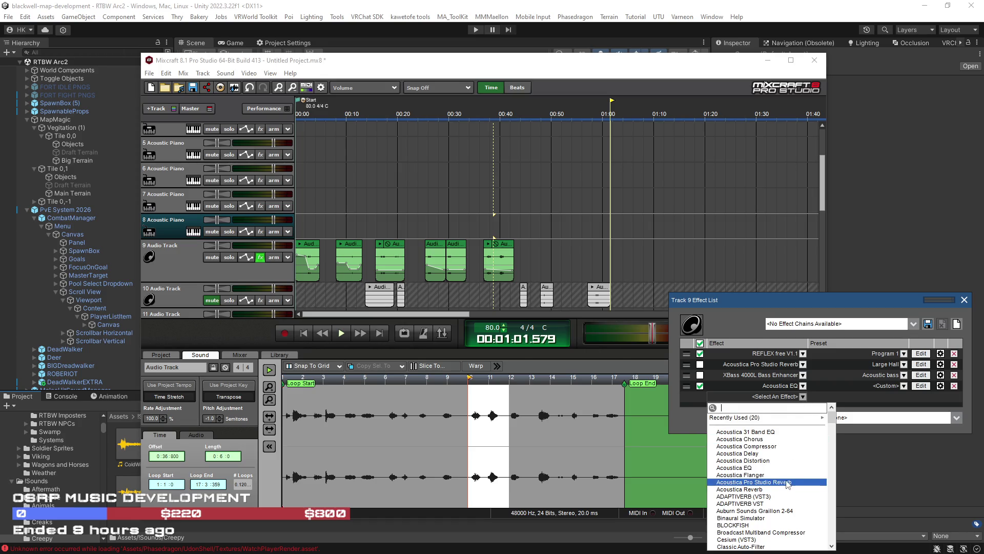
scroll(779, 480, down, 10)
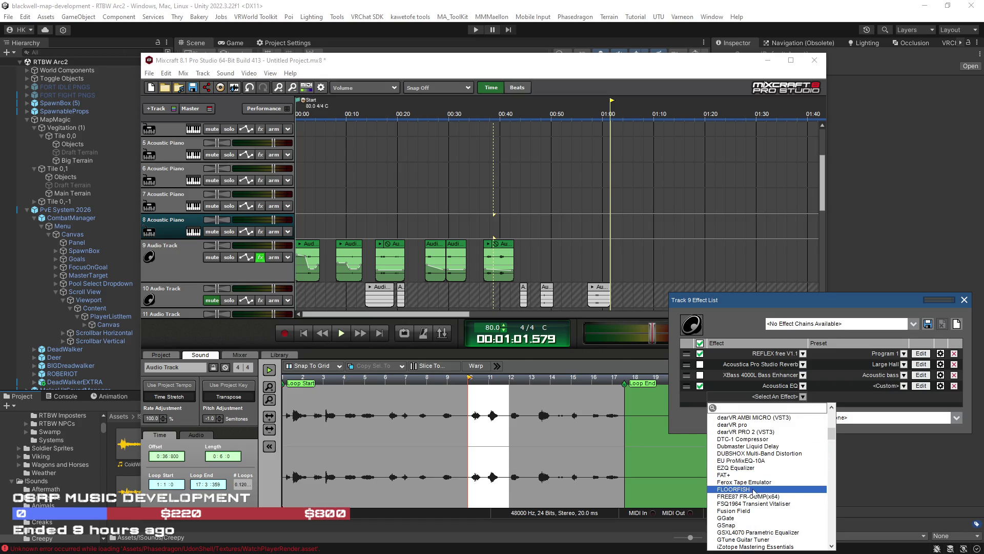
click(769, 489)
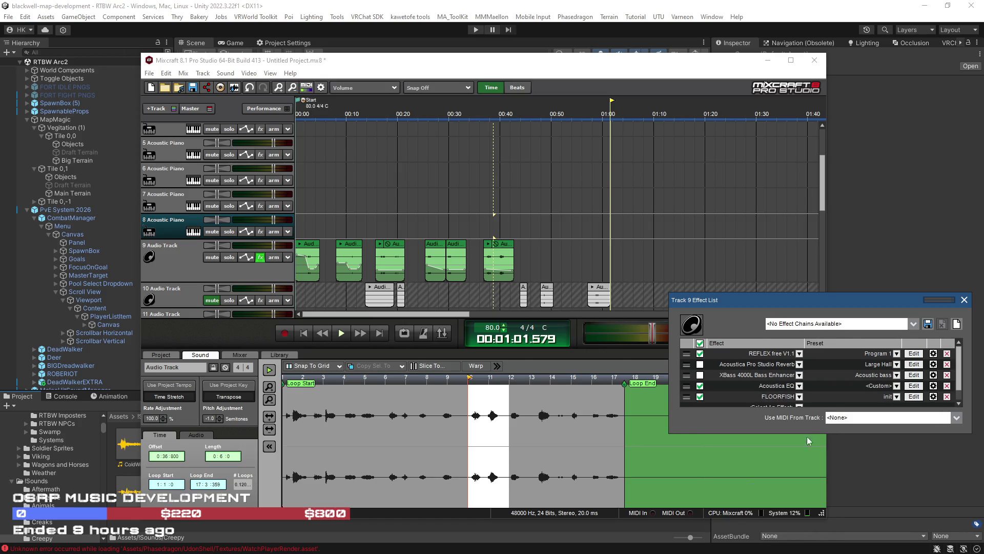
click(914, 397)
drag(540, 143, 470, 208)
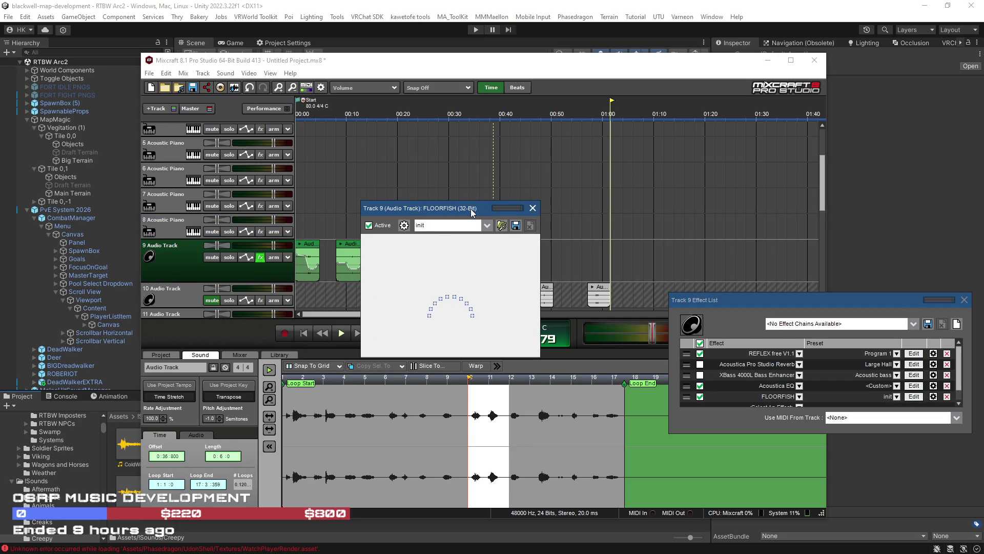
click(533, 208)
Replace FLOORFISH with Fusion Field on Church Ambience and open its editor
click(800, 396)
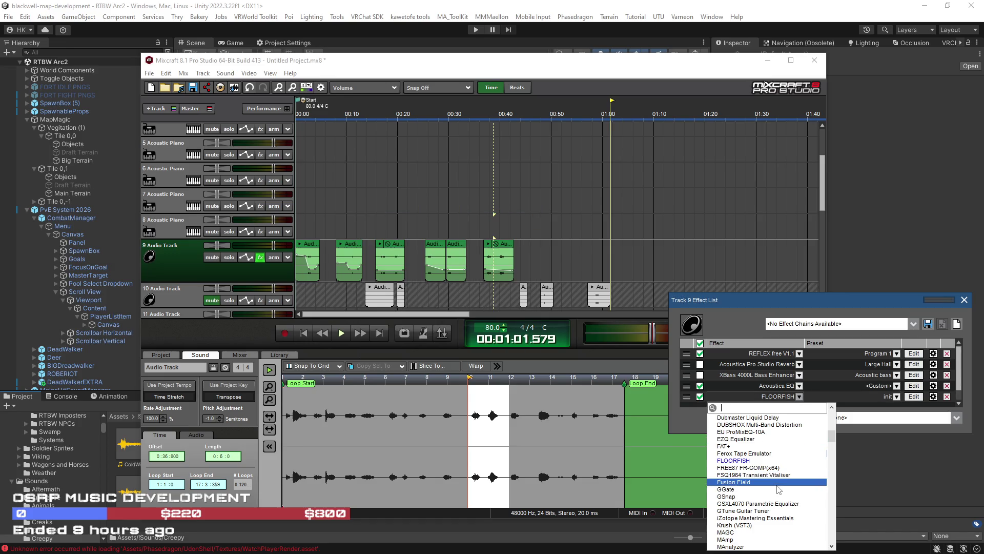
click(774, 482)
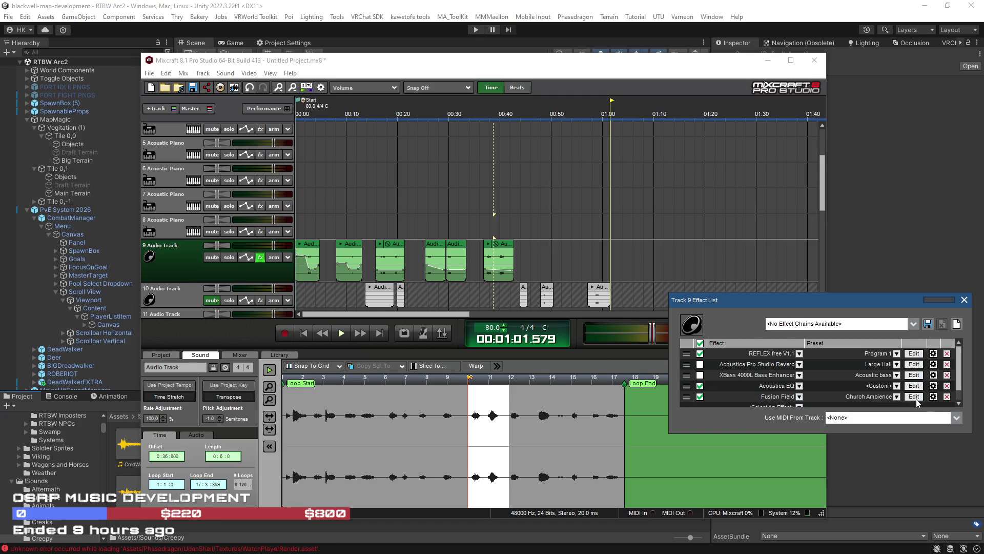
click(917, 398)
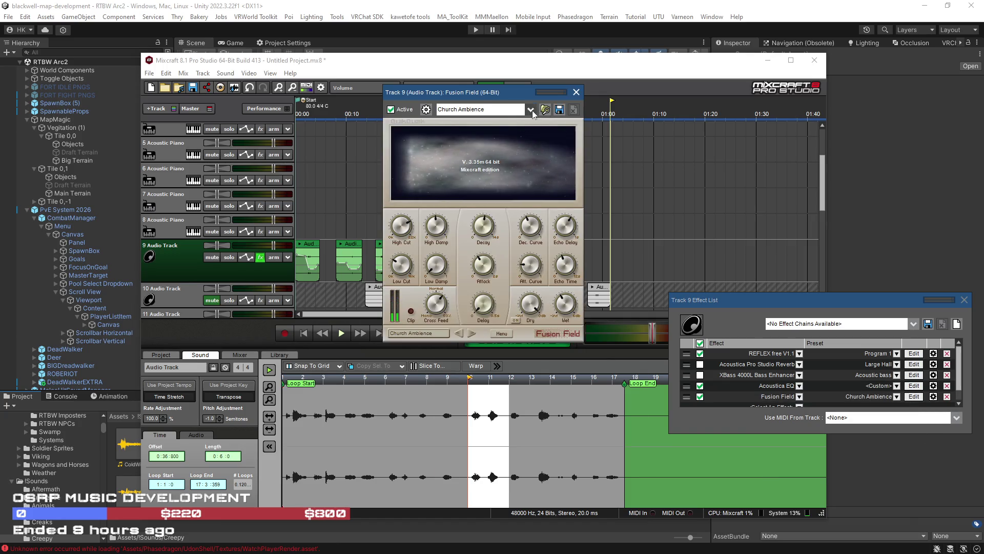
Switch Fusion Field to the Reverse Echoes preset, rewind playback, and lower the High Cut
click(531, 109)
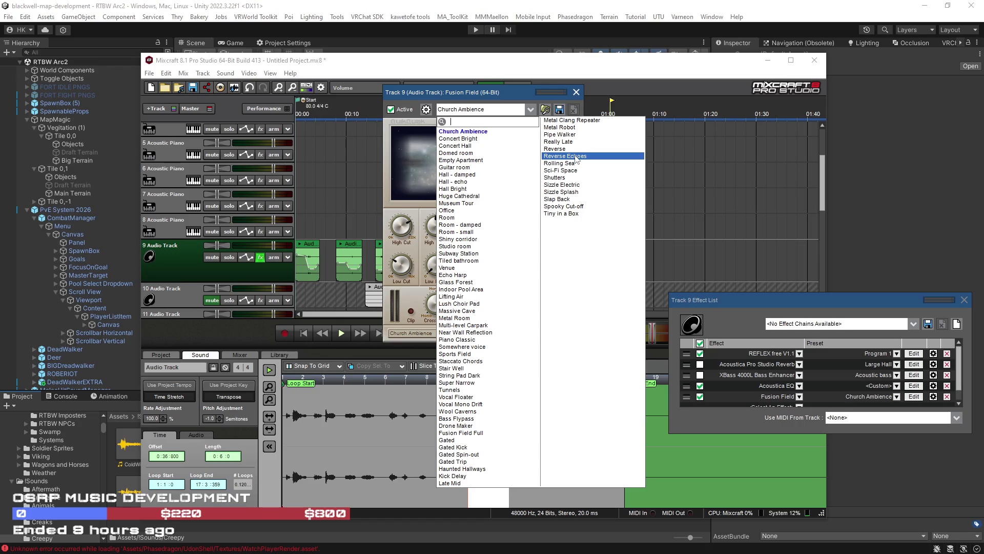
click(576, 156)
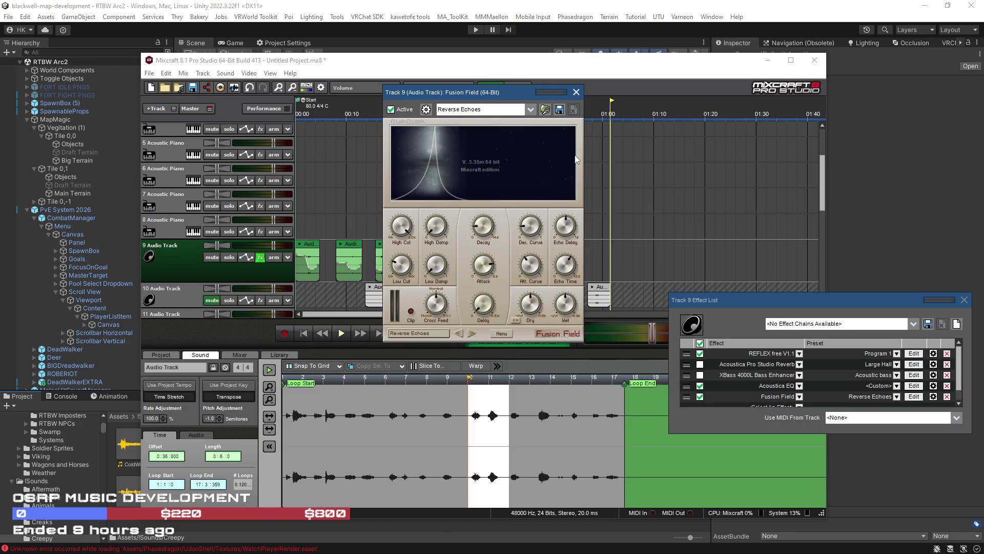
click(305, 334)
mouse_move(404, 229)
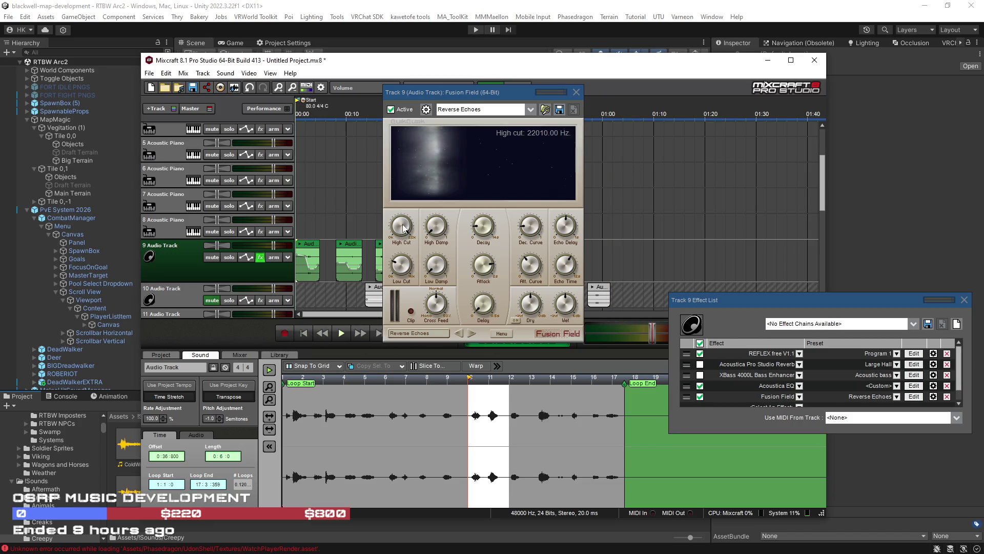
drag(403, 228, 421, 314)
Set the output level to -4.5 dB, replay from the start, and raise the master output
mouse_move(436, 227)
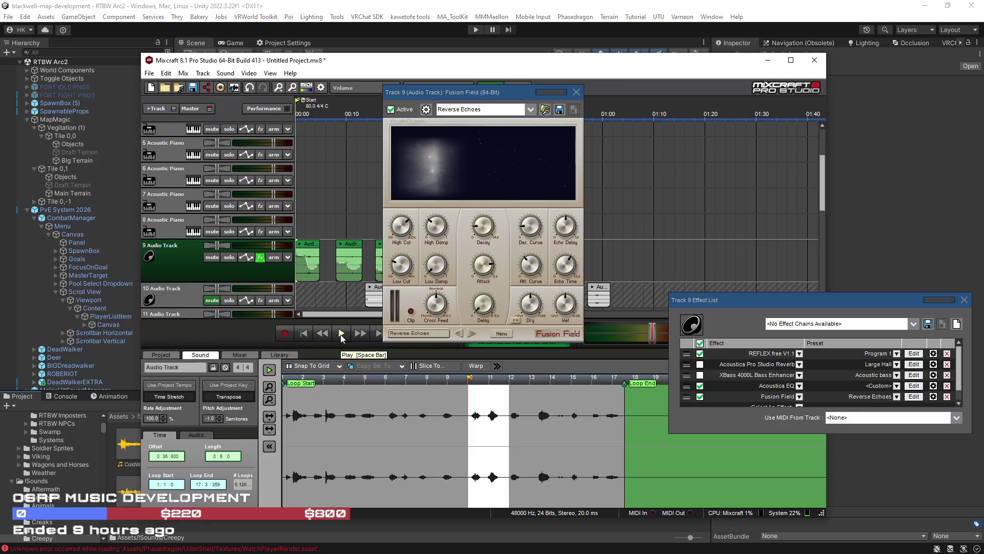
drag(652, 331, 599, 339)
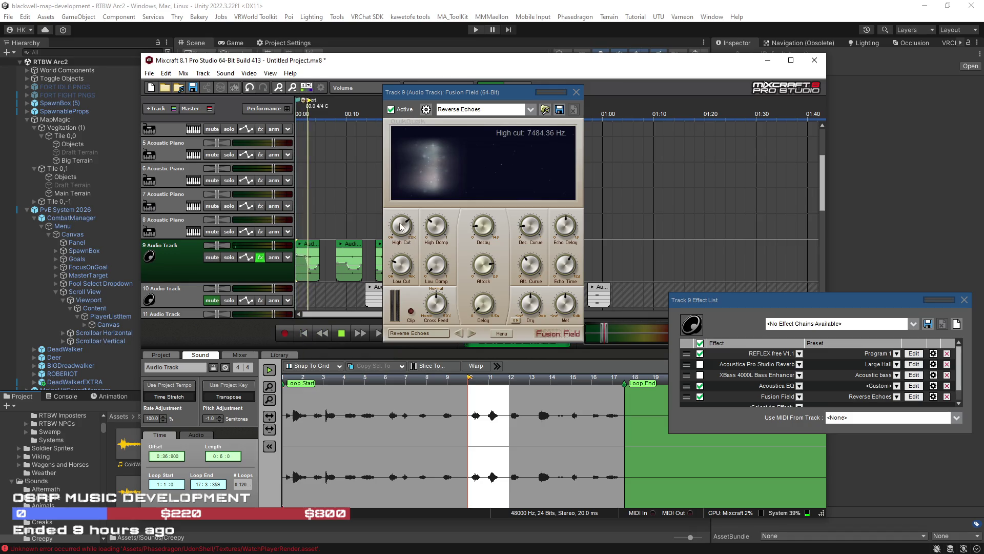
drag(605, 332, 650, 333)
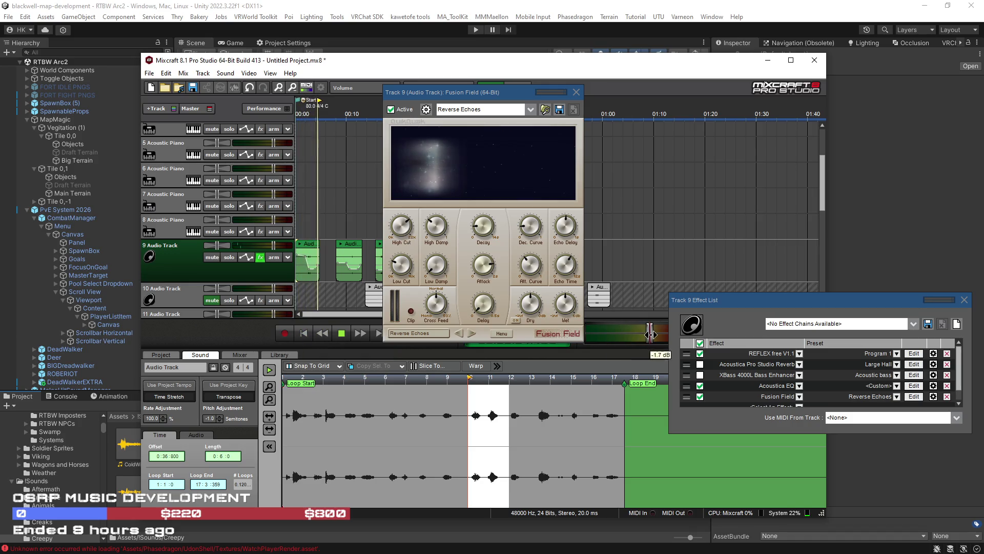
click(304, 334)
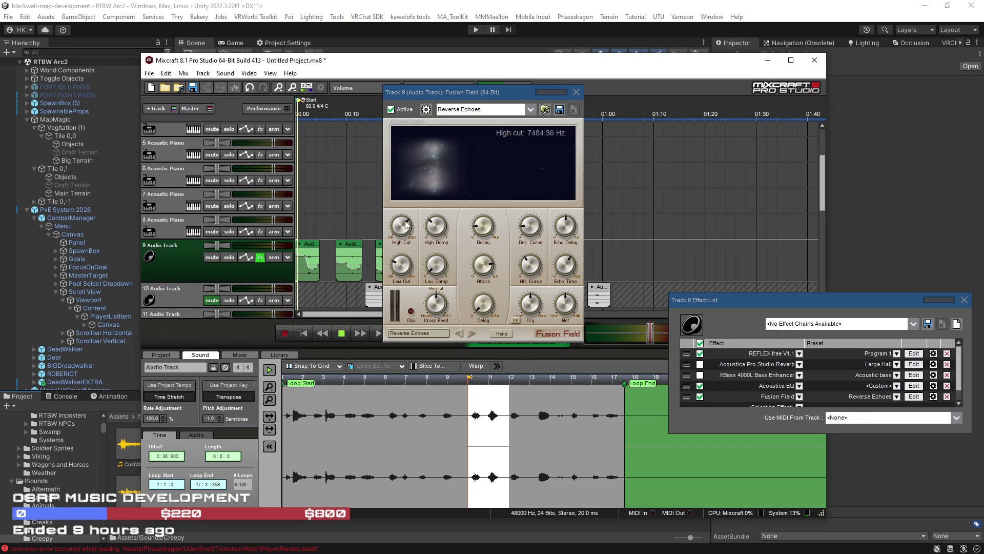
drag(650, 332, 663, 332)
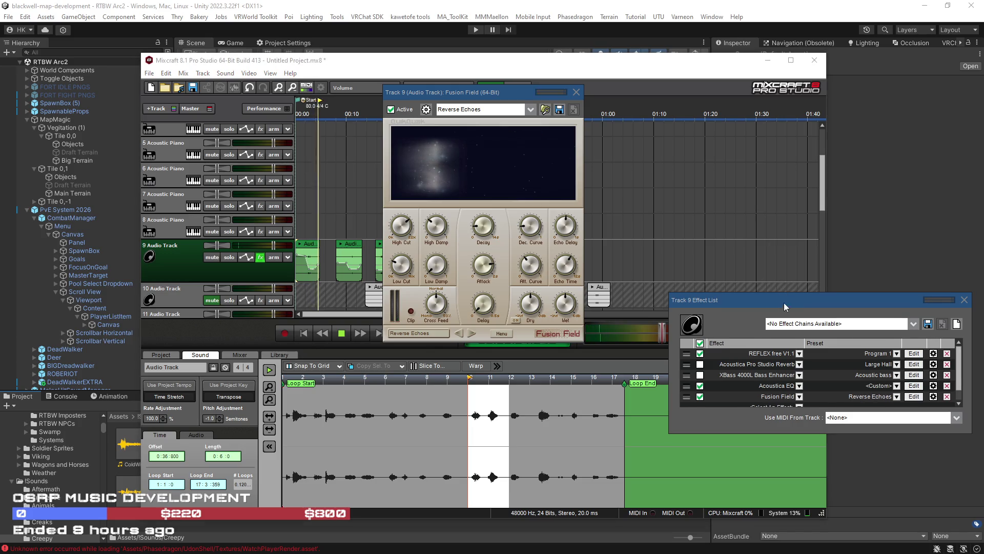
drag(784, 303, 776, 359)
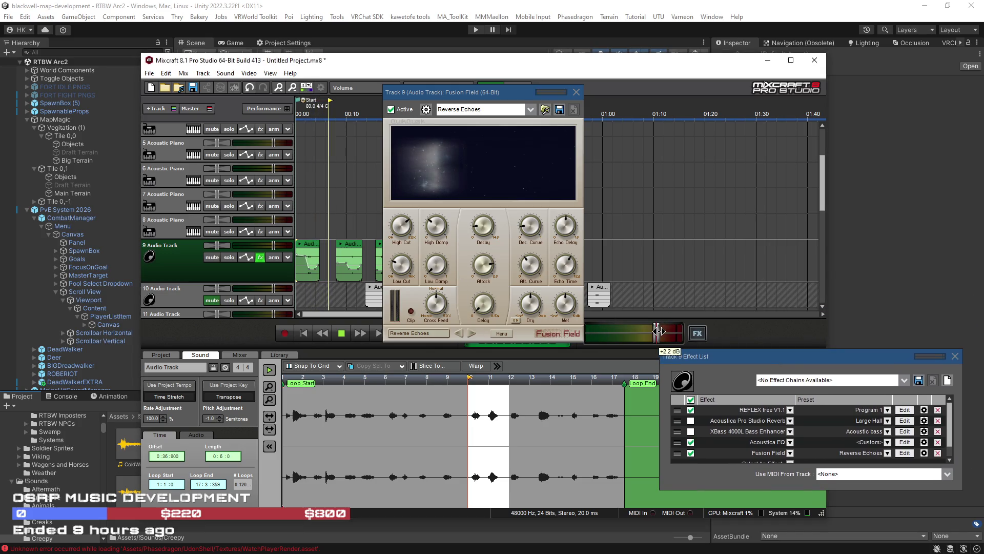
Raise Fusion Field's High Cut and lengthen the reverse echo decay to 1.614 seconds
mouse_move(404, 216)
drag(404, 216, 408, 189)
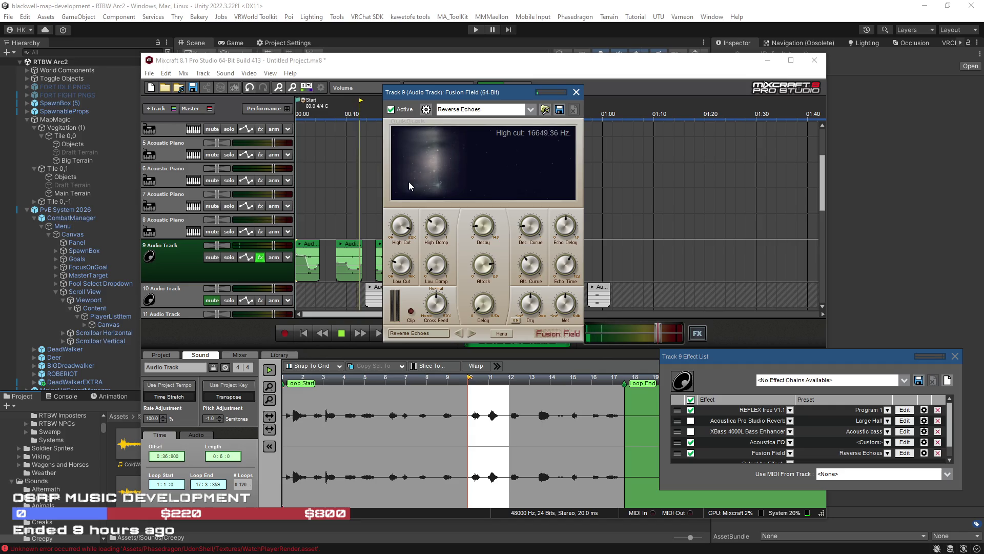
mouse_move(438, 229)
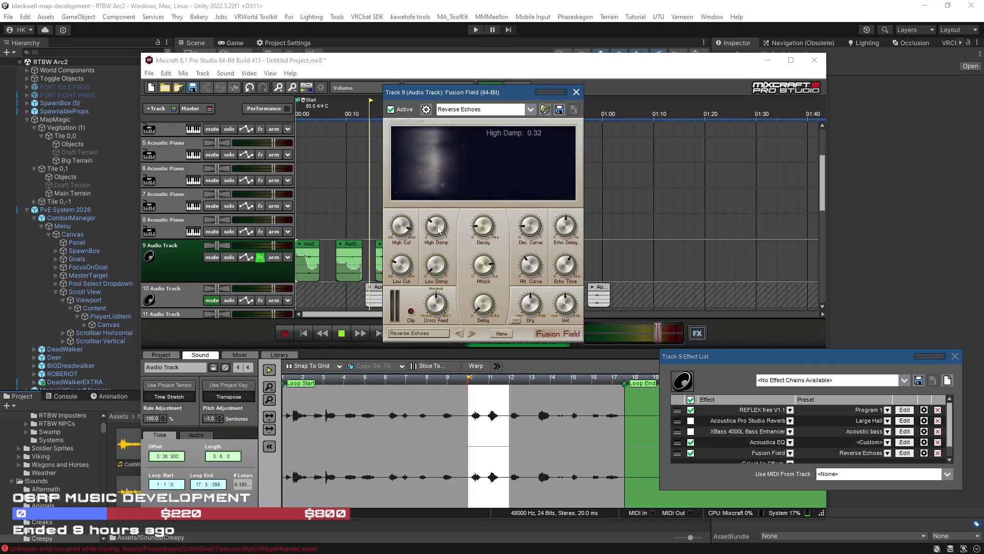
mouse_move(484, 266)
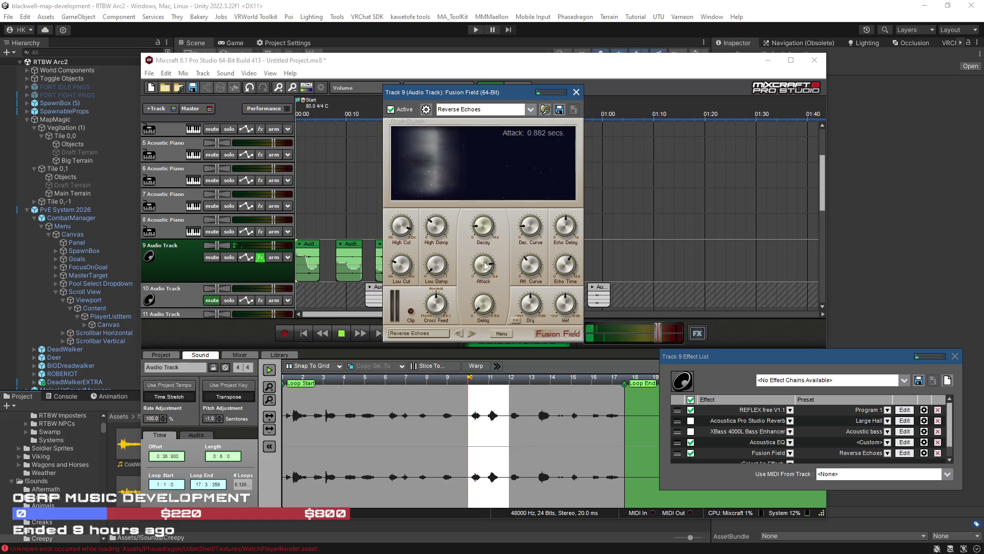
drag(481, 226, 485, 200)
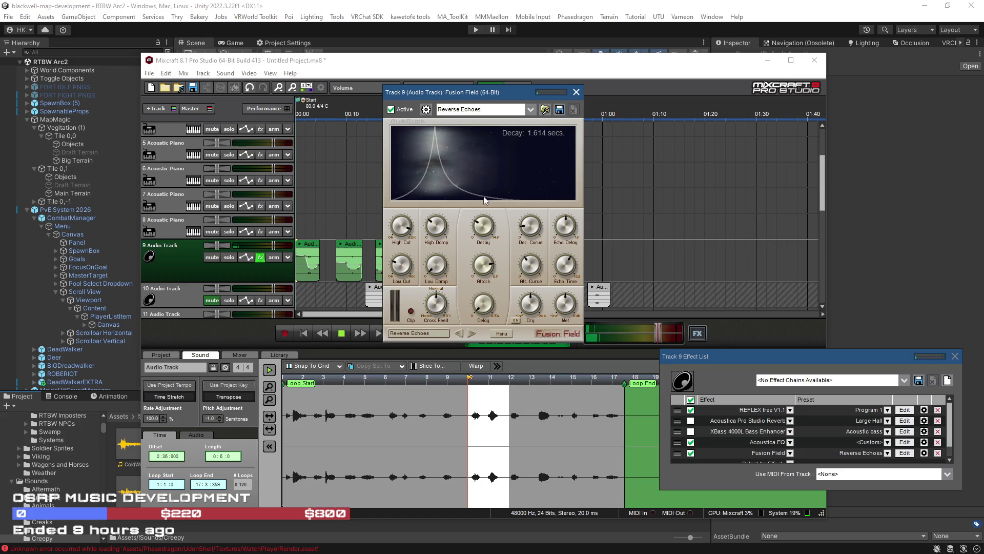
mouse_move(486, 231)
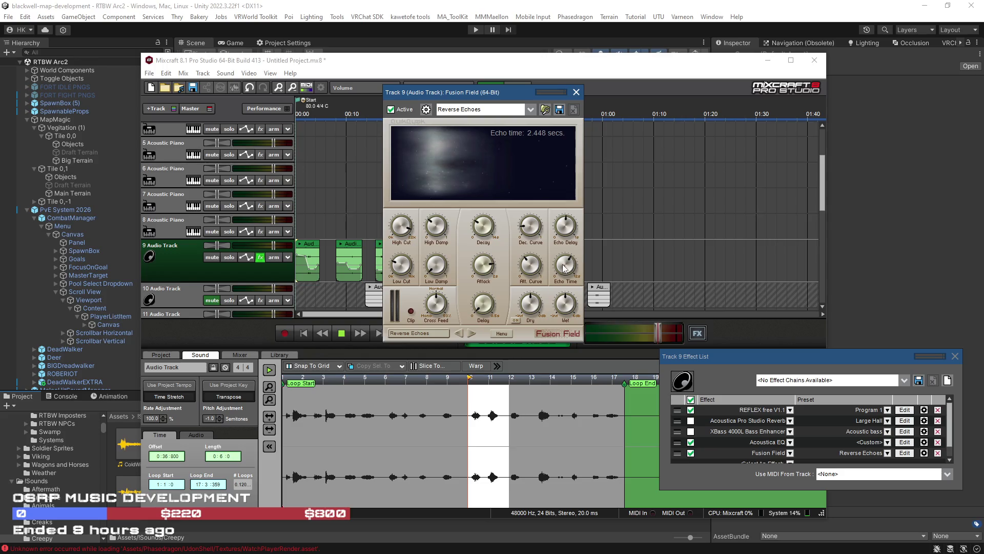
Move the Fusion Field window aside and turn the master volume up further
drag(492, 93, 711, 97)
mouse_move(650, 235)
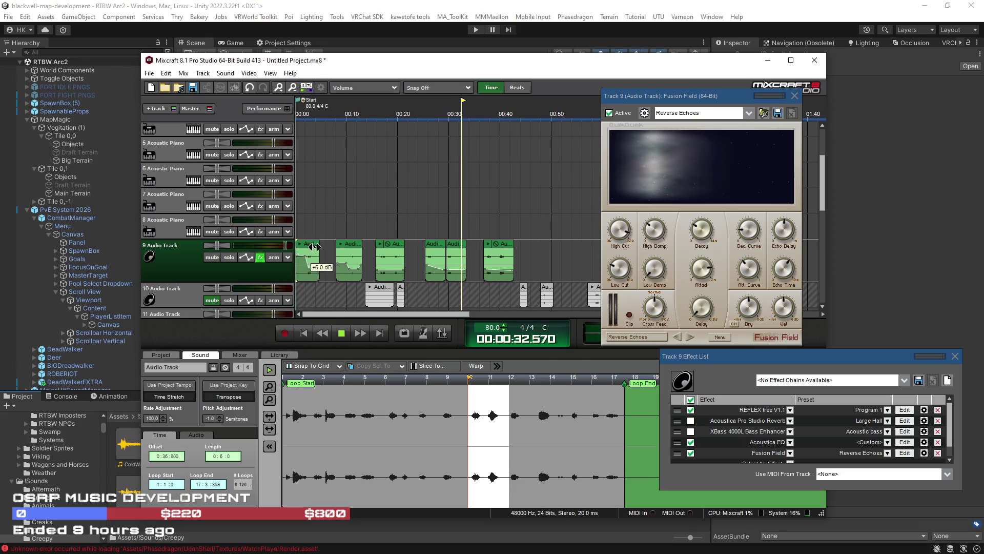
drag(728, 96, 959, 102)
drag(659, 330, 671, 330)
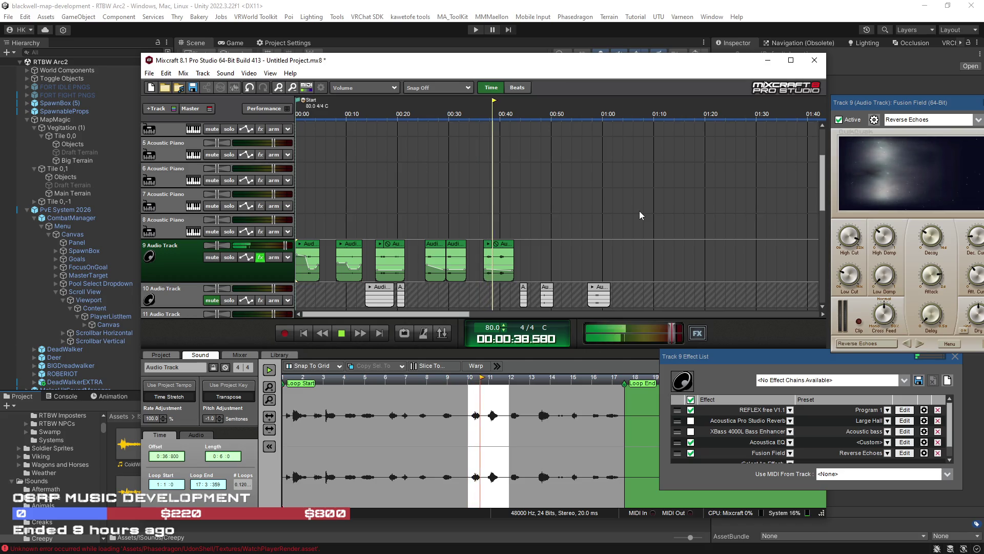
drag(905, 106, 681, 94)
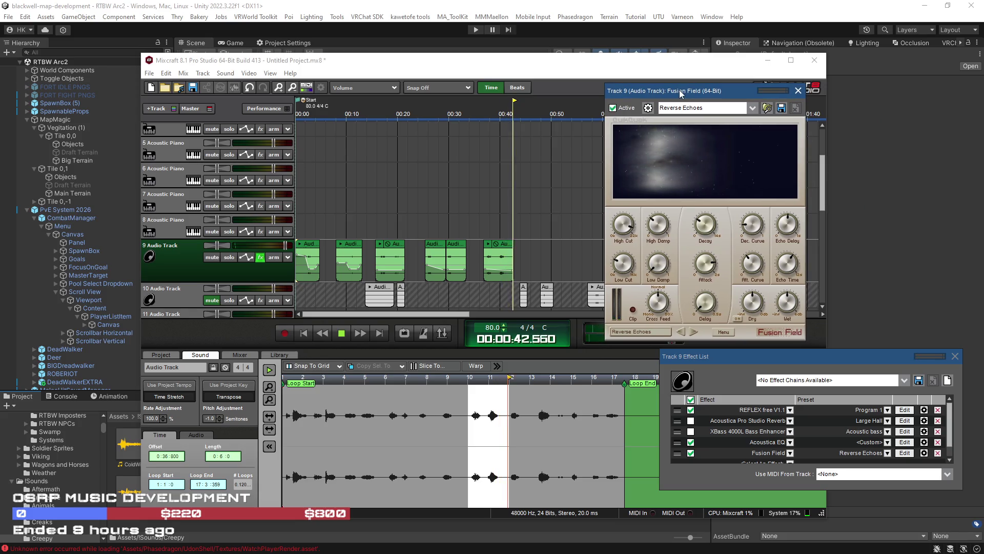
click(149, 73)
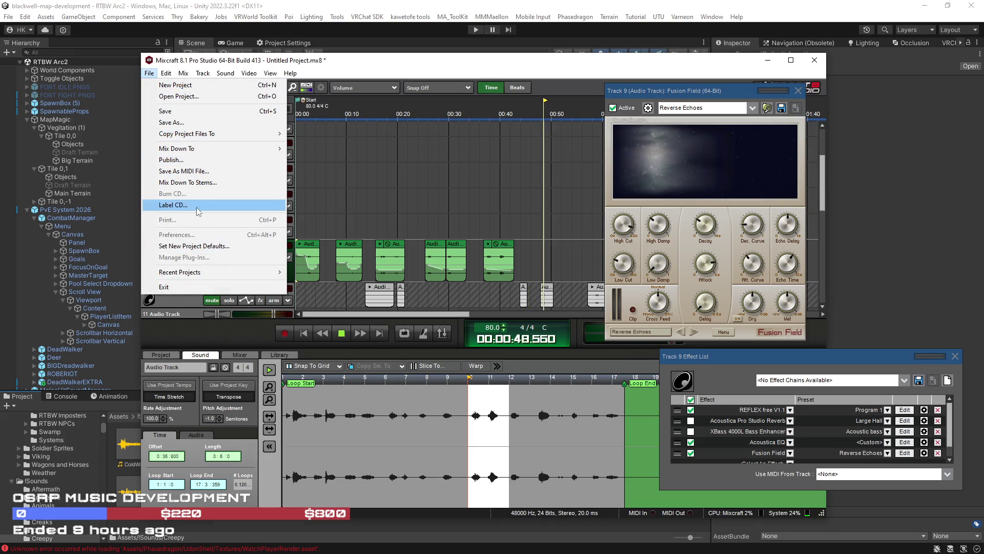
Mix the project down to OGG without saving first, then stop playback
mouse_move(254, 149)
click(329, 161)
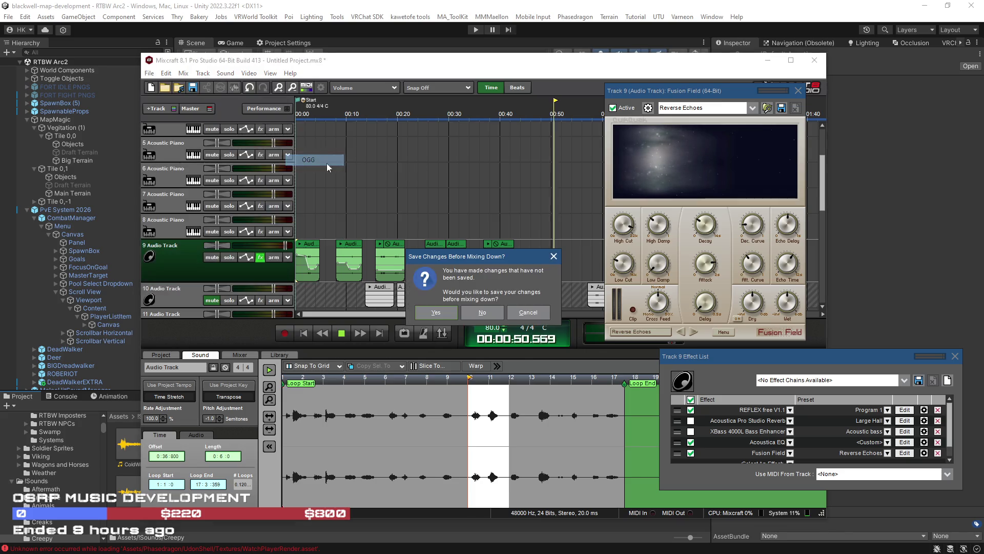
click(481, 311)
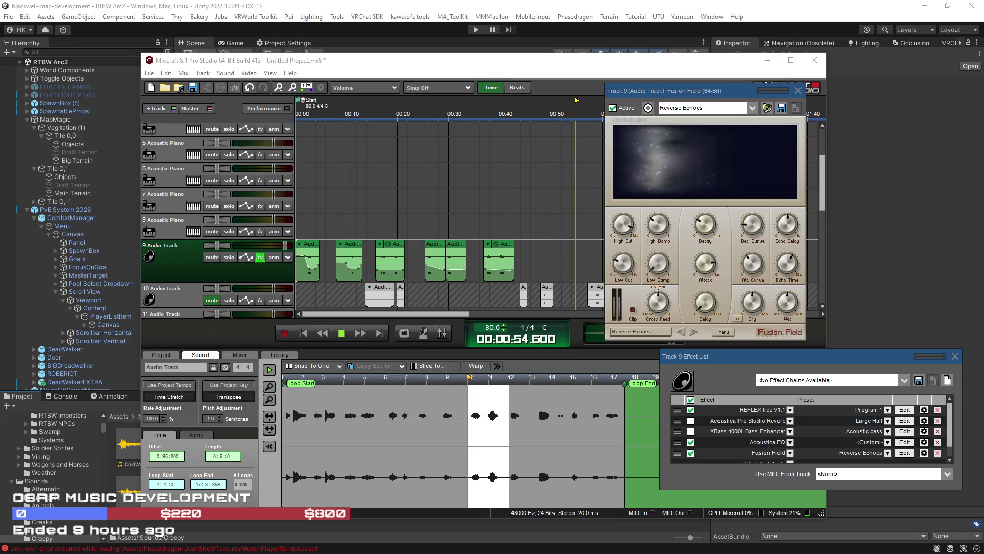
key(space)
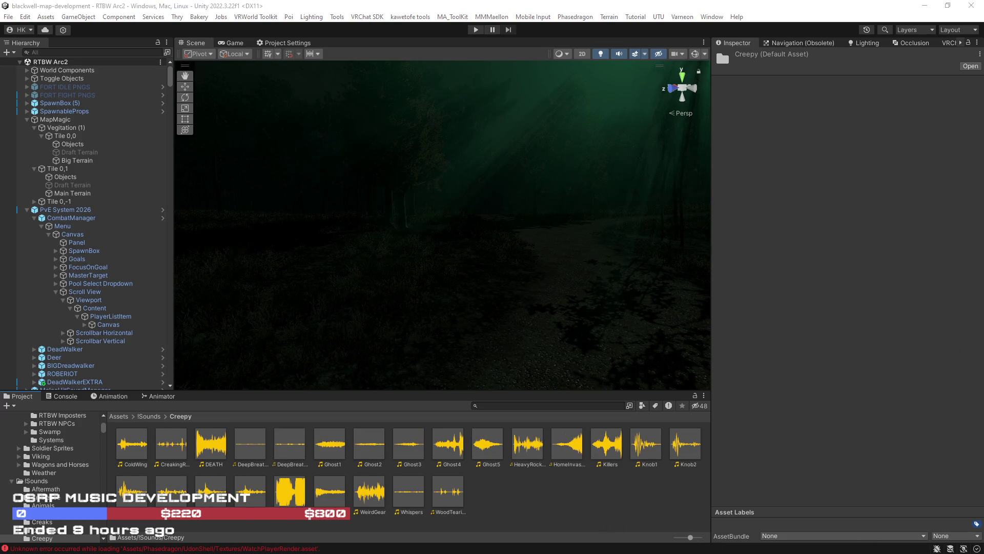
Preview DeepBreathLoop and DeepBreathLoop2 in Unity's Creepy folder, then return to Mixcraft
click(250, 444)
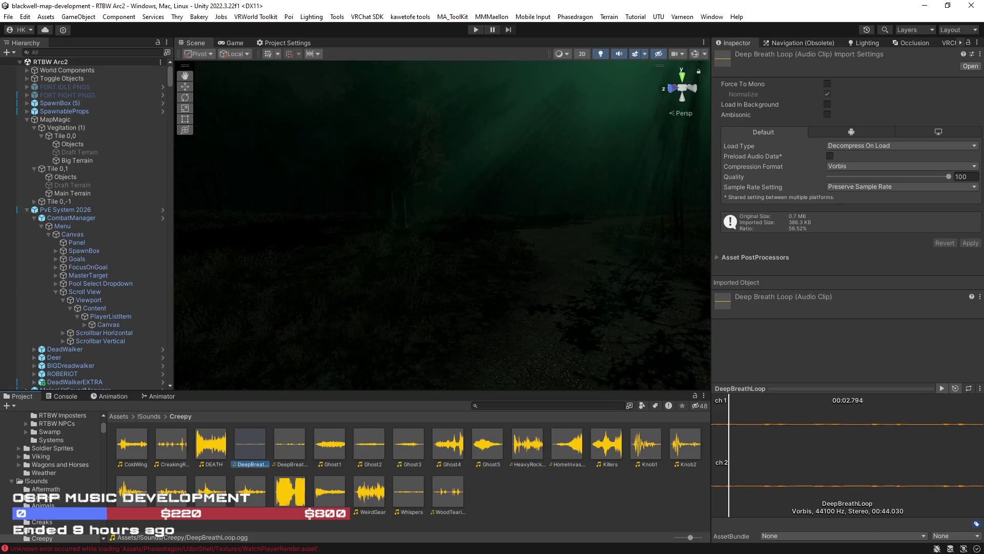
click(290, 445)
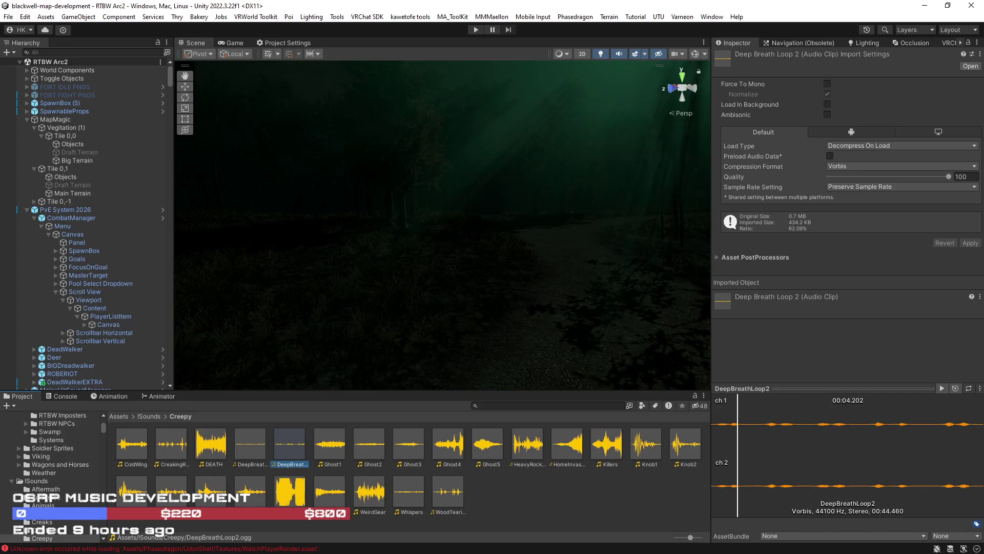
key(alt+Tab)
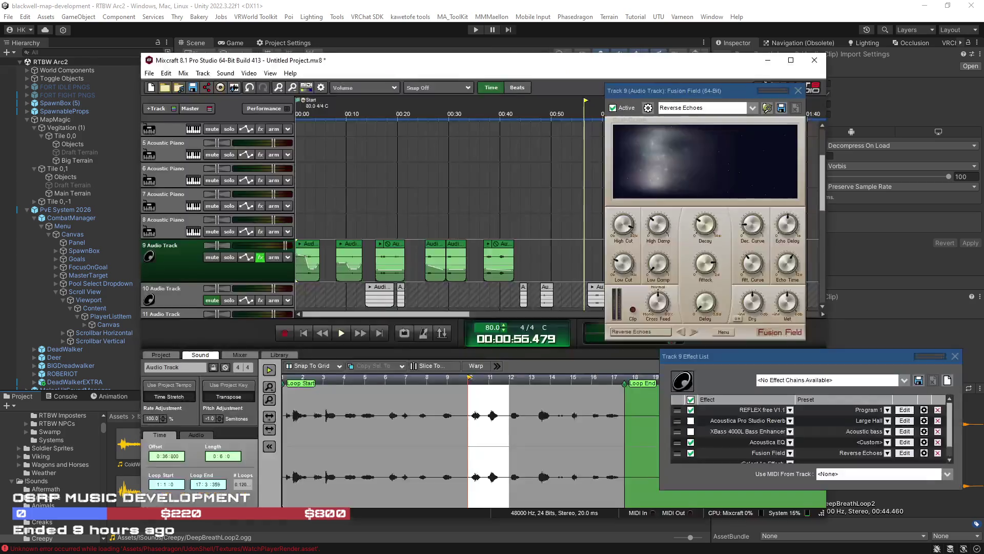
Raise Track 9's volume automation to +6.0 dB and play from about six seconds in
click(247, 259)
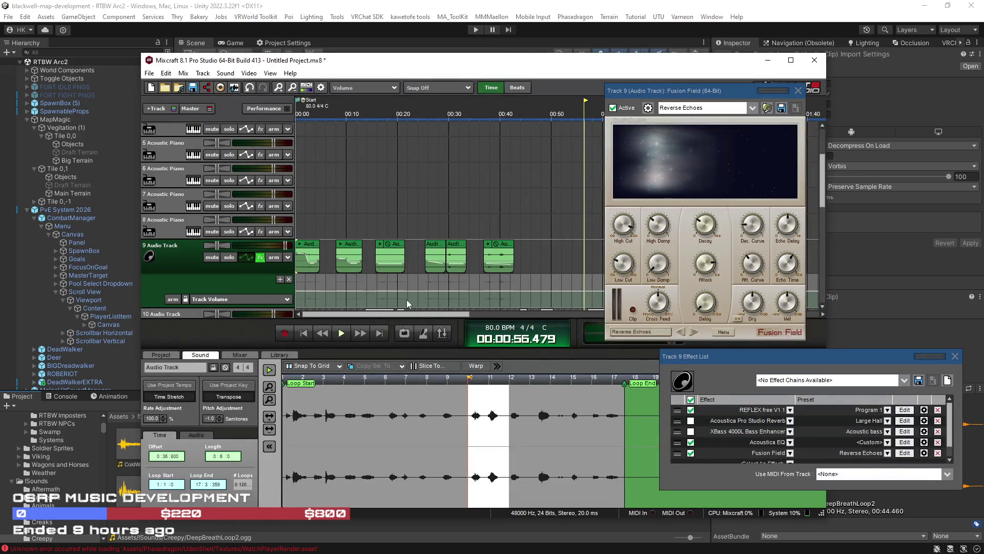
drag(308, 291, 297, 276)
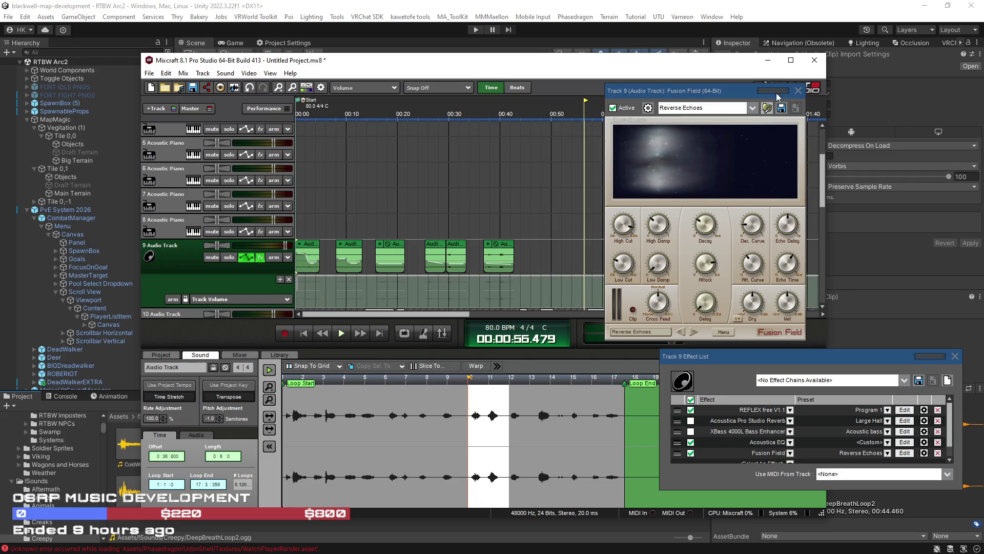
click(331, 116)
key(space)
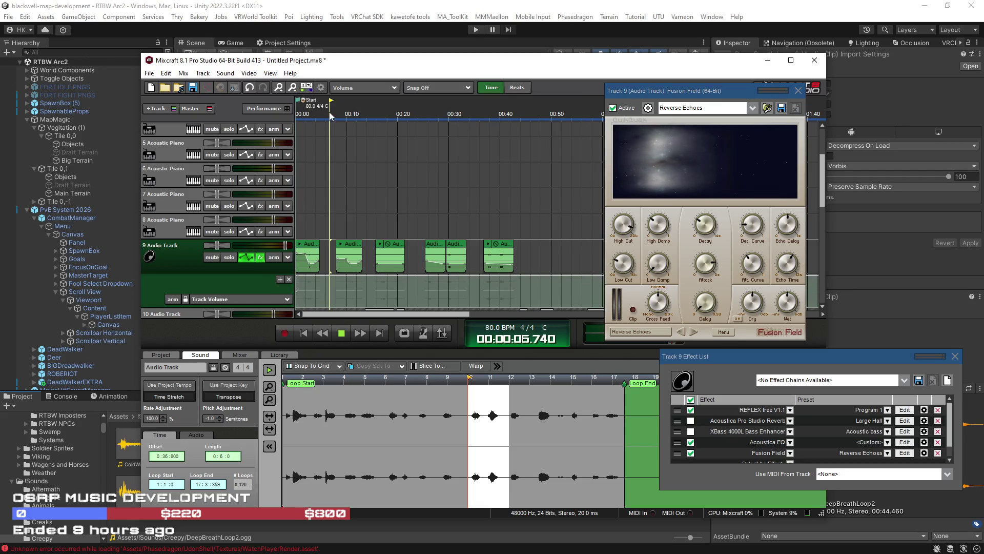
drag(675, 91, 790, 91)
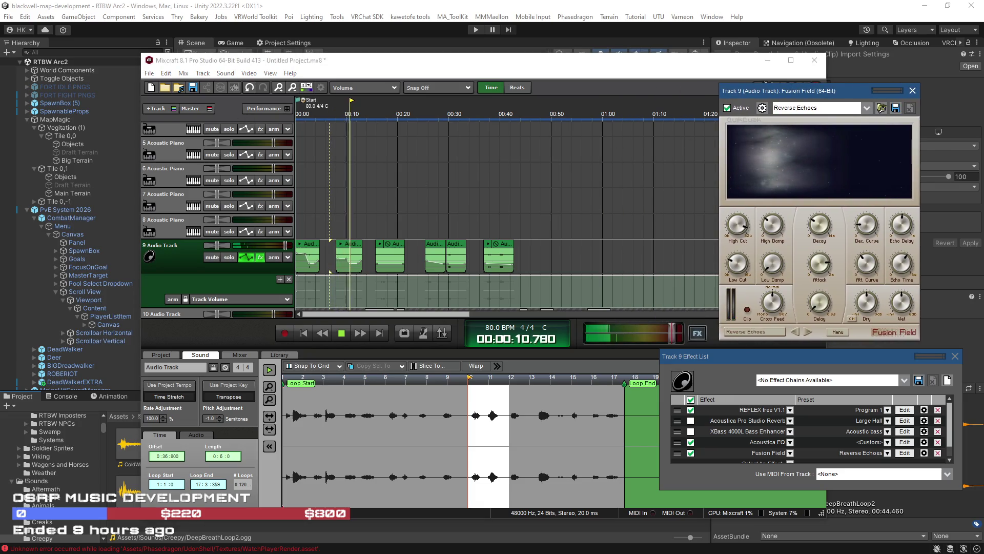
Mix the song down to OGG, stop playback, and minimize Mixcraft
click(150, 74)
mouse_move(180, 149)
click(315, 161)
click(490, 317)
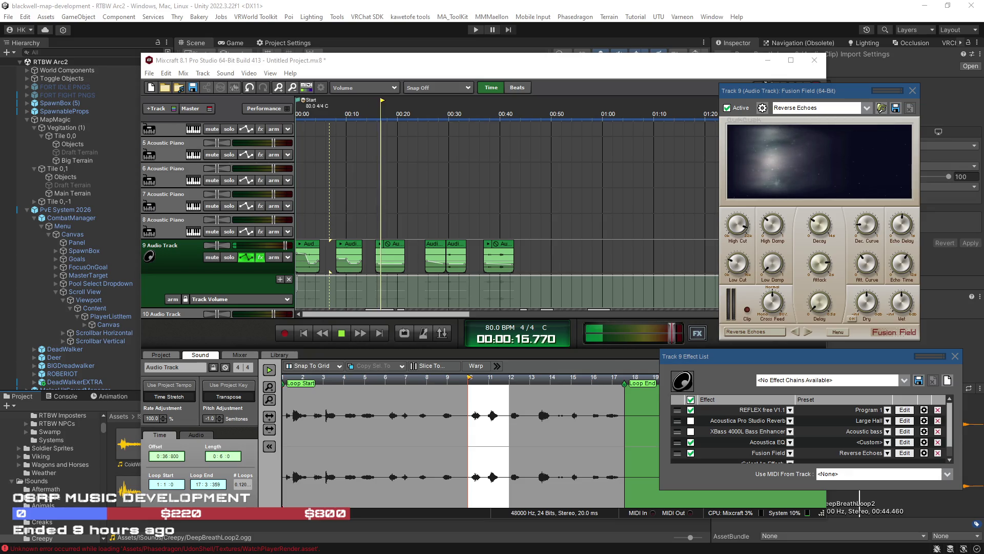
key(space)
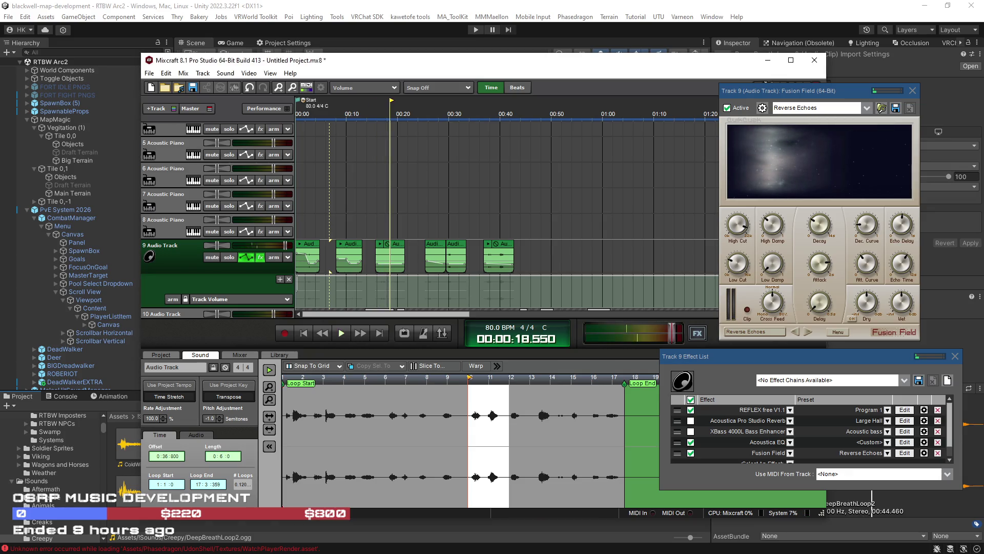
click(768, 60)
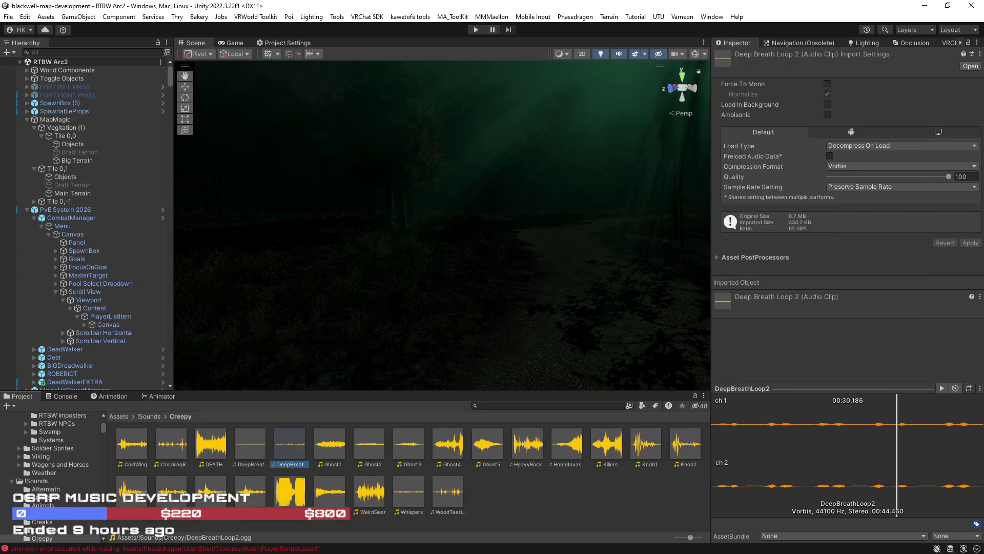
Stop the clip preview and inspect the Icosphere and oak tree stamp (726) in the scene
click(640, 507)
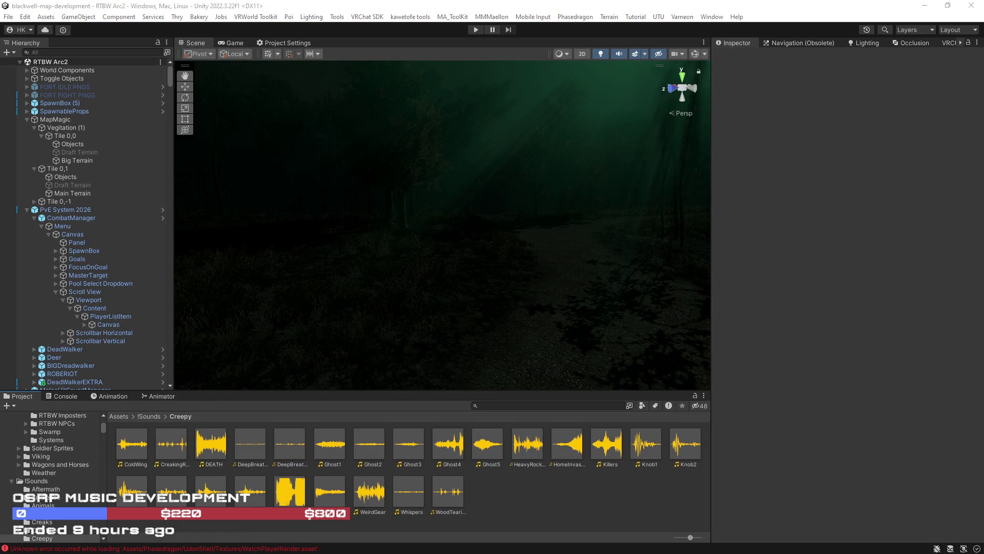
mouse_move(379, 306)
mouse_down()
mouse_move(444, 321)
mouse_move(378, 340)
mouse_move(385, 329)
mouse_move(364, 325)
mouse_move(405, 312)
mouse_up()
click(468, 311)
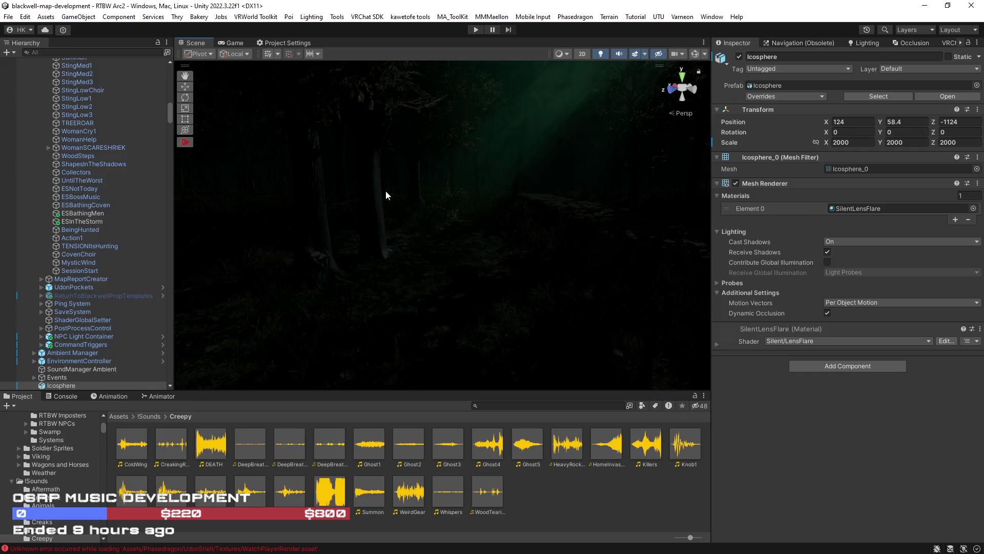
click(374, 143)
click(376, 139)
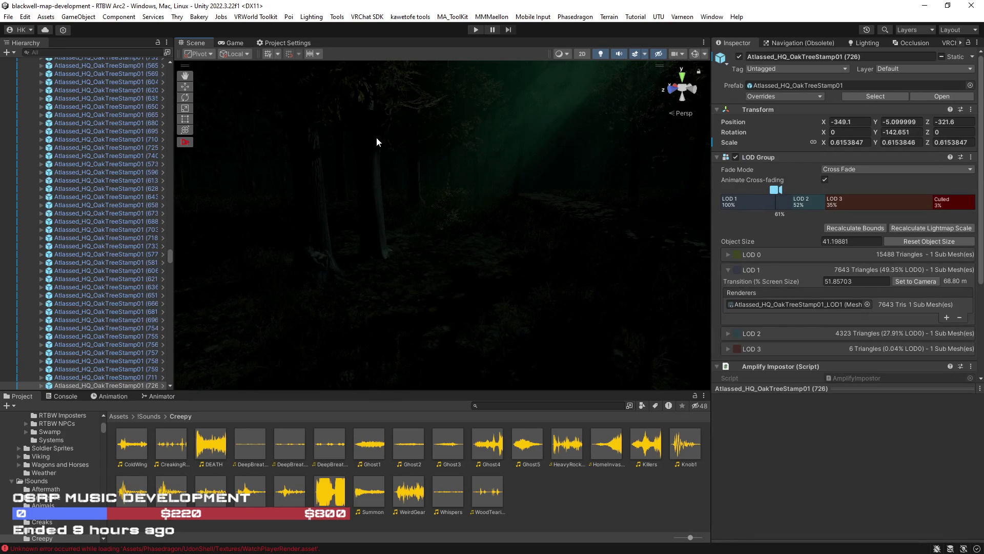
scroll(143, 319, down, 2)
mouse_move(275, 267)
mouse_down()
mouse_move(385, 209)
mouse_move(615, 176)
mouse_move(666, 118)
mouse_up()
Select the Icosphere to show its SilentLensFlare material, with the Hierarchy scrolled to the top
click(704, 54)
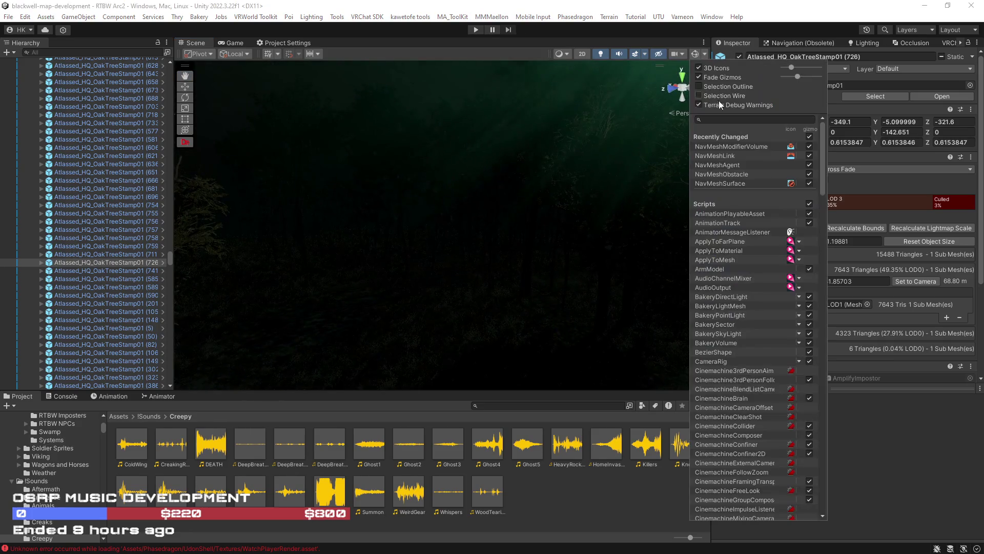
click(699, 85)
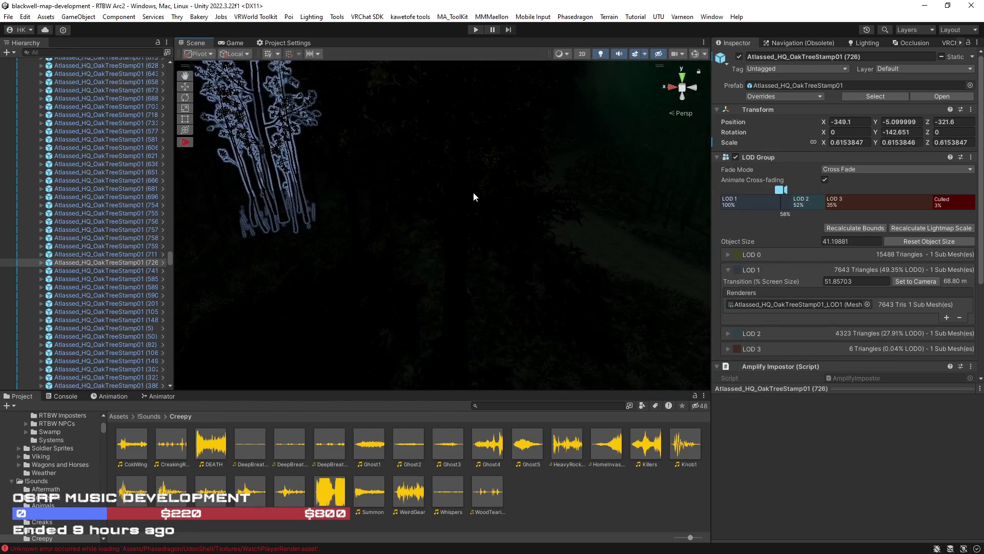
click(478, 217)
scroll(94, 223, up, 6)
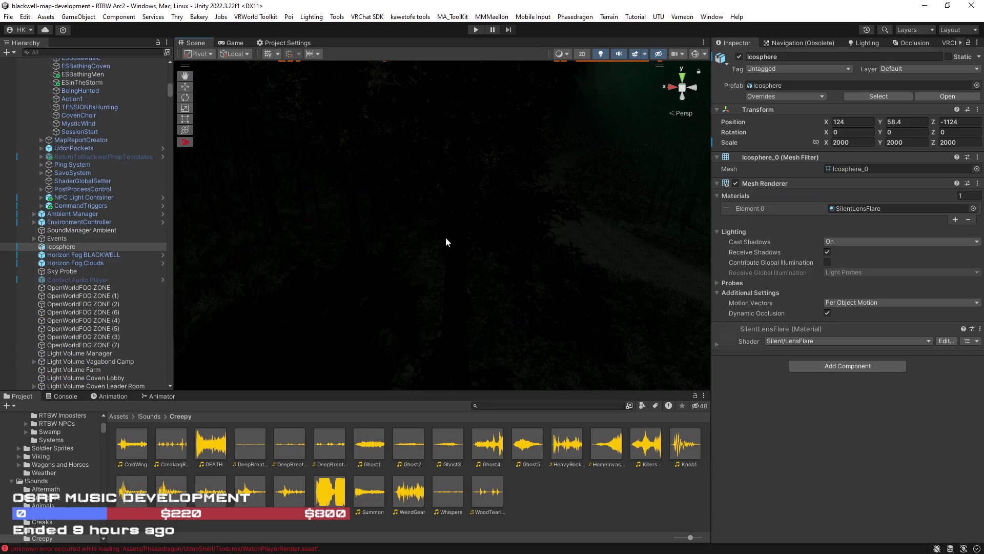
scroll(114, 224, up, 15)
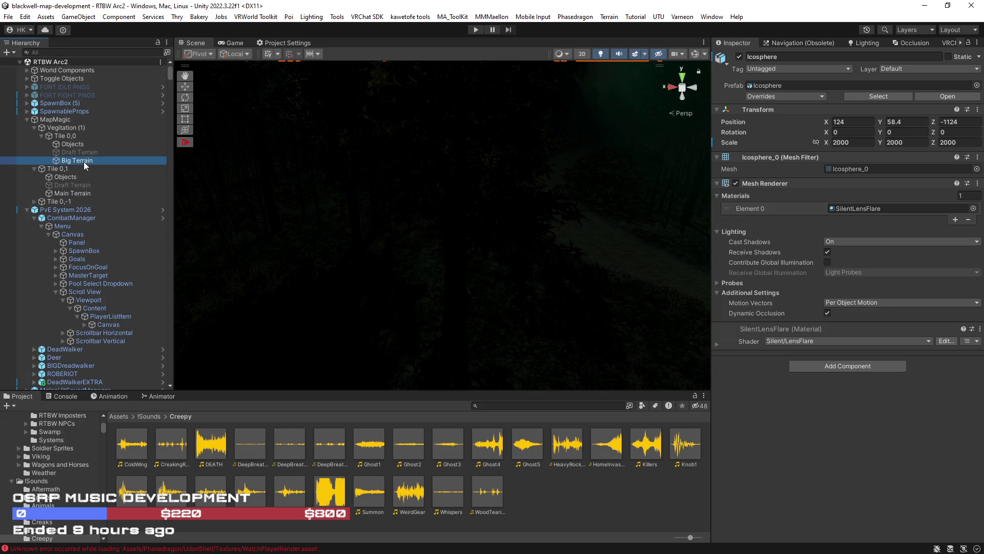
Paint a Baked_05 tree onto the Big Terrain
click(77, 161)
click(847, 144)
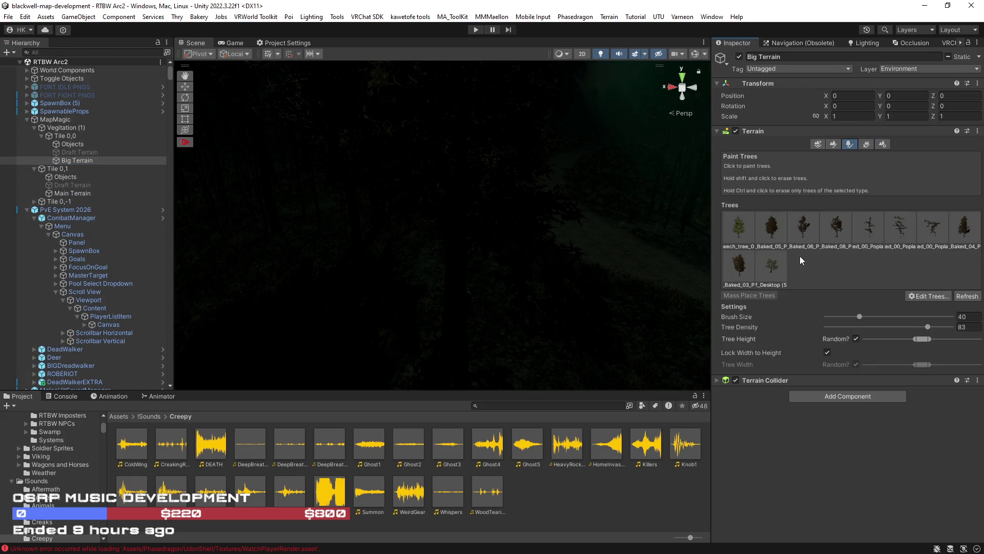
click(773, 228)
click(558, 242)
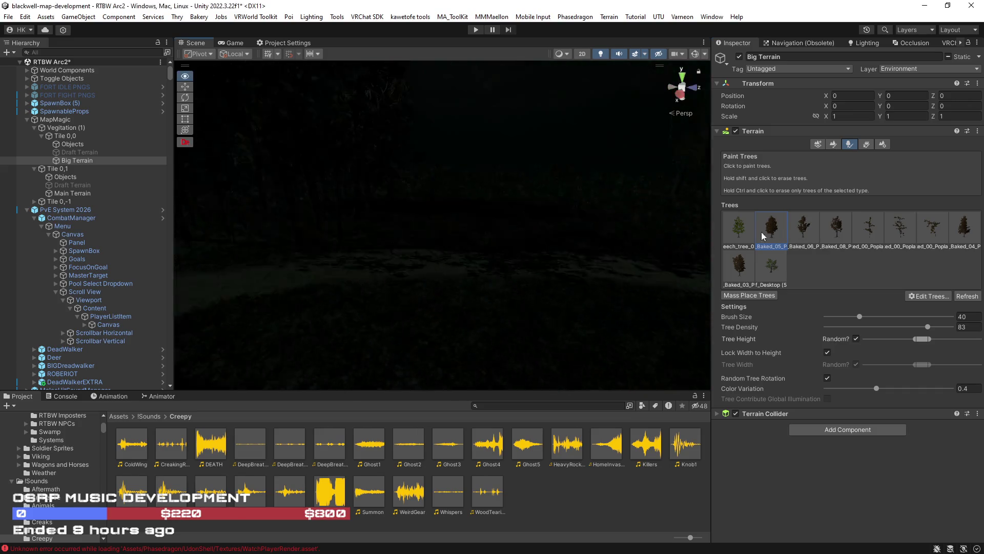
Drop the Baked_03 Poplar and Baked_05 Poplar prefabs into the scene beside the path
scroll(424, 299, down, 5)
mouse_move(512, 373)
mouse_down()
mouse_move(533, 296)
mouse_move(574, 444)
mouse_up()
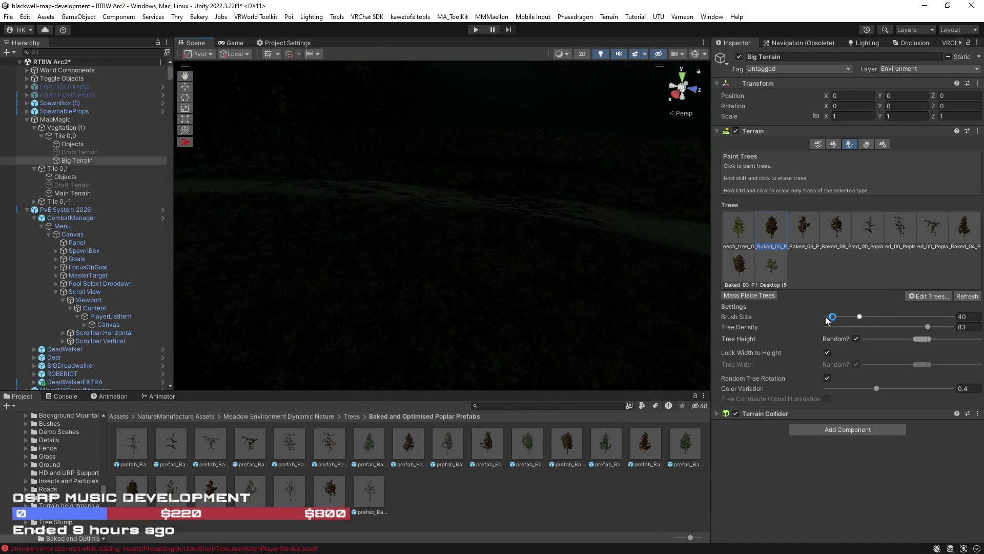
click(883, 144)
mouse_move(568, 444)
mouse_down()
mouse_move(475, 232)
mouse_move(461, 228)
mouse_up()
click(601, 53)
mouse_move(608, 51)
mouse_down()
mouse_move(620, 121)
mouse_move(489, 203)
mouse_move(466, 204)
mouse_move(487, 259)
mouse_move(360, 246)
mouse_move(255, 280)
mouse_move(322, 371)
mouse_up()
mouse_move(127, 482)
mouse_down()
mouse_move(351, 297)
mouse_move(377, 313)
mouse_up()
Frame the new poplar, then try a Baked_06 Poplar and undo it
key(f)
drag(359, 220, 562, 248)
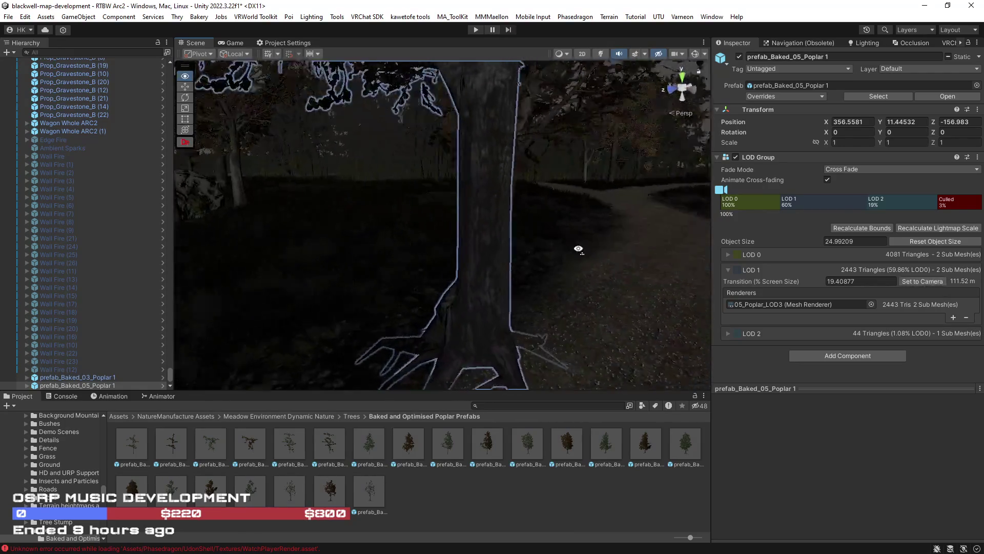
drag(844, 276, 641, 282)
drag(498, 313, 499, 318)
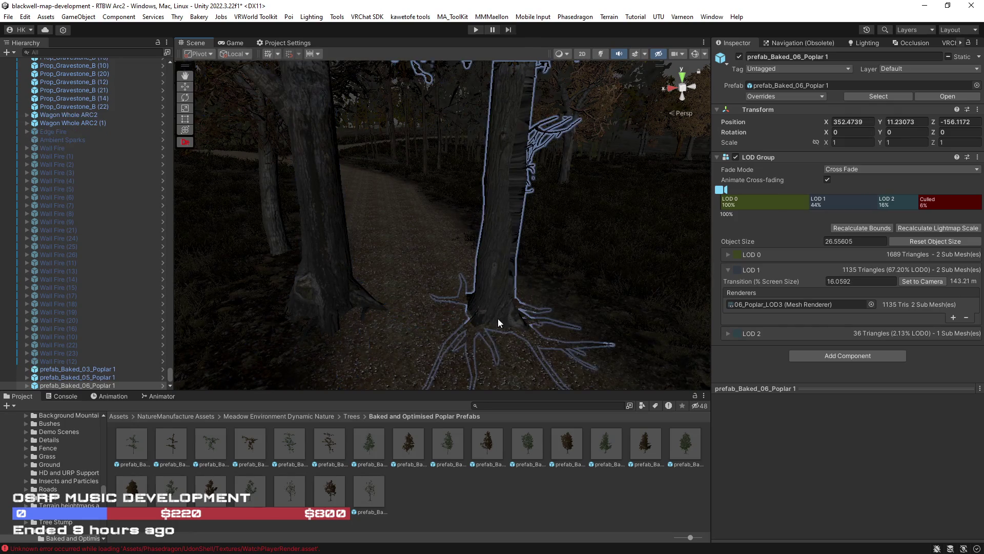
key(ctrl+z)
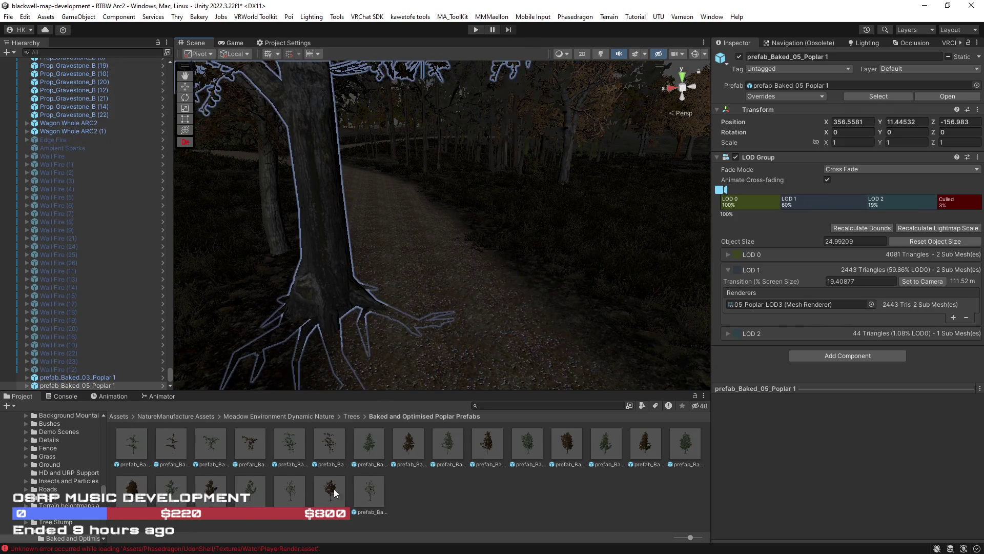
Try Baked_08 and other Poplar variants, undoing them to keep the Baked_05 Poplar
mouse_move(330, 492)
mouse_down()
mouse_move(474, 298)
mouse_move(515, 325)
mouse_move(407, 296)
mouse_move(172, 312)
mouse_up()
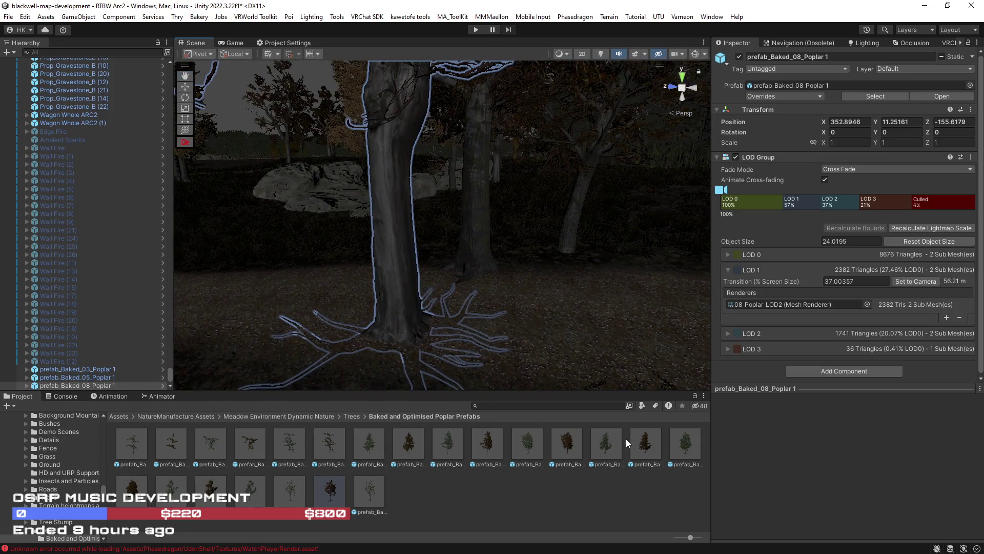
mouse_move(632, 439)
mouse_down()
mouse_move(556, 414)
mouse_move(477, 328)
mouse_move(392, 273)
mouse_move(385, 337)
mouse_move(292, 302)
mouse_up()
drag(522, 318, 655, 299)
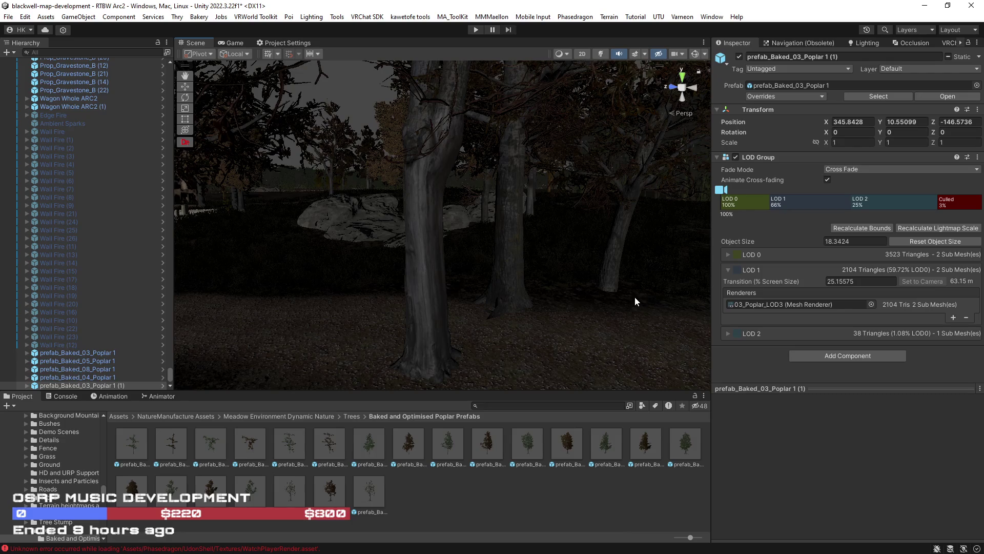
key(ctrl+z)
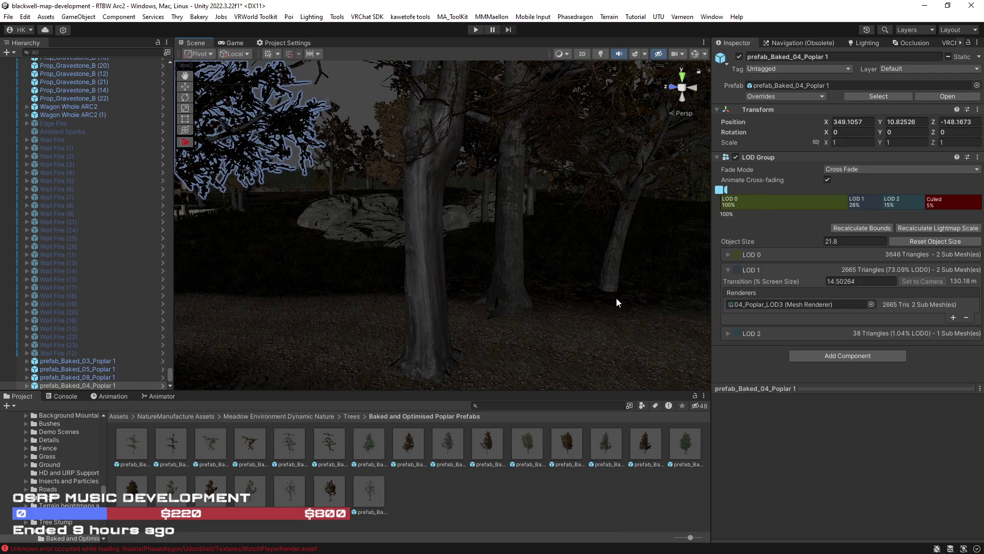
key(ctrl+z)
key(ctrl+z)
drag(616, 297, 569, 338)
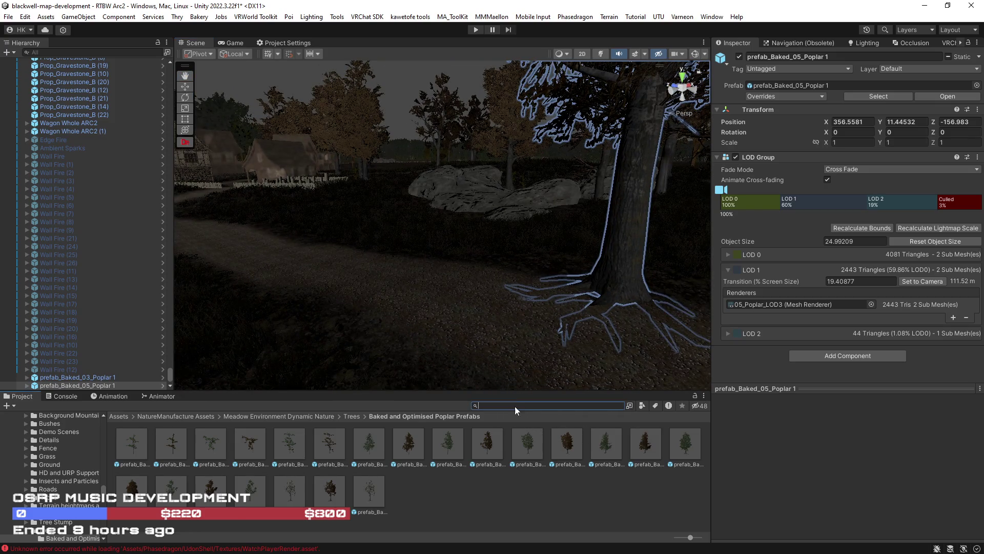
text(tree)
click(642, 405)
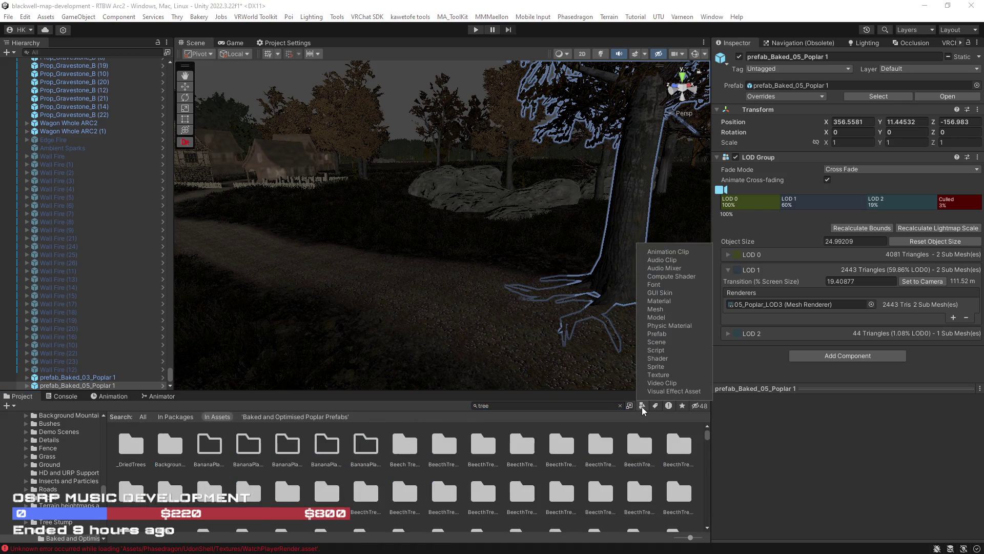
Limit the 'tree' search to prefabs and scroll through the results
click(659, 334)
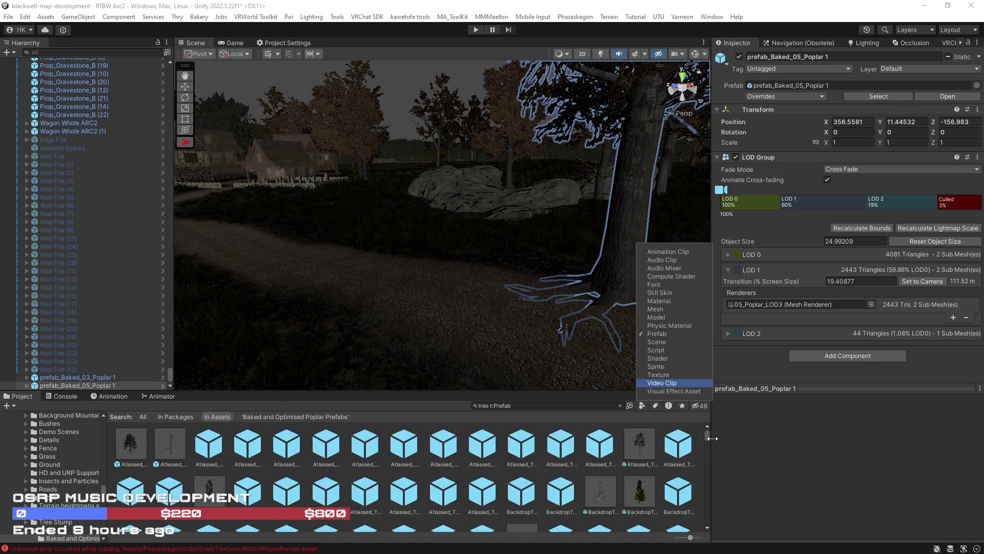
click(706, 434)
scroll(707, 435, down, 3)
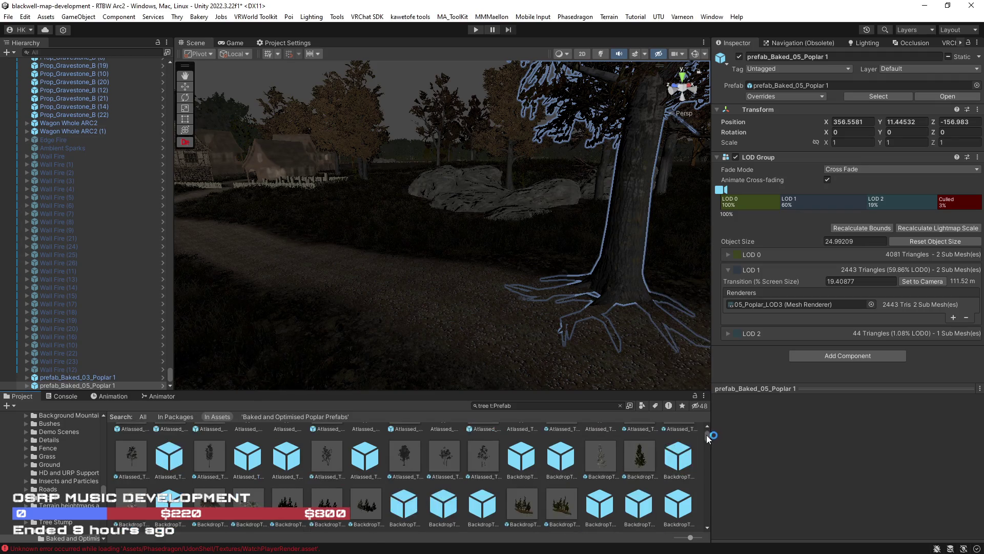
scroll(710, 457, down, 2)
scroll(712, 469, down, 5)
scroll(706, 481, down, 5)
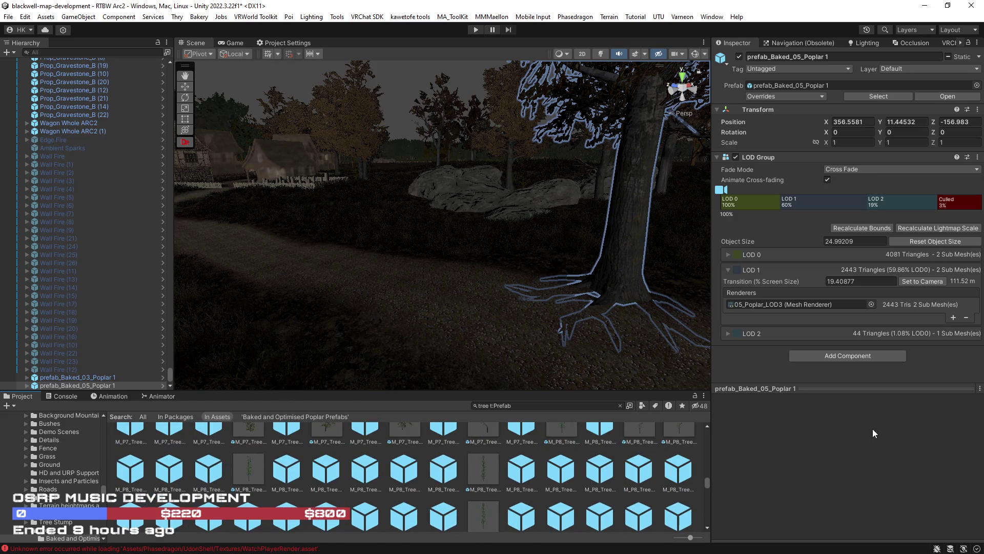
scroll(700, 478, down, 3)
Browse further through the tree prefabs and inspect the SM_Tree_02 prefab
drag(707, 488, 708, 500)
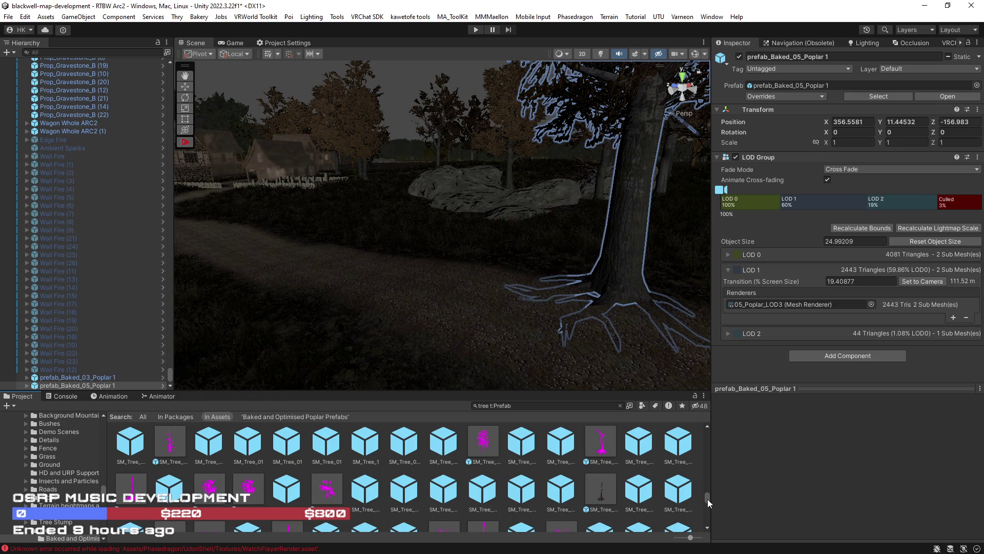
scroll(707, 499, down, 2)
drag(707, 499, 708, 508)
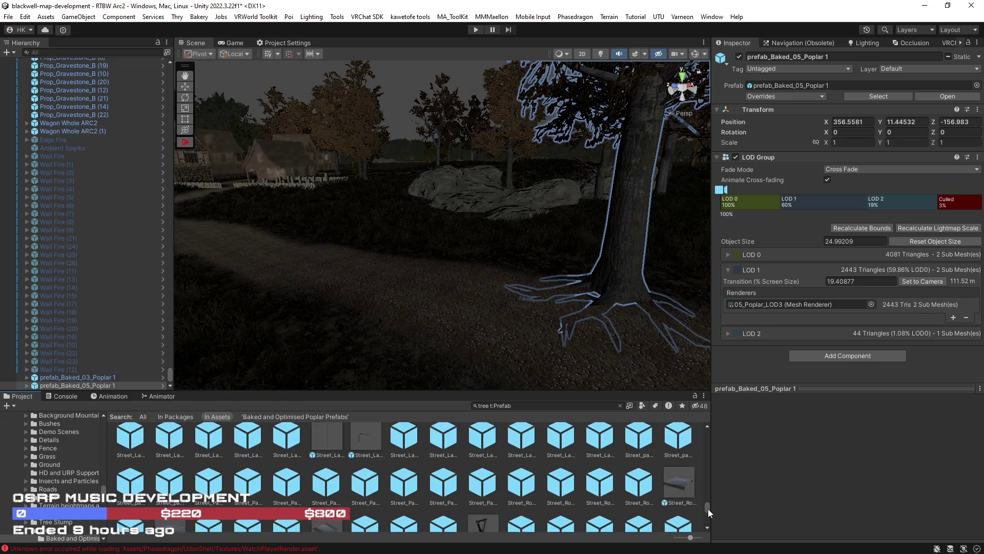
scroll(585, 503, down, 2)
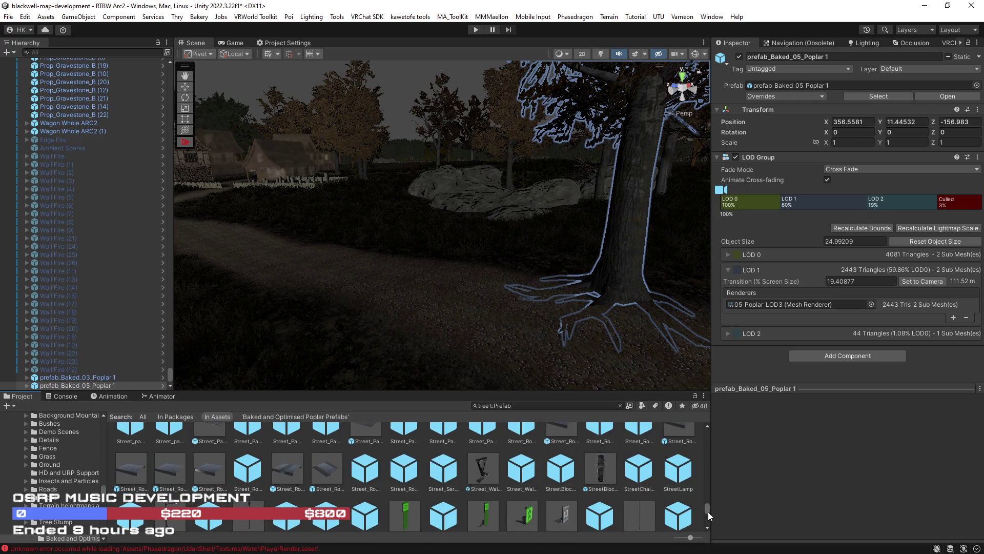
scroll(586, 503, up, 3)
scroll(586, 501, up, 5)
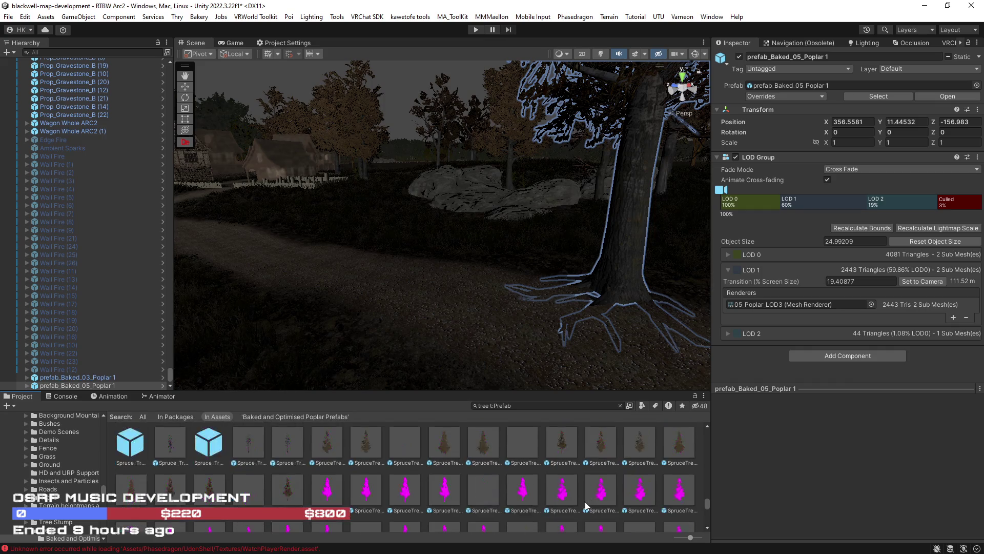
scroll(574, 499, up, 2)
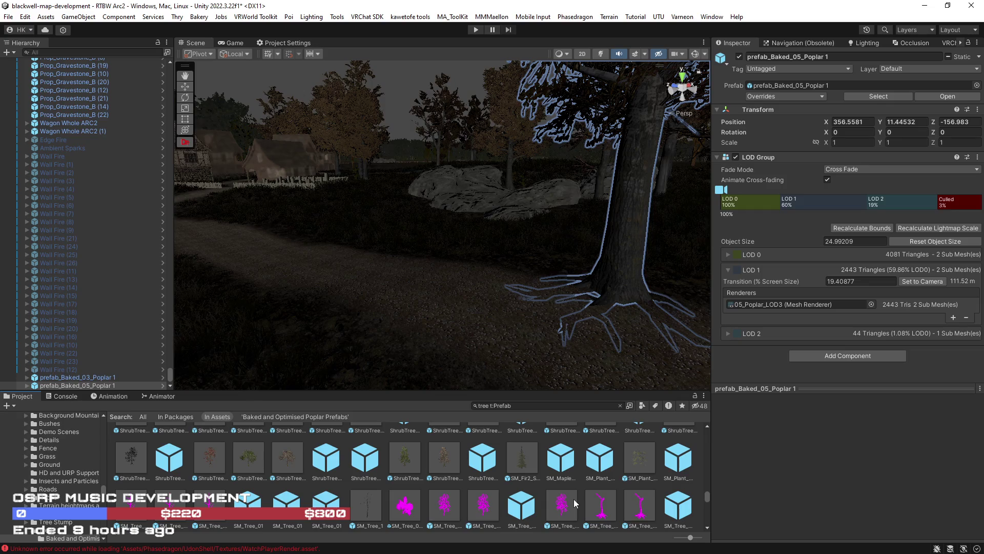
scroll(574, 499, down, 1)
click(597, 479)
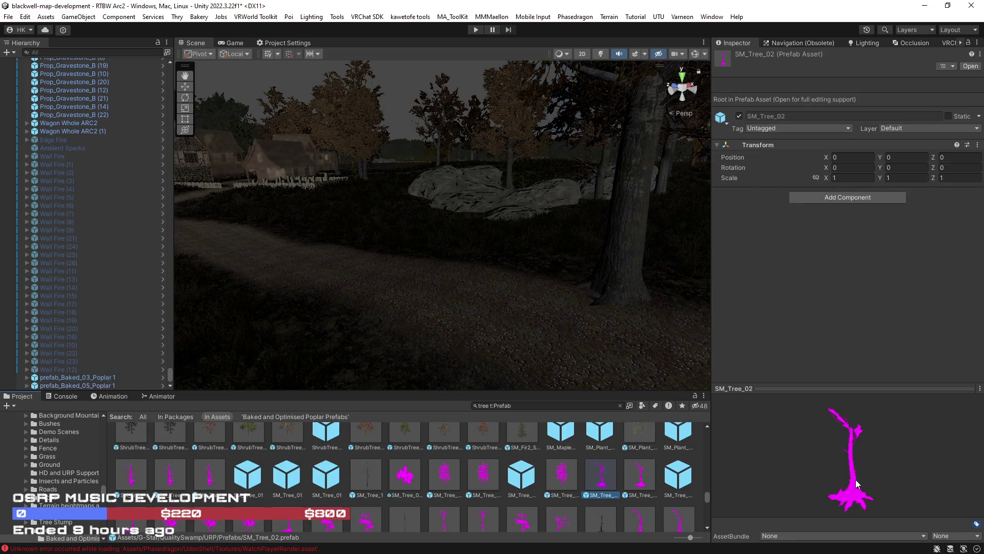
Preview the ShrubTree(NR)_D_Dry 1 prefab, place it in the scene, then undo it
scroll(595, 501, up, 1)
scroll(594, 501, up, 3)
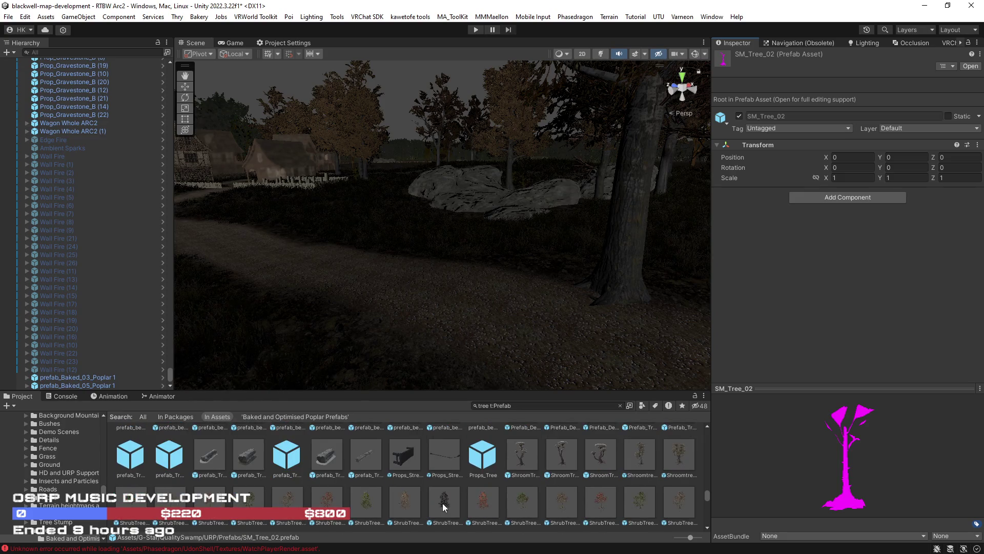
click(445, 503)
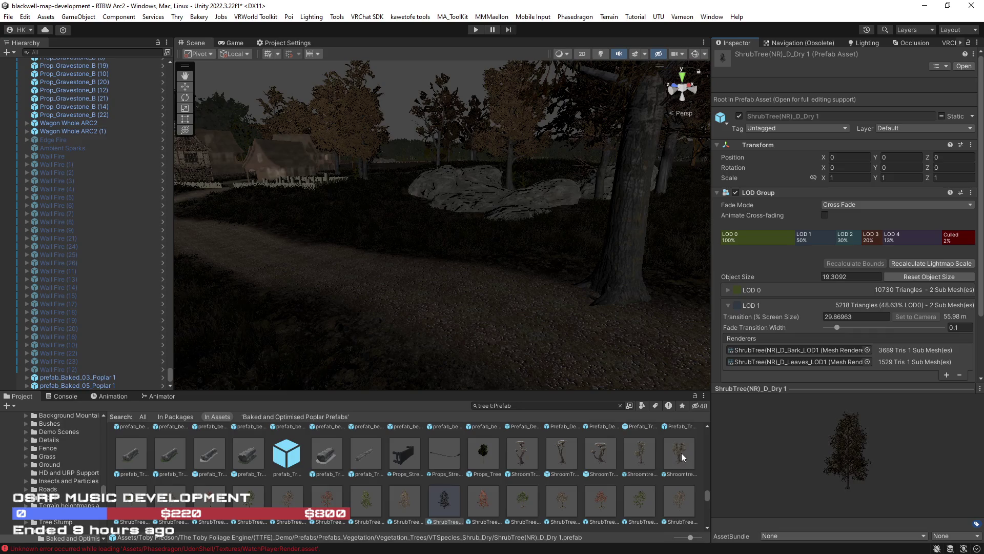
drag(456, 502, 384, 321)
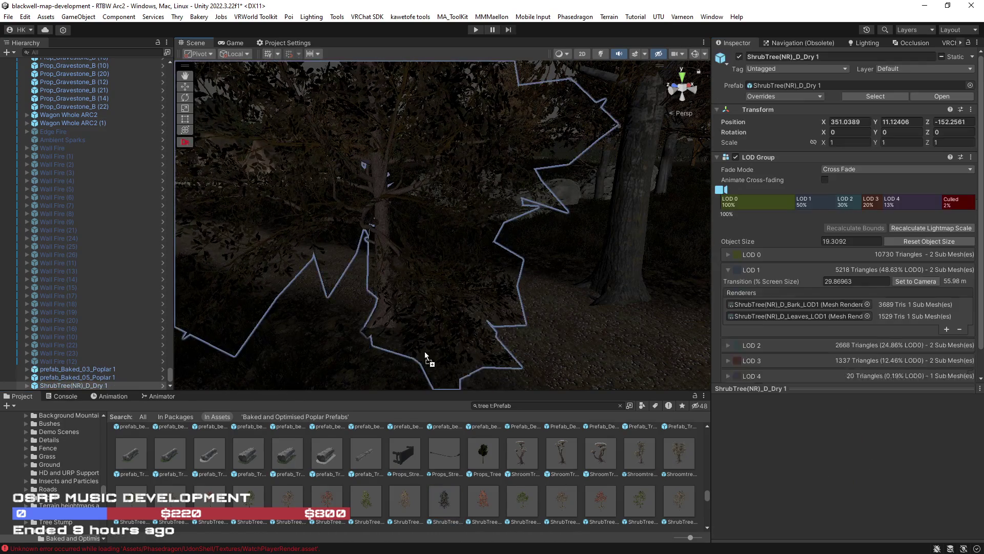
key(ctrl+z)
Enlarge the Project panel and scroll back up through the prefab results
scroll(509, 492, up, 5)
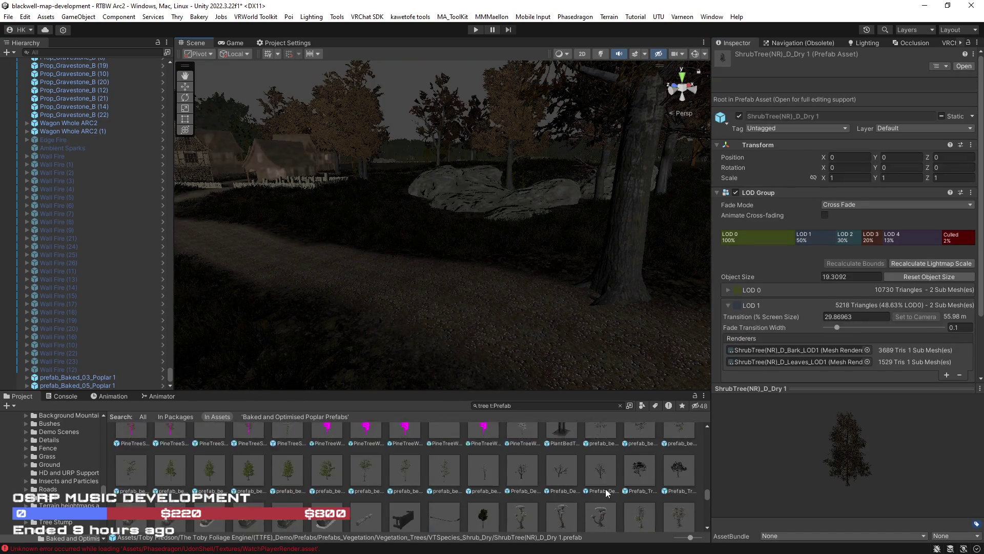
scroll(601, 487, up, 5)
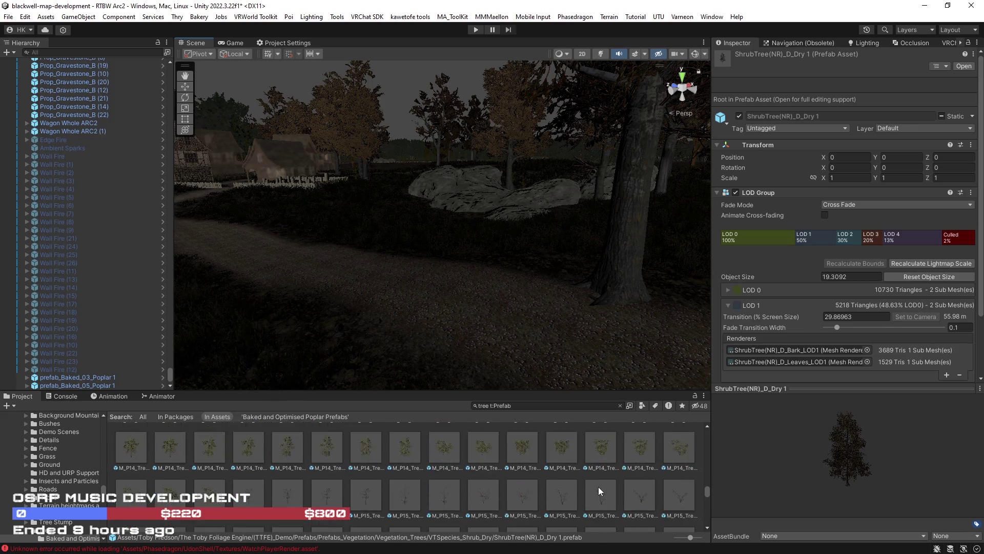
scroll(598, 489, up, 5)
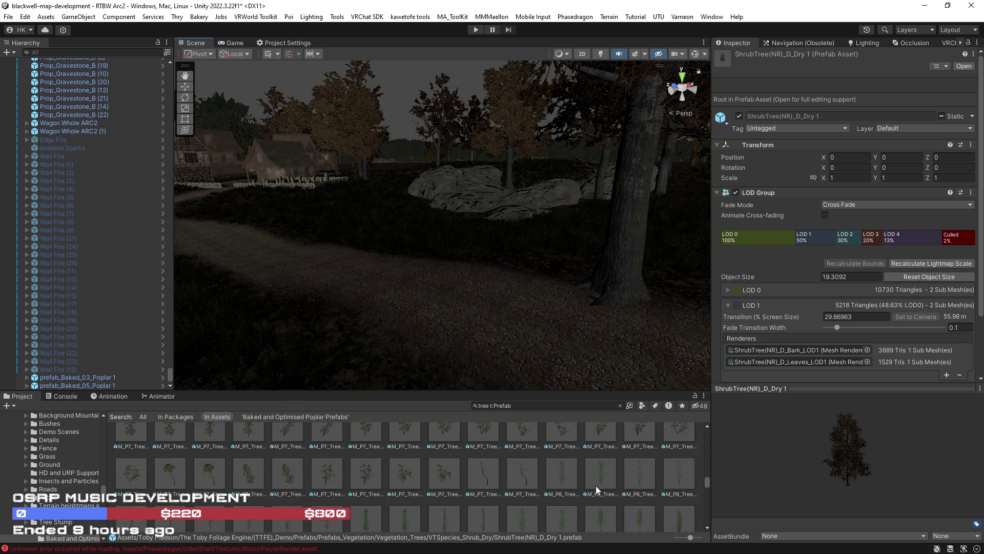
scroll(594, 485, up, 5)
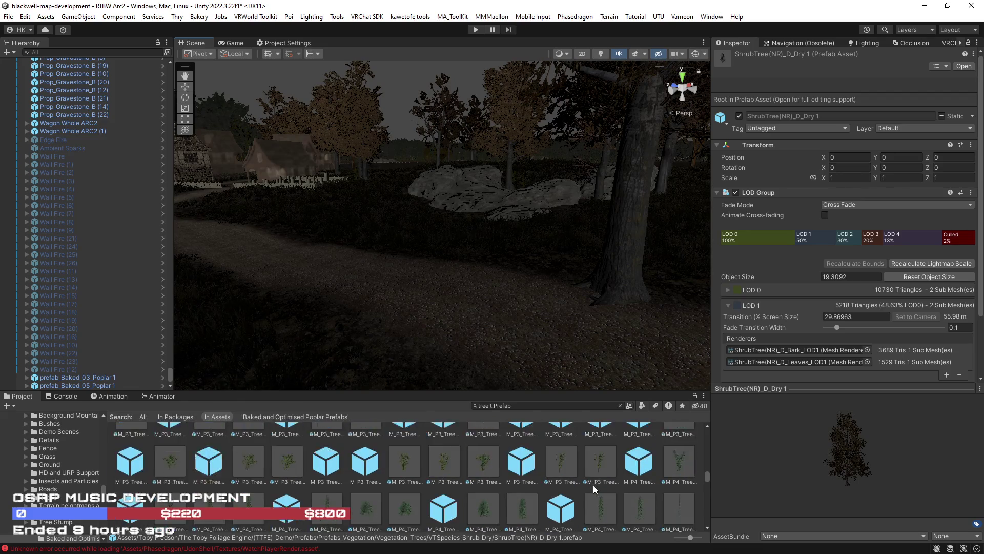
scroll(595, 490, up, 5)
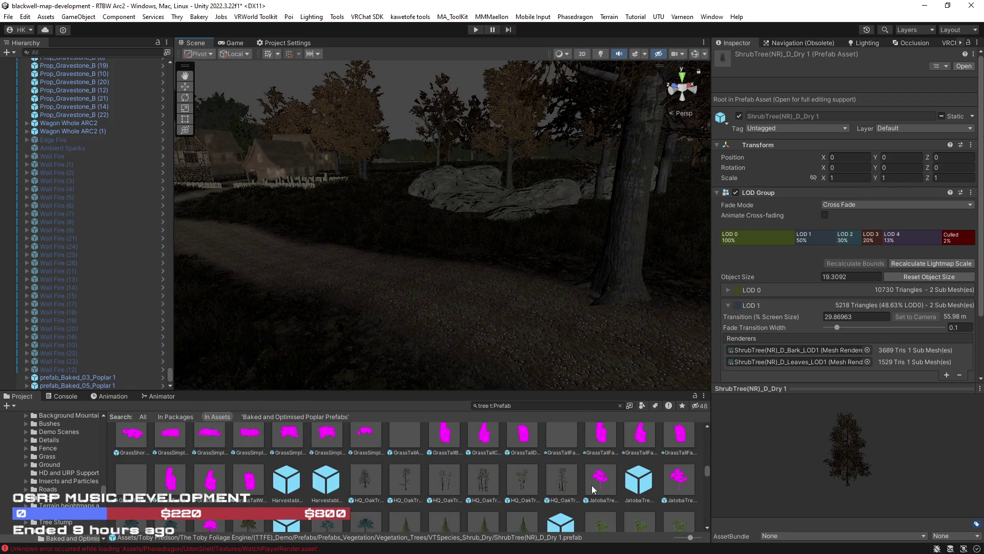
scroll(591, 489, up, 5)
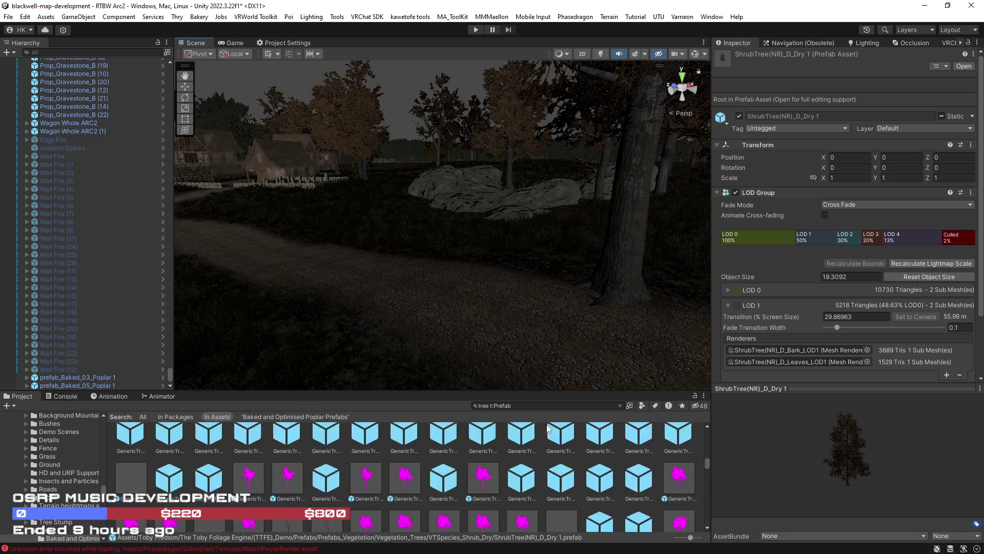
drag(523, 392, 523, 319)
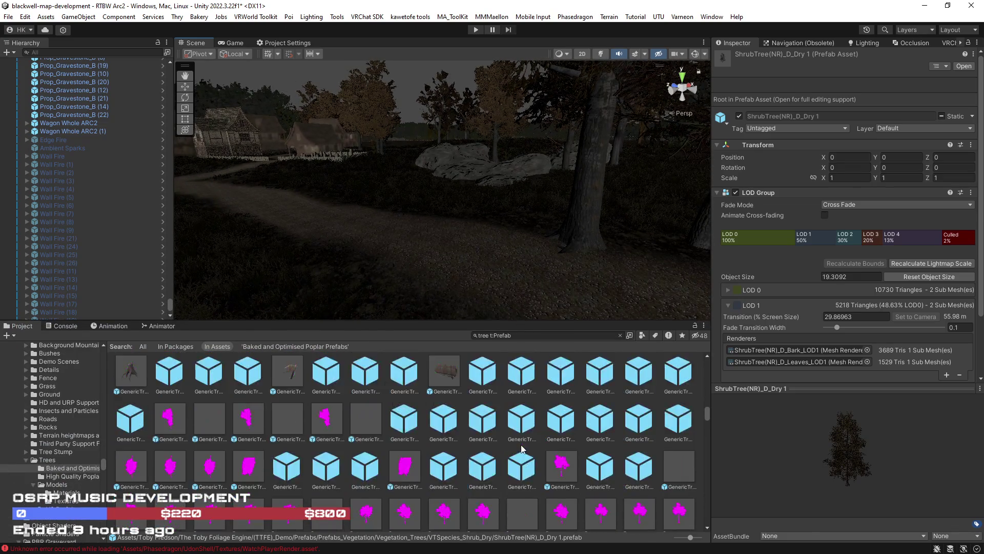
scroll(521, 450, up, 3)
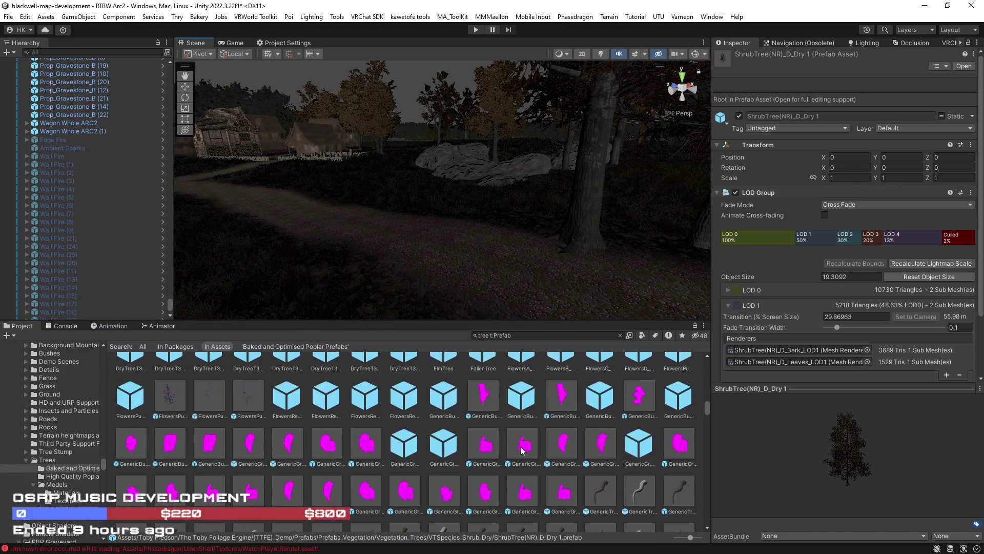
scroll(522, 450, up, 2)
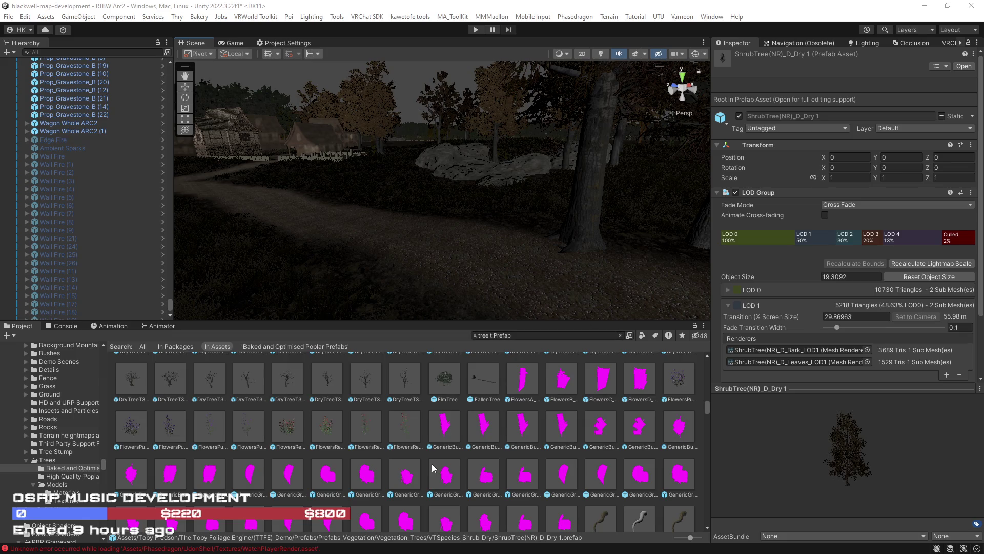
scroll(431, 467, up, 3)
Preview the FlowersPurple and FlowersPurpleClumpA prefabs, then select the DryTree2_1 prefab
click(135, 484)
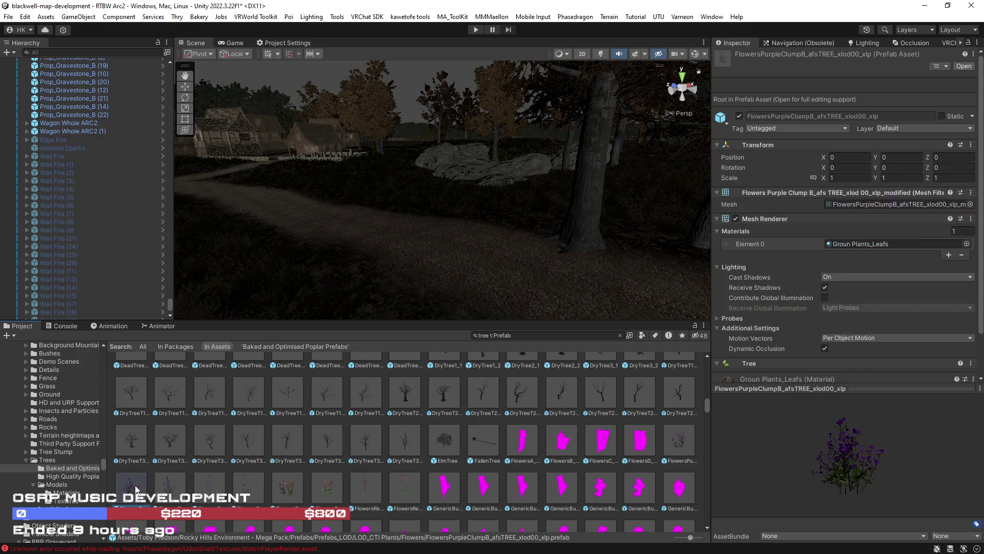
mouse_move(798, 474)
mouse_down()
mouse_move(750, 464)
mouse_move(725, 477)
mouse_up()
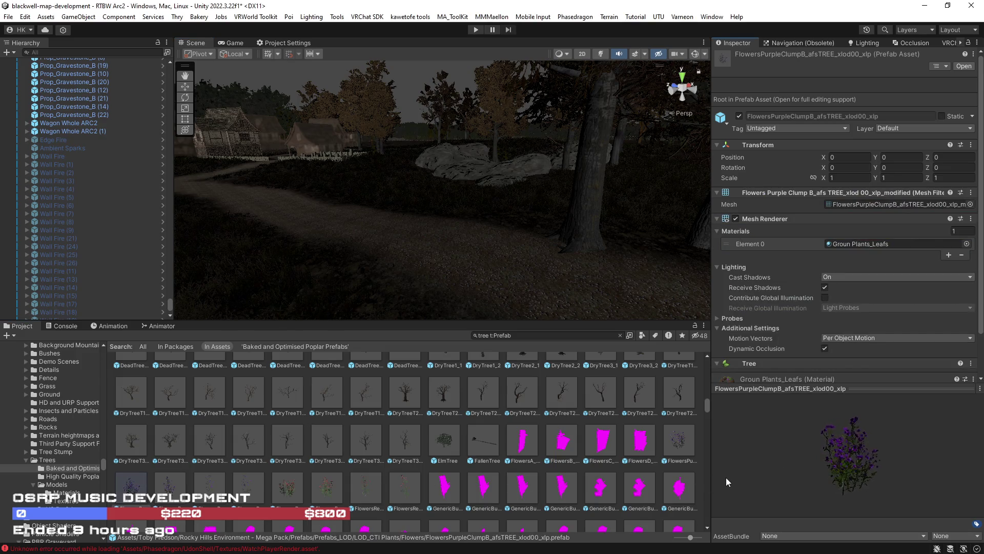
click(682, 454)
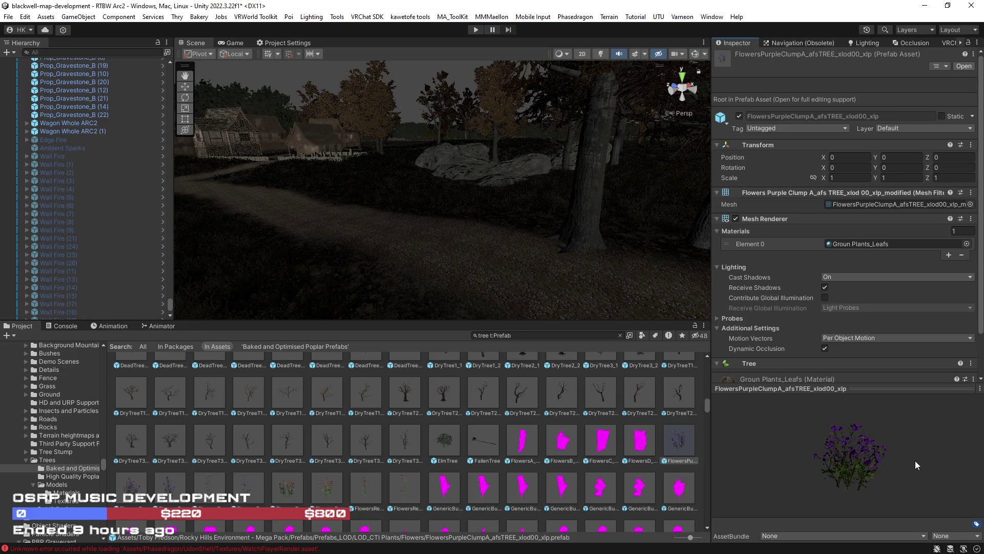
scroll(577, 464, up, 4)
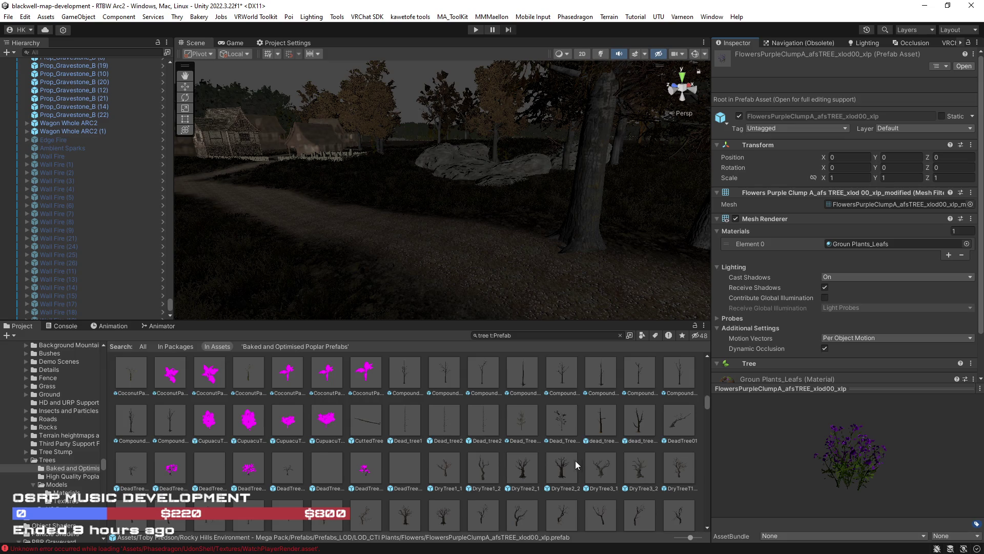
click(519, 467)
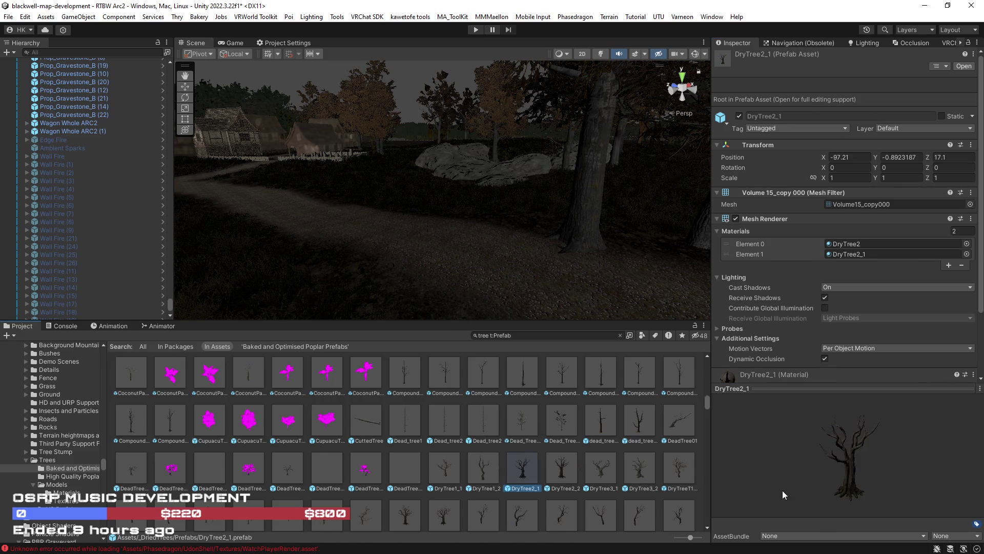
Place DryTree2_1 and DryTree3_1 trees in the forest, discarding a DryTree2_2 attempt
mouse_move(523, 468)
mouse_down()
mouse_move(329, 229)
mouse_move(355, 233)
mouse_up()
key(f)
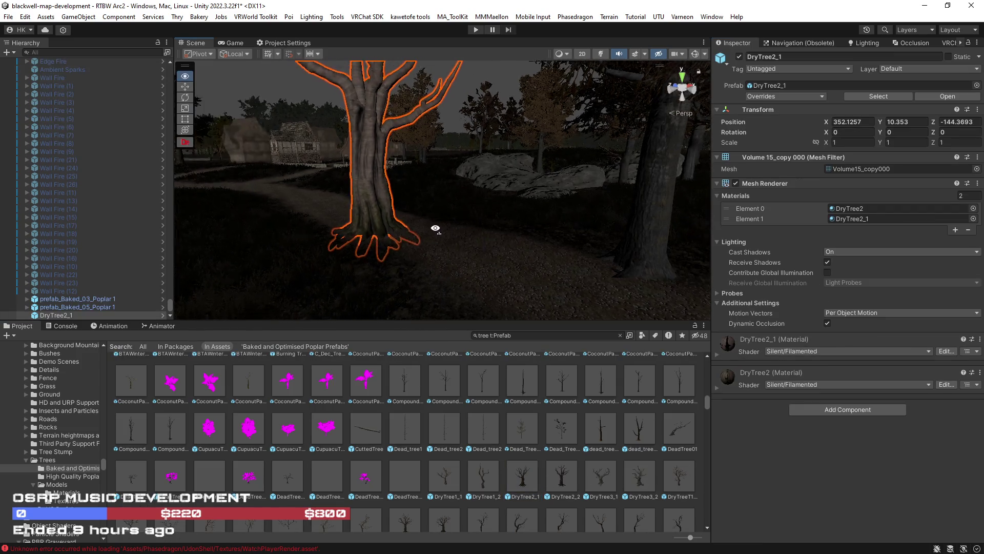
click(600, 480)
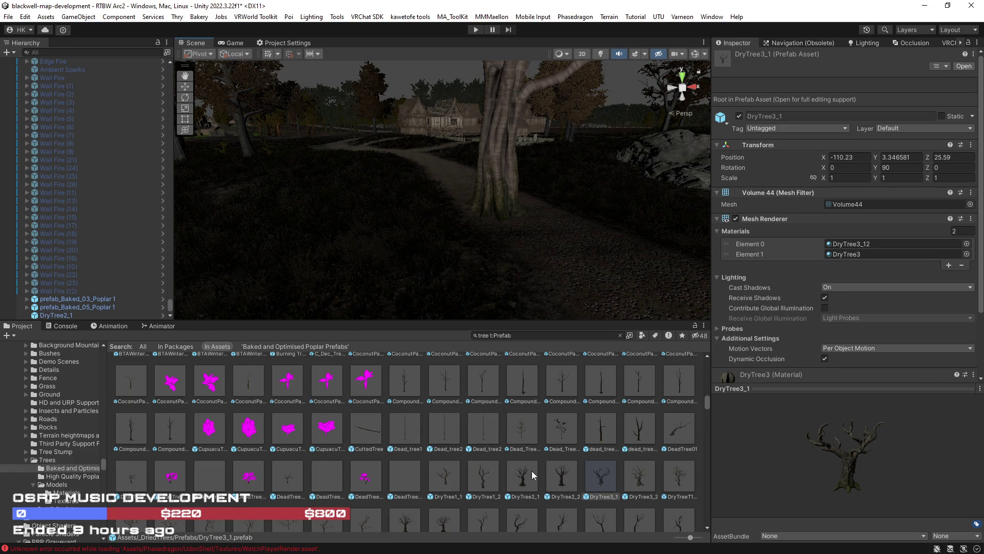
mouse_move(560, 479)
mouse_down()
mouse_move(538, 354)
mouse_move(386, 222)
mouse_up()
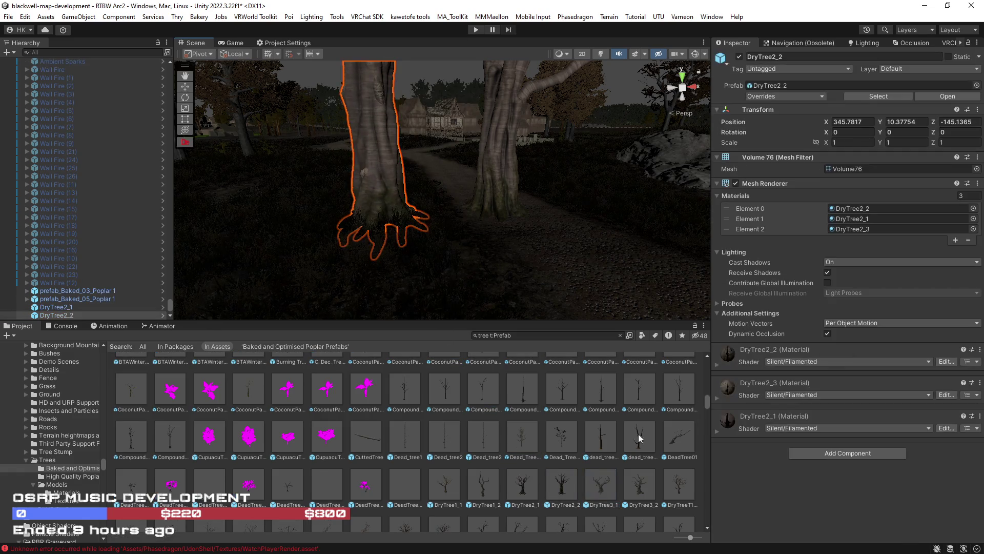
key(ctrl+z)
mouse_move(603, 494)
mouse_down()
mouse_move(329, 268)
mouse_move(216, 231)
mouse_up()
key(f)
drag(311, 168, 641, 441)
Place DryTree3_2 and DryTreeT1_1 trees in the scene
mouse_move(641, 496)
mouse_down()
mouse_move(482, 493)
mouse_move(308, 257)
mouse_move(413, 269)
mouse_up()
key(f)
mouse_move(471, 246)
mouse_down()
mouse_move(491, 280)
mouse_move(495, 269)
mouse_up()
scroll(694, 449, down, 2)
click(690, 444)
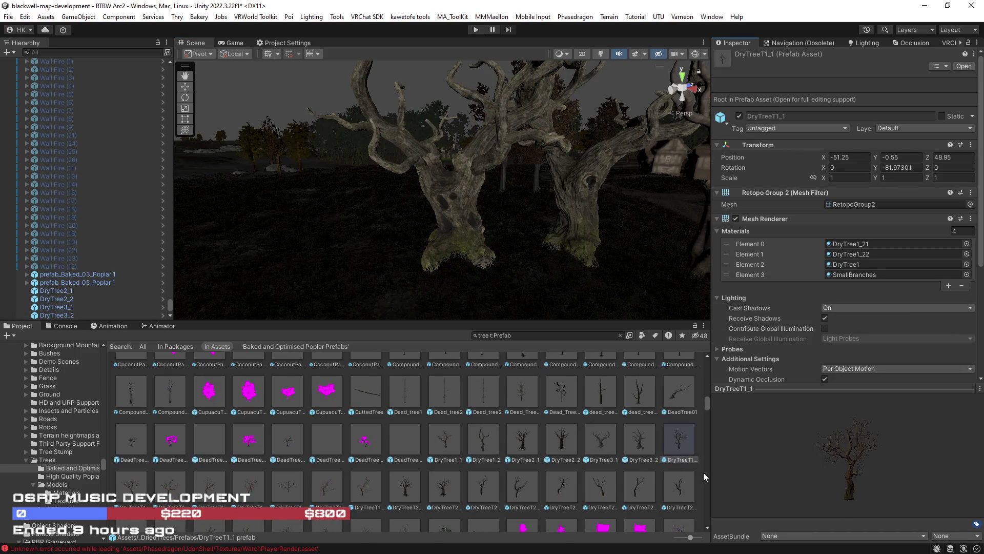
mouse_move(679, 446)
mouse_down()
mouse_move(635, 446)
mouse_move(325, 281)
mouse_move(290, 280)
mouse_up()
Preview and place a DryTreeT2_1 tree, then delete it
scroll(406, 441, down, 2)
click(407, 439)
mouse_move(803, 483)
mouse_down()
mouse_move(783, 469)
mouse_move(720, 469)
mouse_up()
mouse_move(410, 433)
mouse_down()
mouse_move(394, 400)
mouse_move(391, 310)
mouse_move(527, 310)
mouse_move(539, 286)
mouse_up()
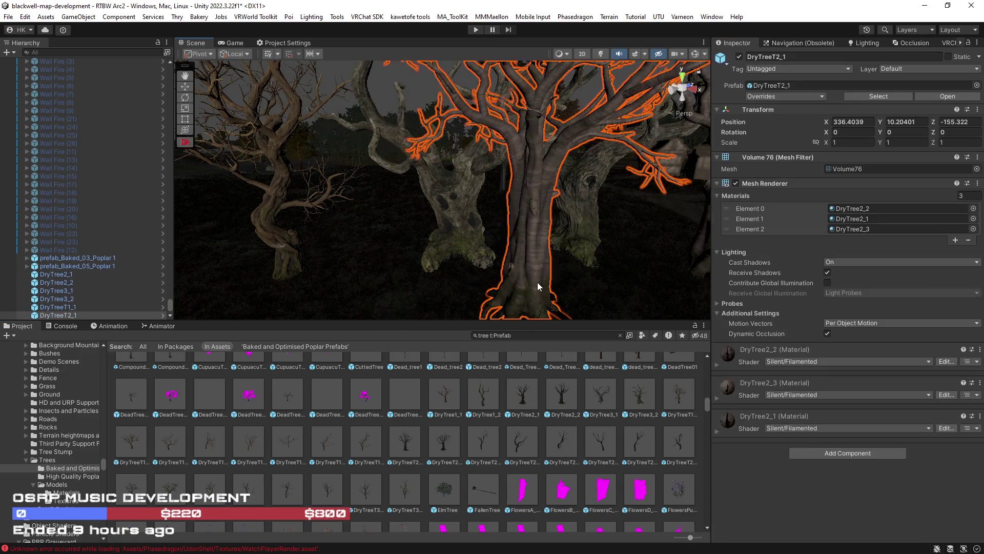
key(Right)
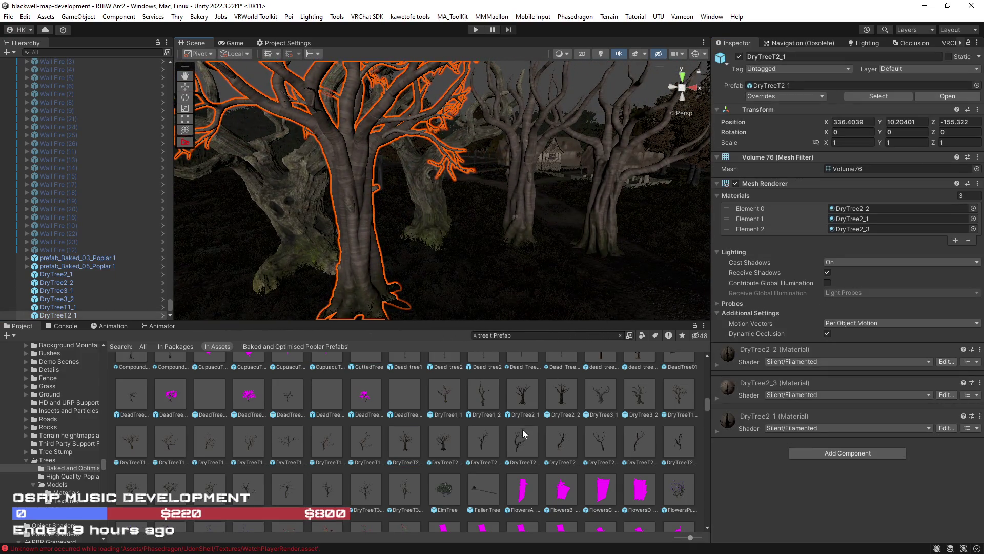
key(Delete)
Place two DryTreeT3_2 trees in the forest
click(170, 485)
mouse_move(801, 464)
mouse_down()
mouse_move(709, 427)
mouse_move(647, 461)
mouse_up()
mouse_move(166, 499)
mouse_down()
mouse_move(434, 292)
mouse_move(415, 266)
mouse_move(409, 277)
mouse_move(391, 236)
mouse_move(494, 215)
mouse_move(476, 276)
mouse_up()
mouse_move(173, 491)
mouse_down()
mouse_move(280, 402)
mouse_move(380, 297)
mouse_move(345, 279)
mouse_move(387, 282)
mouse_move(327, 214)
mouse_up()
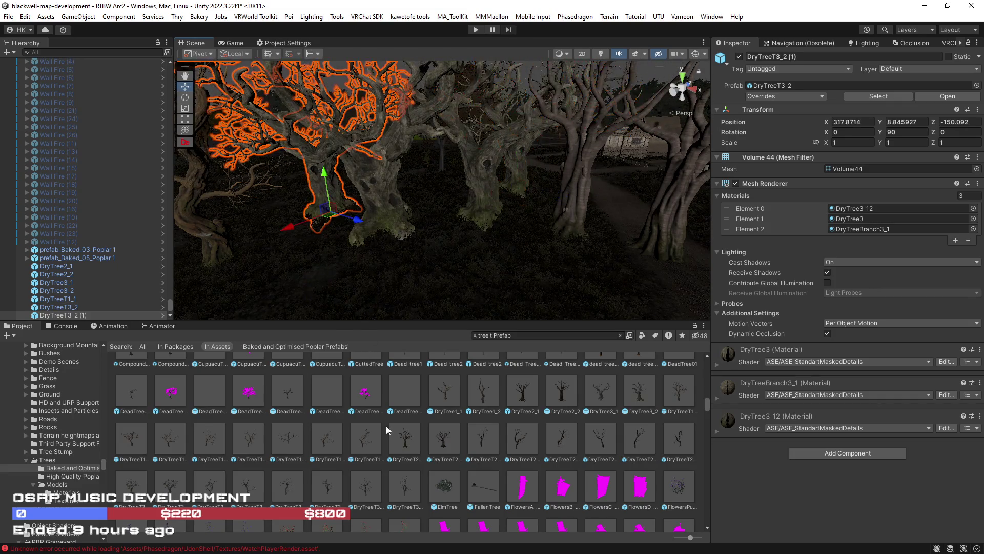
Select the DryTreeT3_2 (1) tree and locate its Volume44 mesh in the assets
scroll(436, 474, up, 10)
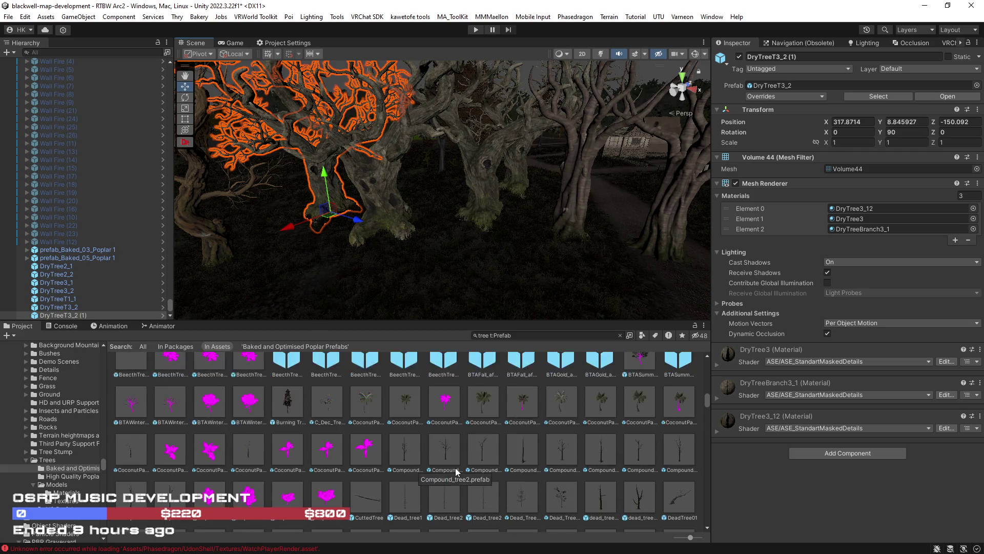
scroll(454, 472, up, 3)
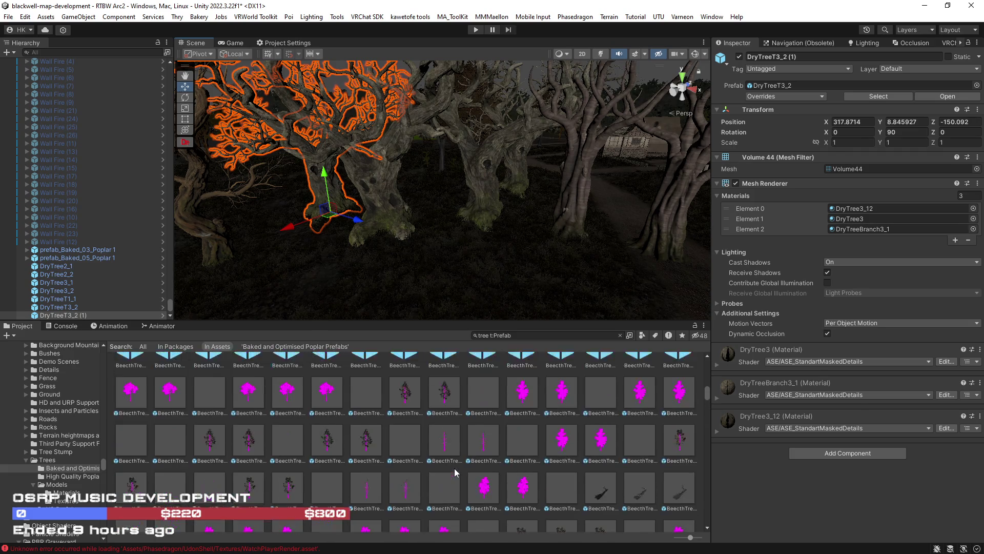
scroll(454, 472, up, 2)
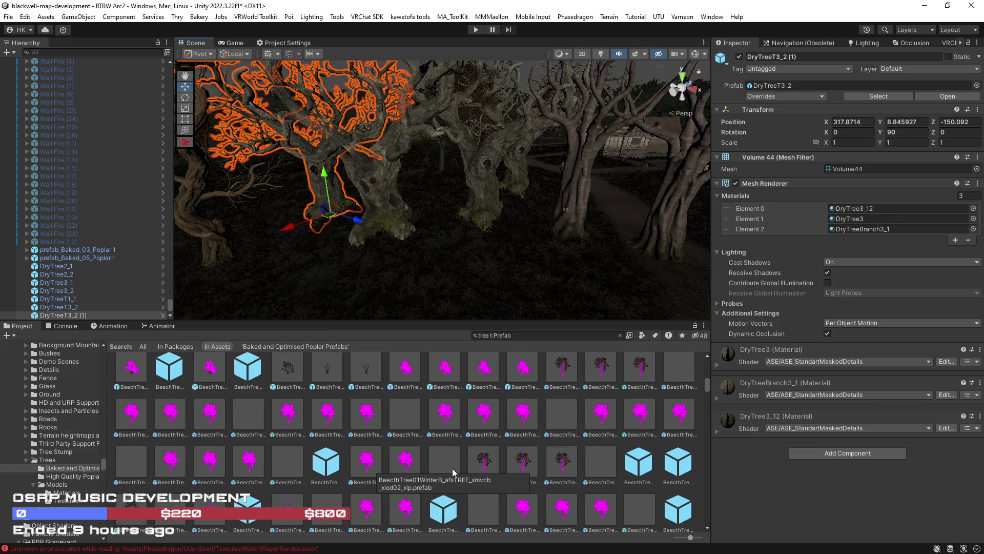
scroll(415, 295, up, 5)
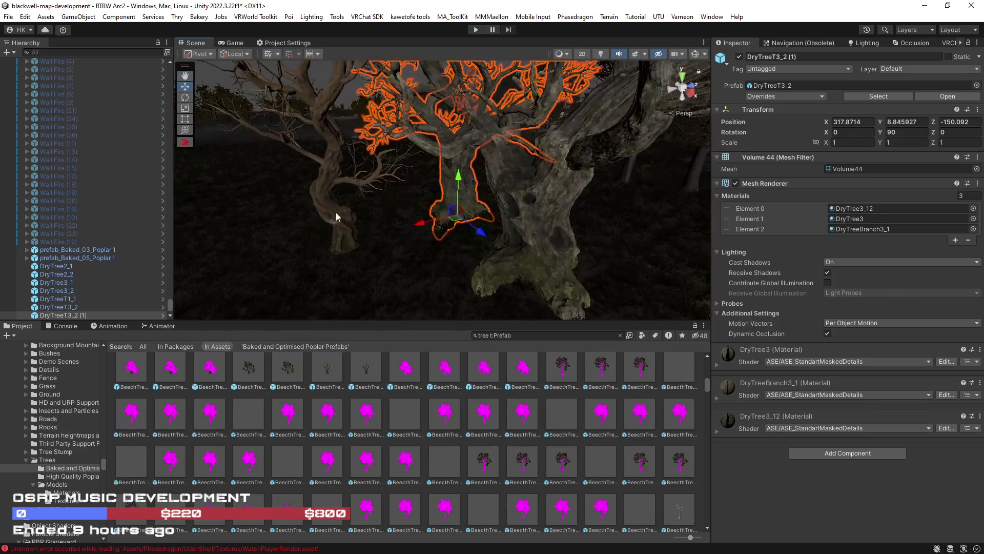
click(366, 250)
click(397, 258)
mouse_move(397, 258)
mouse_down()
mouse_move(578, 259)
mouse_move(509, 257)
mouse_move(543, 226)
mouse_move(564, 222)
mouse_move(429, 215)
mouse_up()
click(429, 216)
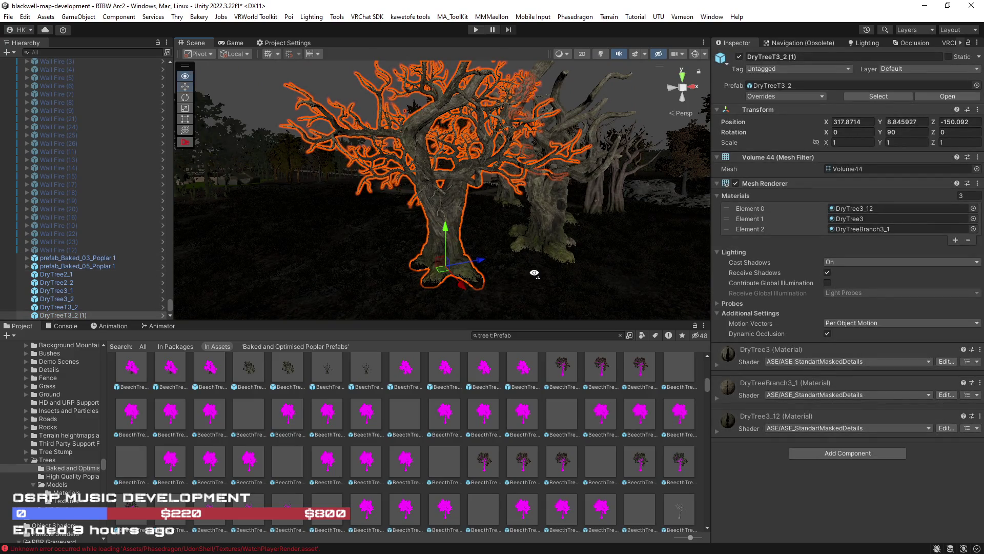
scroll(534, 270, up, 3)
click(851, 169)
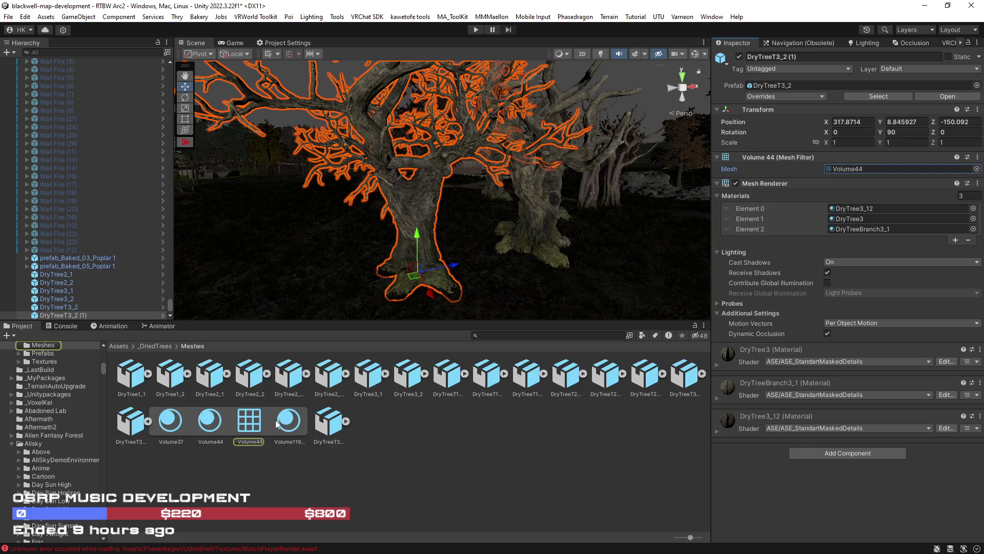
Inspect the Volume44 mesh, then locate and inspect DryTree3_2's Volume16_copy000 mesh
click(241, 421)
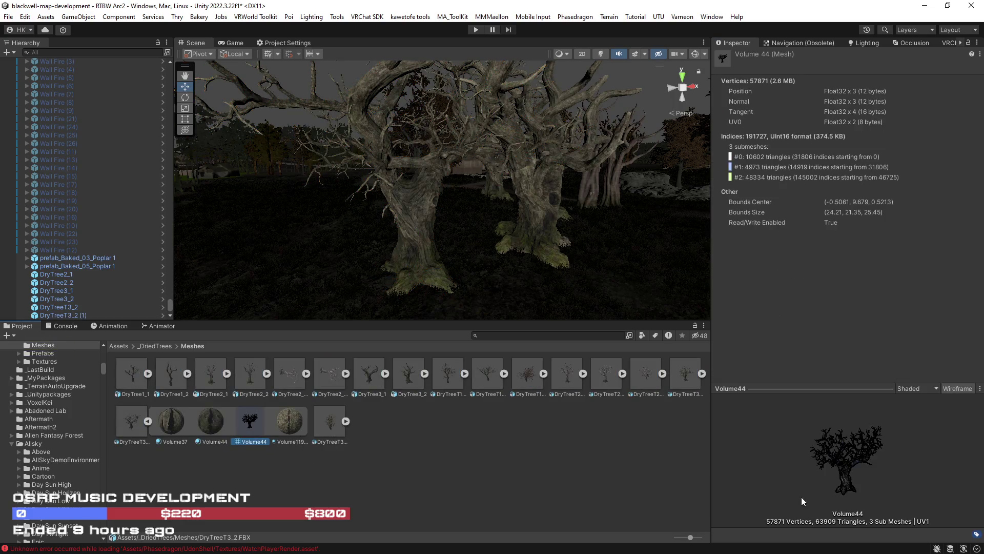
scroll(588, 263, up, 3)
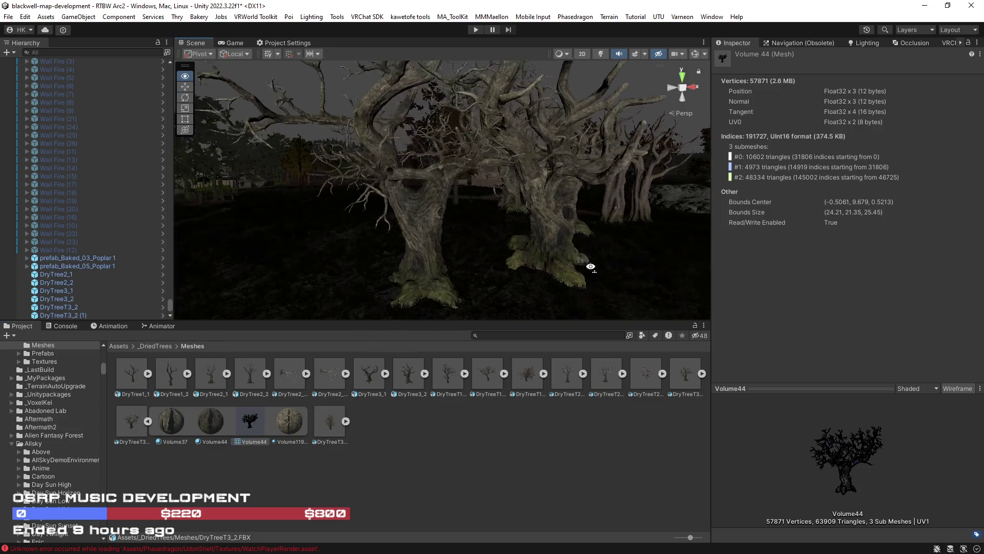
mouse_move(541, 265)
mouse_down()
mouse_move(509, 292)
mouse_move(503, 276)
mouse_up()
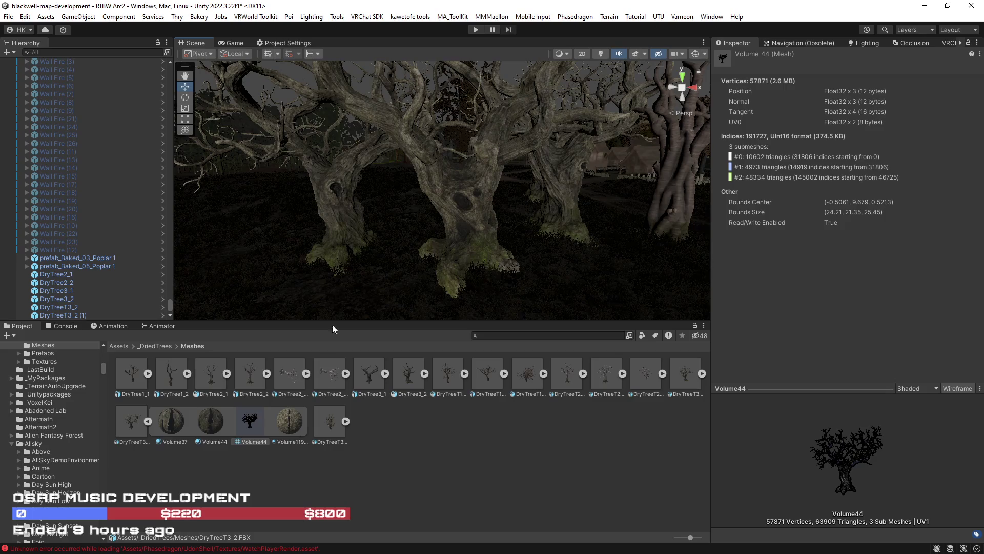
click(339, 204)
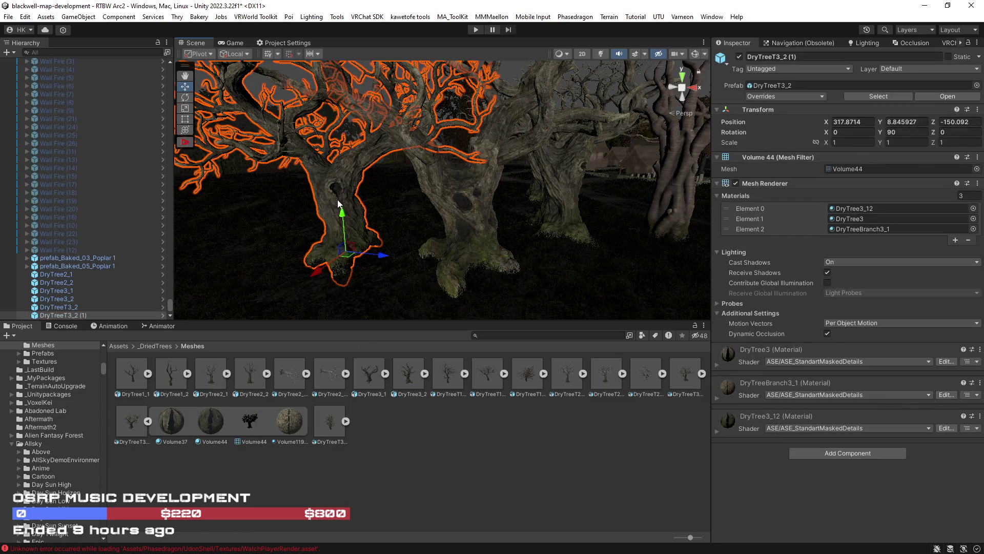
key(f)
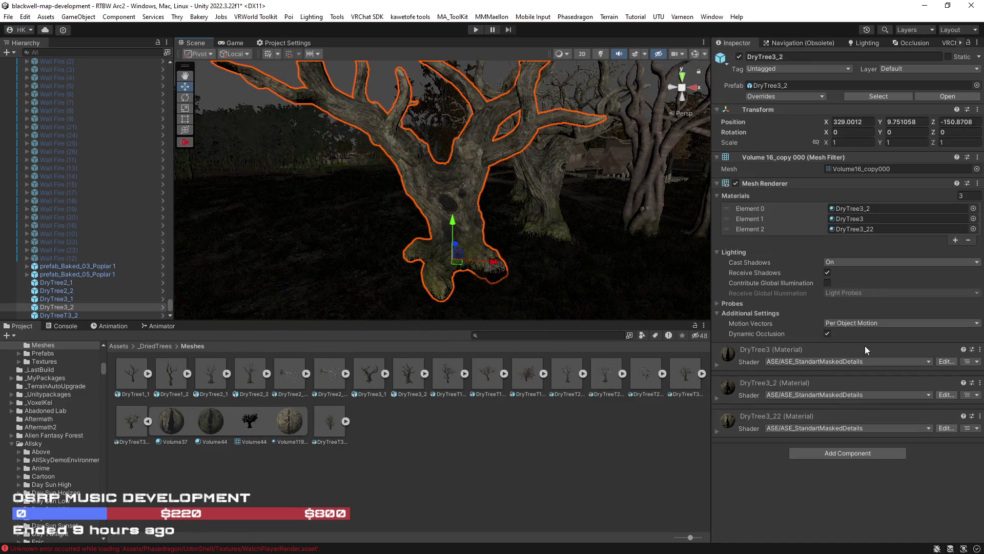
click(863, 169)
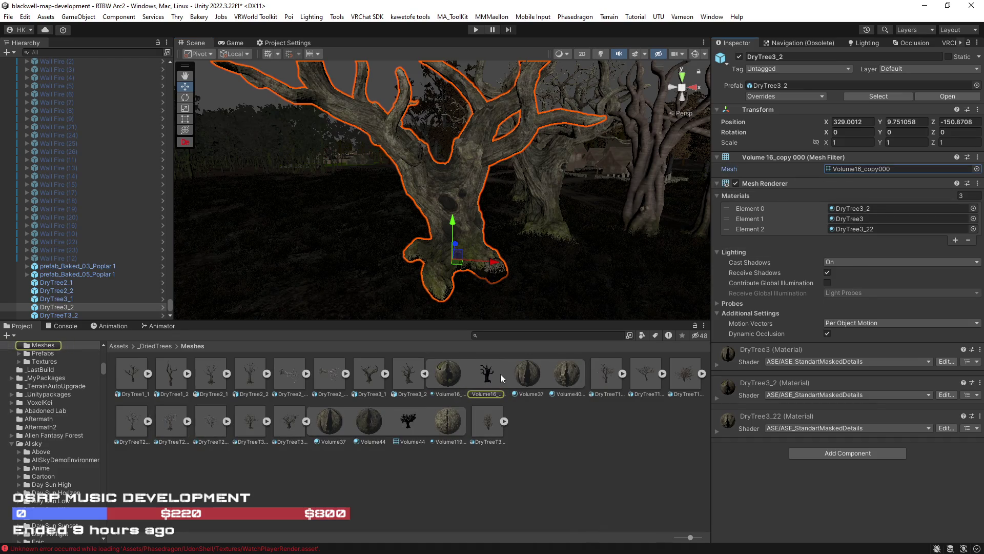
click(487, 374)
Delete the DryTree2_2 and DryTree2_1 trees from the scene
mouse_move(546, 221)
mouse_down()
mouse_move(560, 209)
mouse_move(387, 214)
mouse_move(454, 215)
mouse_move(479, 234)
mouse_move(476, 243)
mouse_move(422, 190)
mouse_up()
click(483, 224)
click(474, 180)
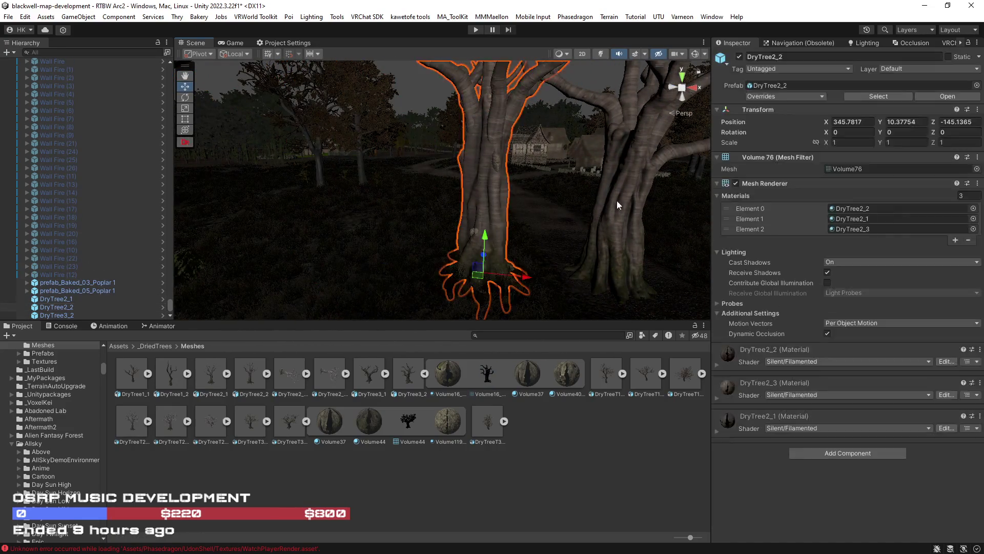
key(Delete)
click(626, 203)
key(Delete)
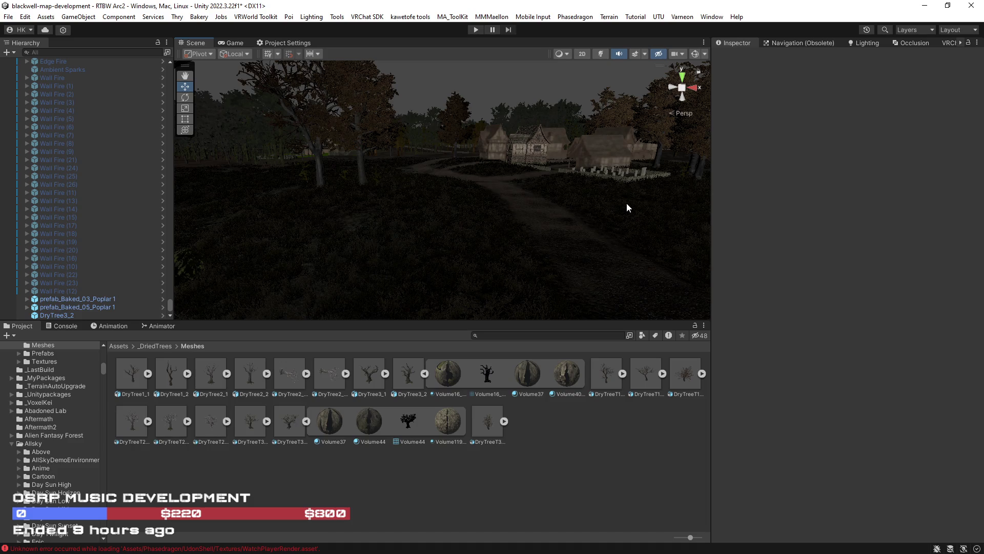
Rename the DryTree3_2 object in the Hierarchy to 'DryTree' and frame it in the Scene view
click(51, 316)
click(52, 317)
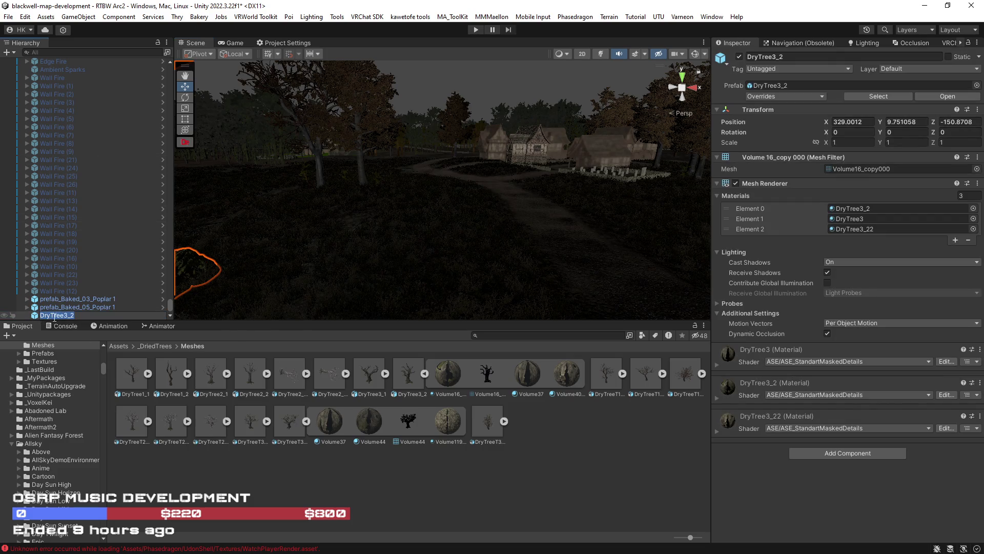
text(Dr)
key(Return)
key(f)
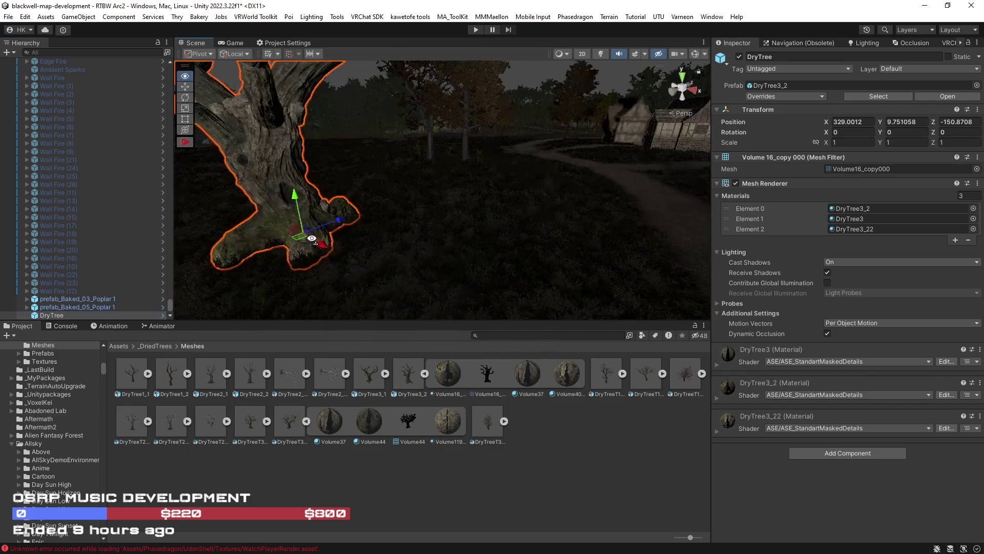
right_click(45, 315)
Add an Audio Source child to DryTree and raise it 2.8 units up
mouse_move(99, 254)
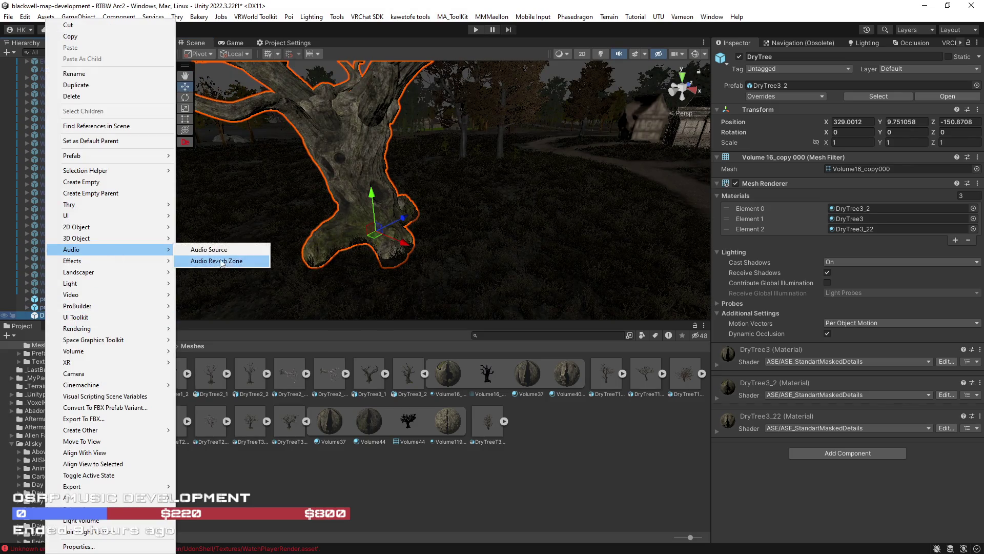
click(221, 254)
mouse_move(482, 261)
mouse_down()
mouse_move(507, 272)
mouse_move(545, 266)
mouse_move(533, 259)
mouse_up()
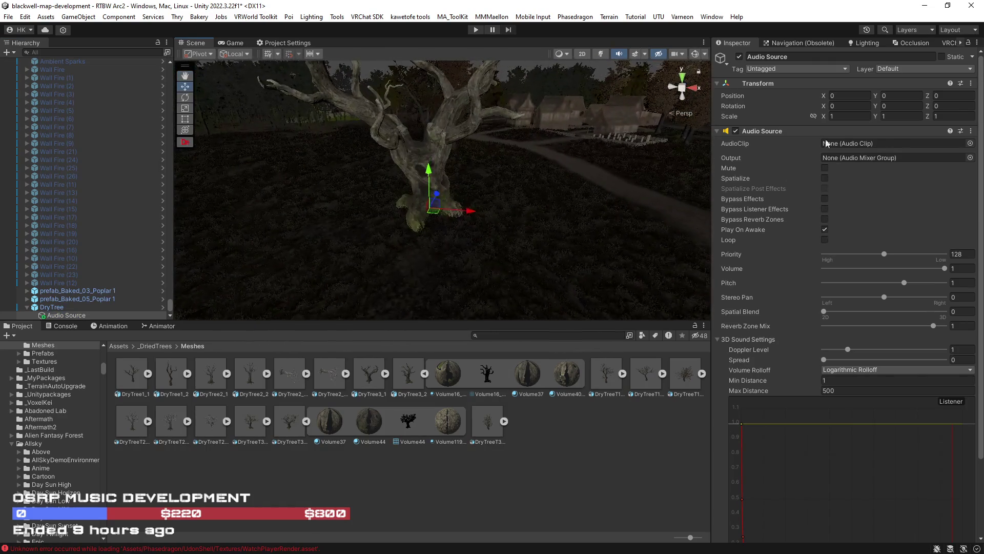
drag(433, 177, 427, 142)
Make the sound fully 3D and looping with a max distance of 15
click(944, 311)
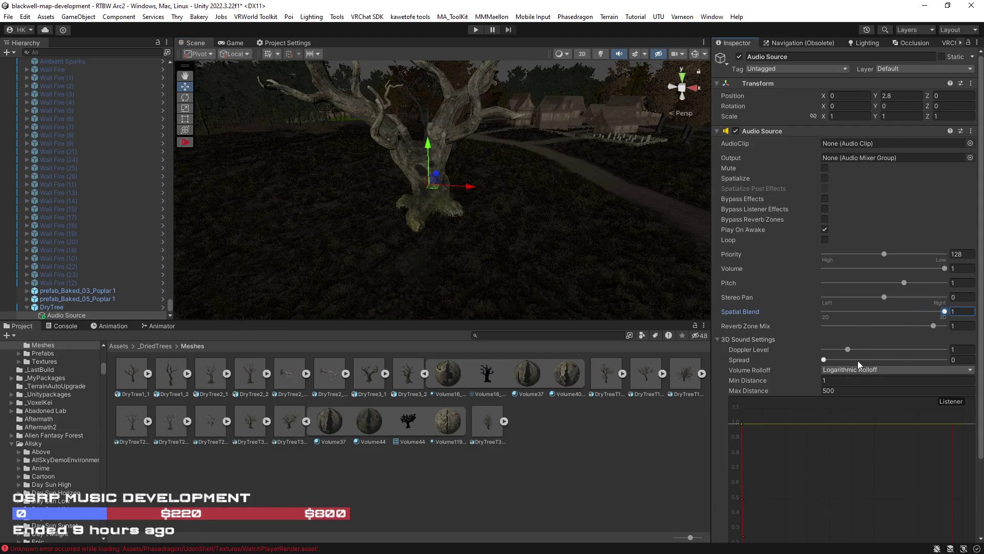
click(826, 241)
click(850, 392)
text(2)
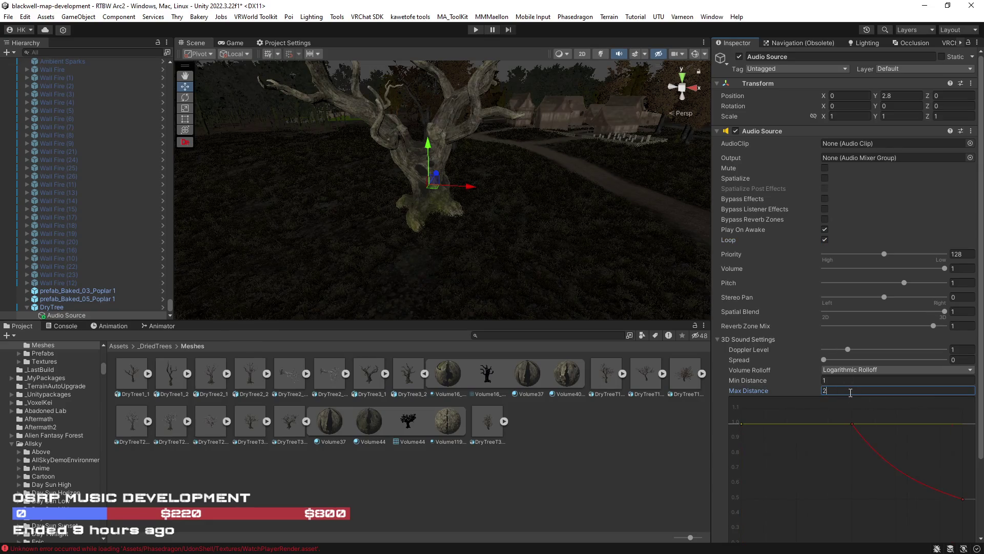
key(BackSpace)
text(15)
key(Return)
Widen the min distance to about 4.18 and use a custom volume rolloff fading to zero
drag(598, 270, 587, 208)
key(f)
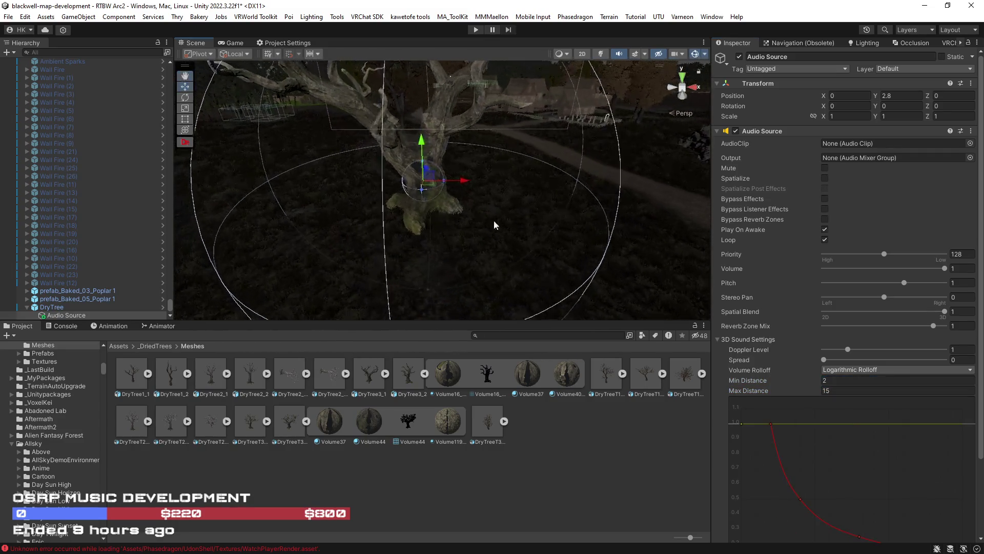
mouse_move(430, 195)
mouse_down()
mouse_move(439, 213)
mouse_move(433, 206)
mouse_up()
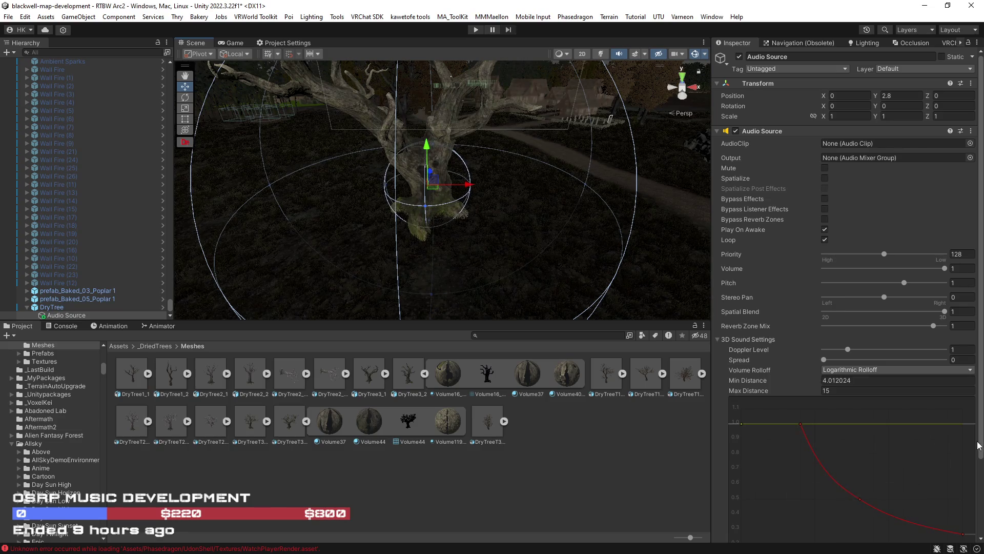
scroll(923, 469, down, 3)
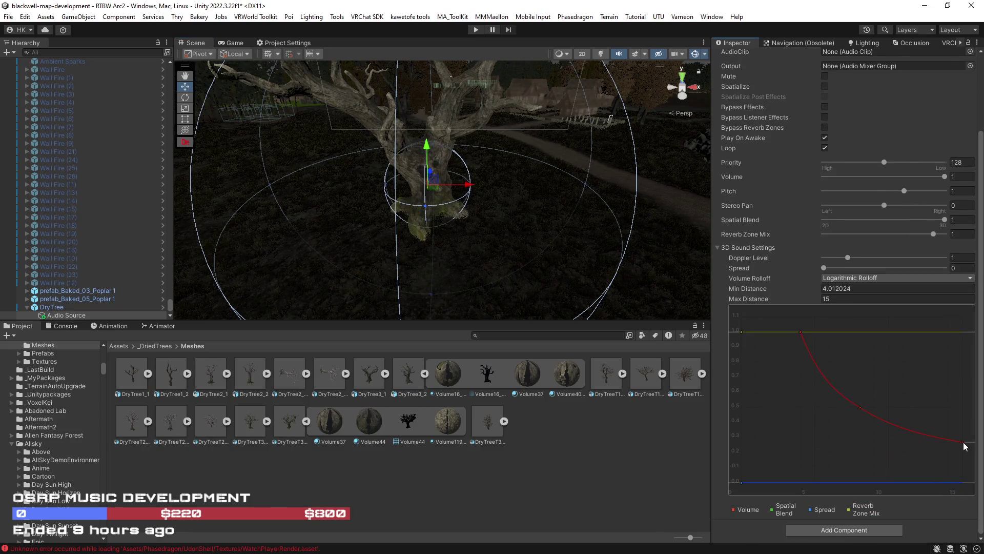
drag(964, 442, 964, 482)
drag(859, 407, 862, 446)
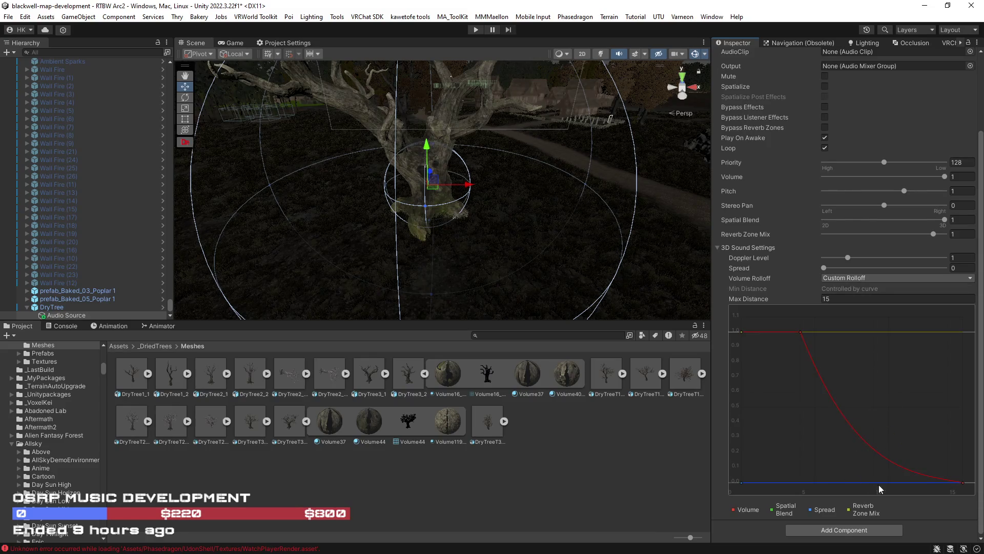
Shape the Spread curve to start at 0.313 and reach zero at 7.708
right_click(818, 486)
click(825, 489)
drag(742, 483, 733, 439)
mouse_move(817, 483)
mouse_down()
mouse_move(875, 491)
mouse_move(836, 493)
mouse_up()
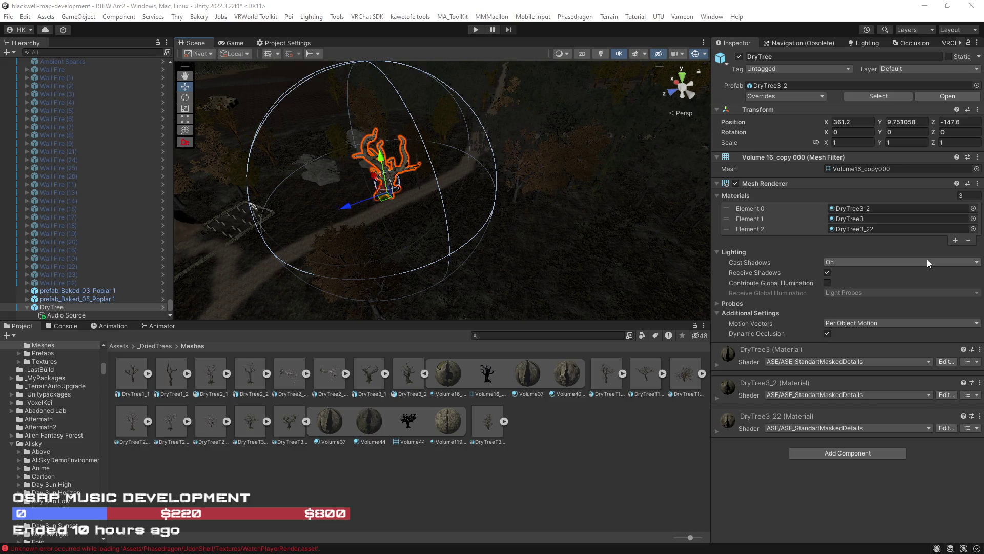
Orbit the Scene view closer to DryTree at its new path position
mouse_move(645, 198)
mouse_down()
mouse_move(527, 202)
mouse_move(545, 161)
mouse_move(582, 156)
mouse_move(558, 253)
mouse_move(534, 241)
mouse_move(544, 246)
mouse_up()
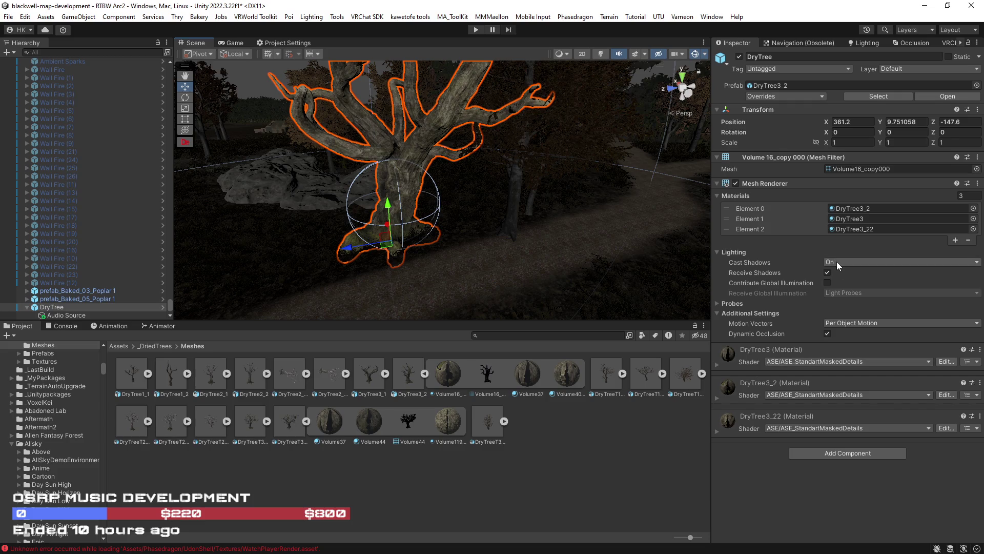
Try the Standard shader on DryTree3, then undo back to ASE_StandartMaskedDetails
click(796, 361)
text(stan)
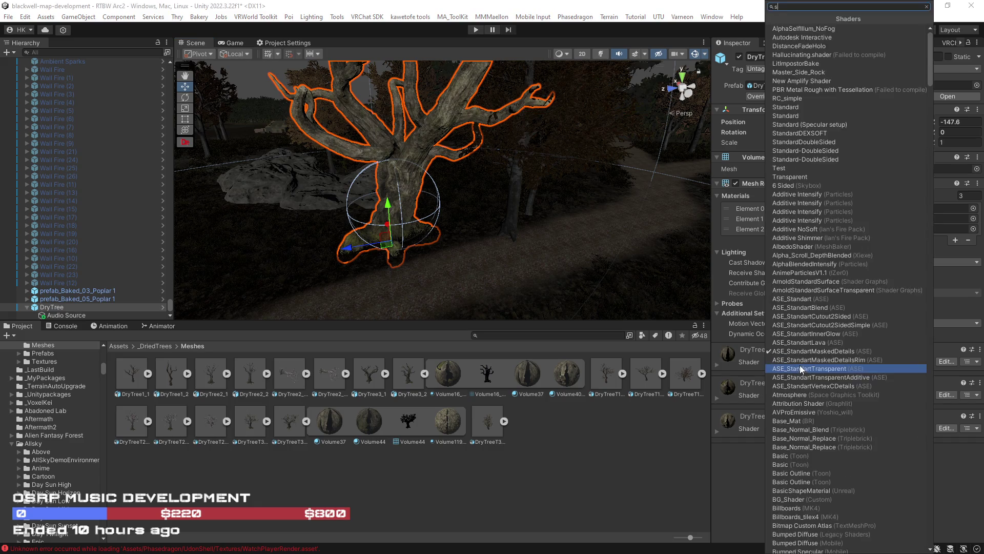
click(785, 39)
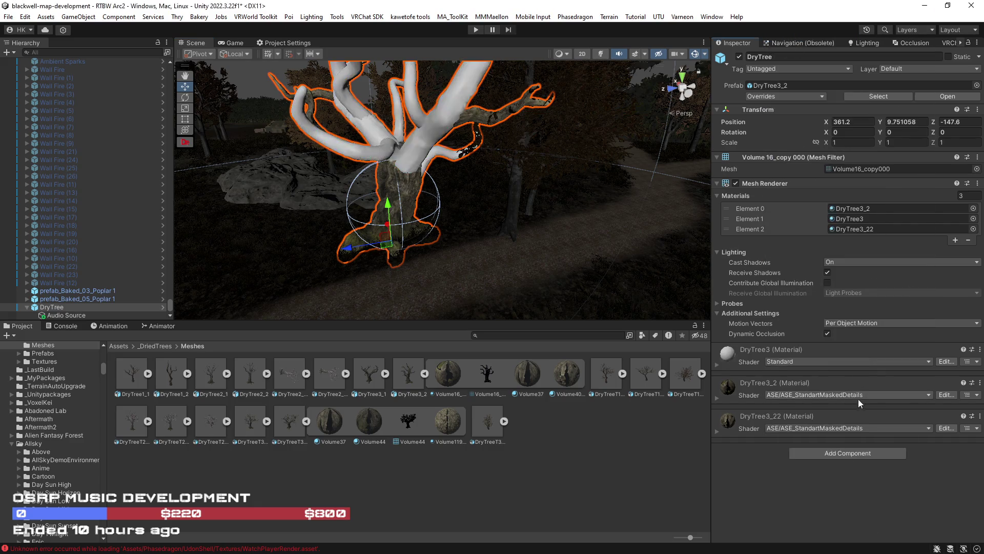
key(ctrl+z)
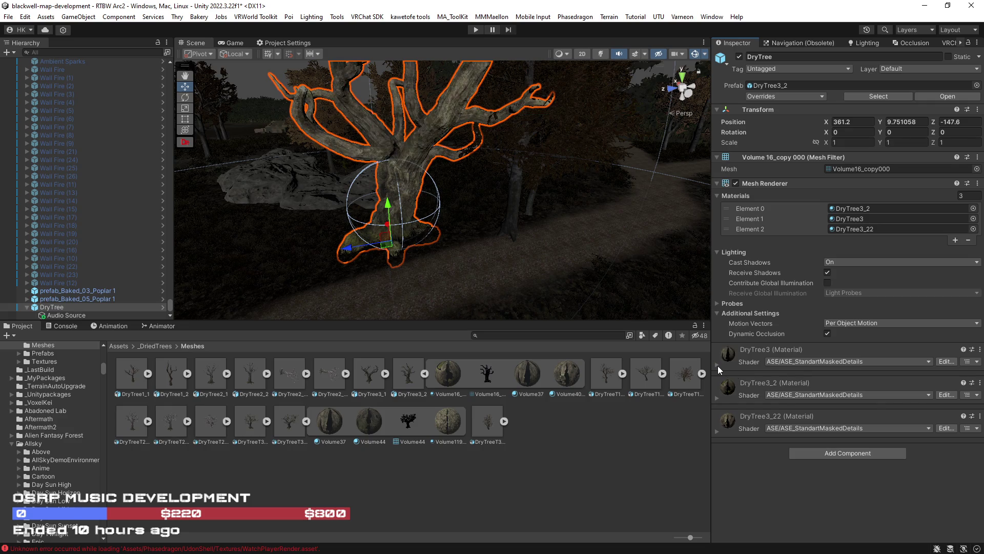
Expand the DryTree3 material and ping its Albedo texture to reveal the Tree3 folder
click(717, 365)
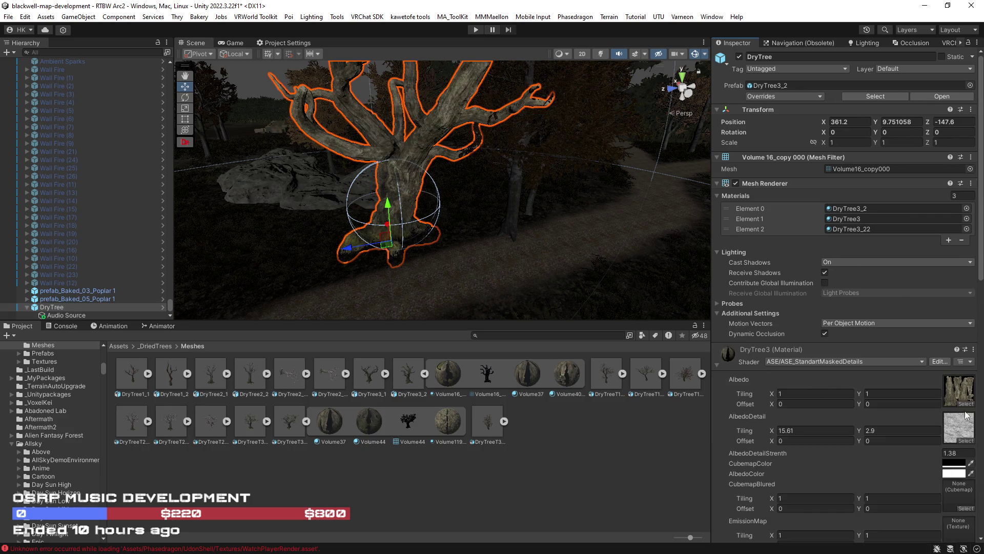
click(954, 391)
scroll(870, 427, down, 5)
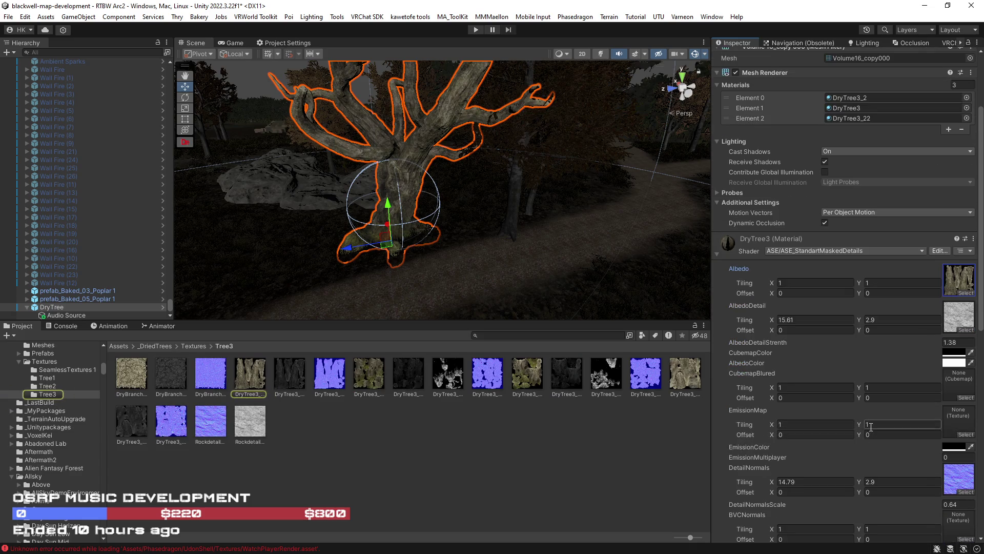
scroll(869, 426, down, 5)
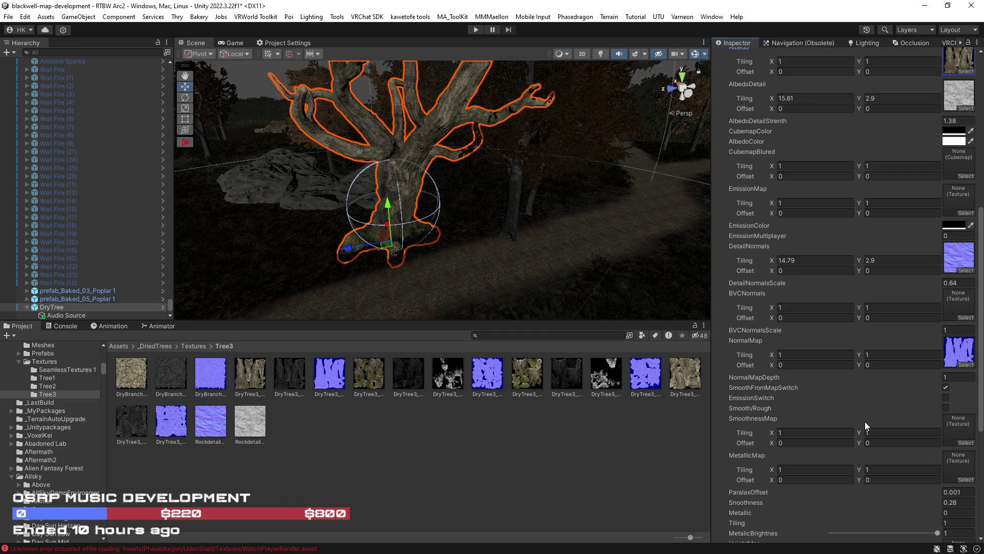
mouse_move(632, 193)
mouse_down()
mouse_move(683, 145)
mouse_move(706, 174)
mouse_move(755, 153)
mouse_move(780, 162)
mouse_move(719, 176)
mouse_move(952, 181)
mouse_move(957, 170)
mouse_move(316, 156)
mouse_move(406, 149)
mouse_move(674, 182)
mouse_move(773, 257)
mouse_up()
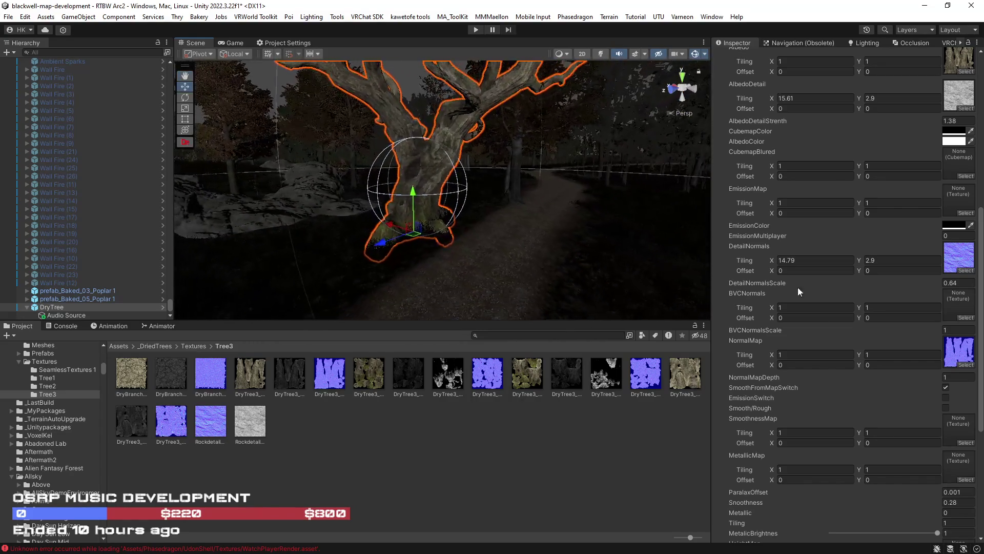
scroll(854, 302, up, 3)
scroll(853, 303, up, 3)
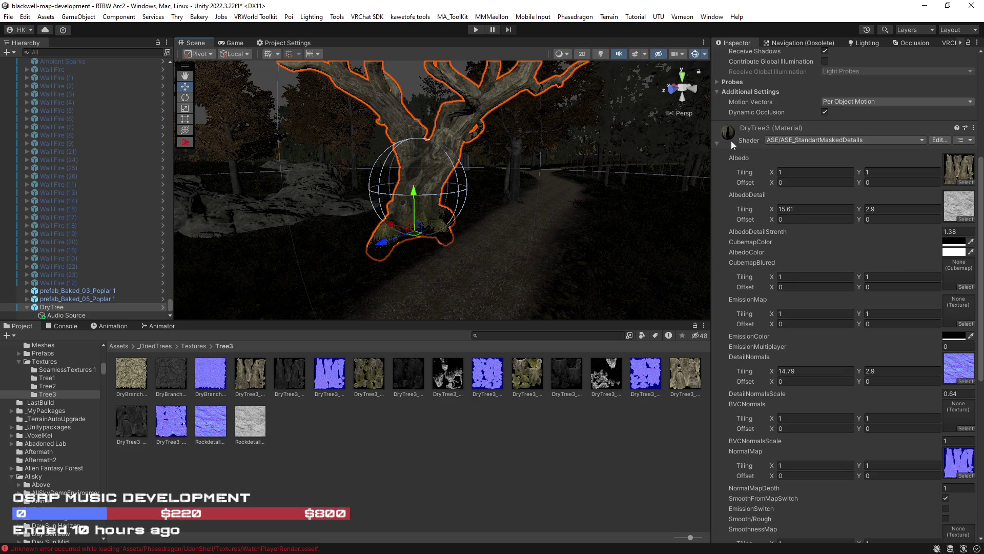
click(784, 139)
Switch DryTree3 to Standard with the bark texture as albedo and emission off
text(sta)
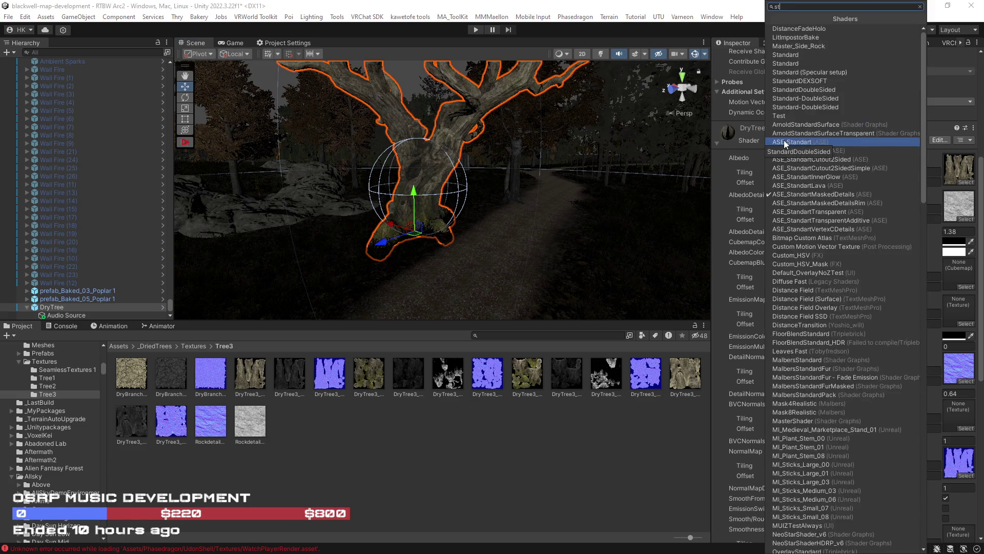
click(796, 38)
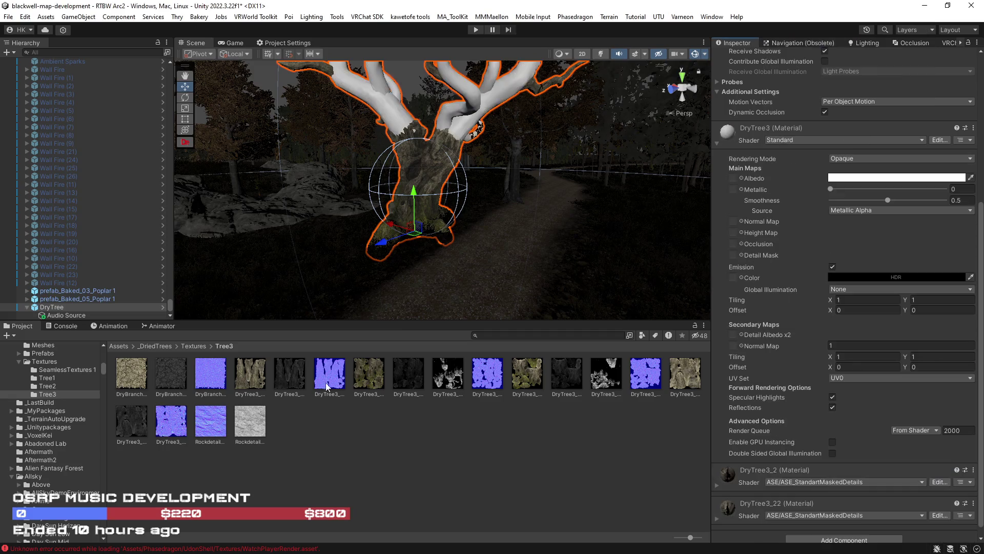
mouse_move(252, 375)
mouse_down()
mouse_move(852, 227)
mouse_move(774, 177)
mouse_move(734, 179)
mouse_up()
click(833, 266)
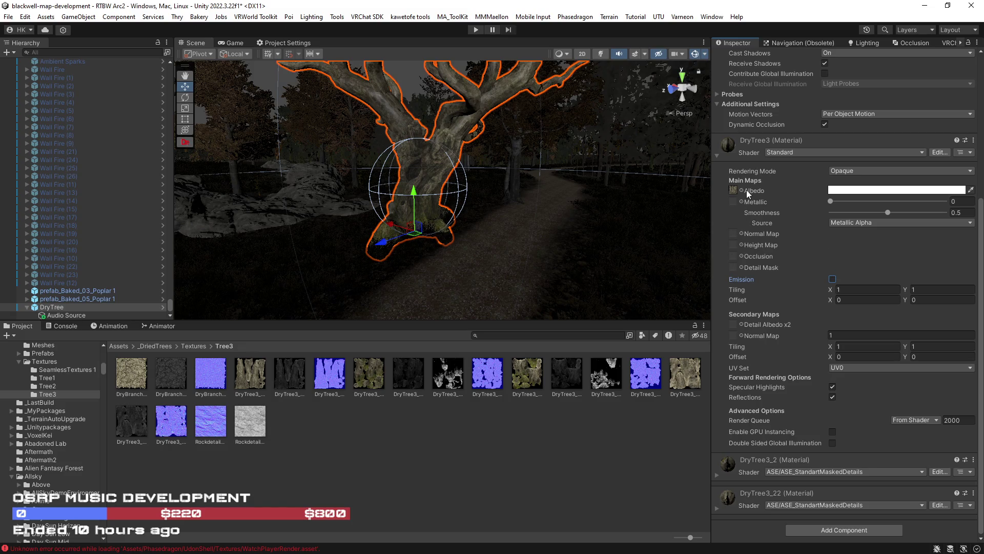
click(717, 157)
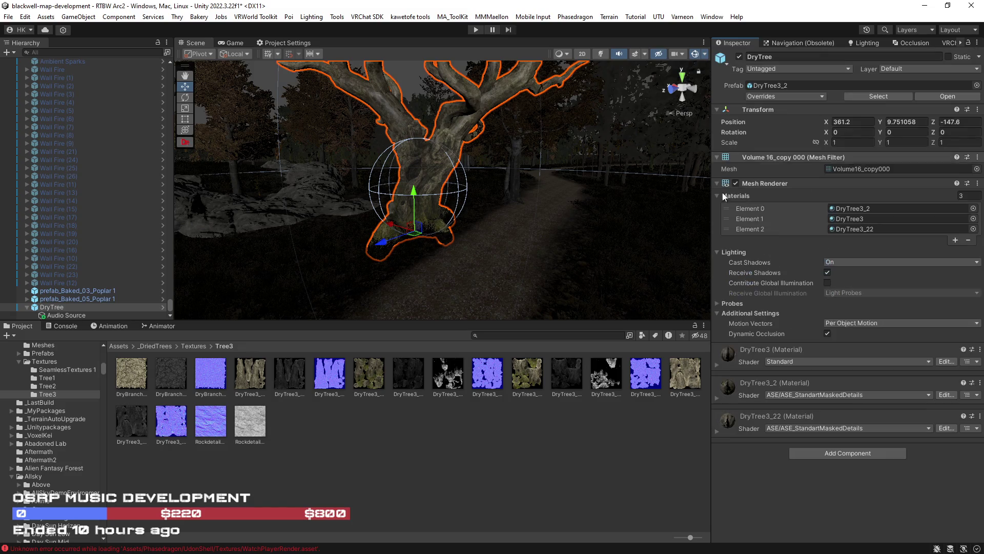
Switch DryTree3_2 to Standard, give it a bark albedo texture, and disable emission
click(716, 396)
click(948, 421)
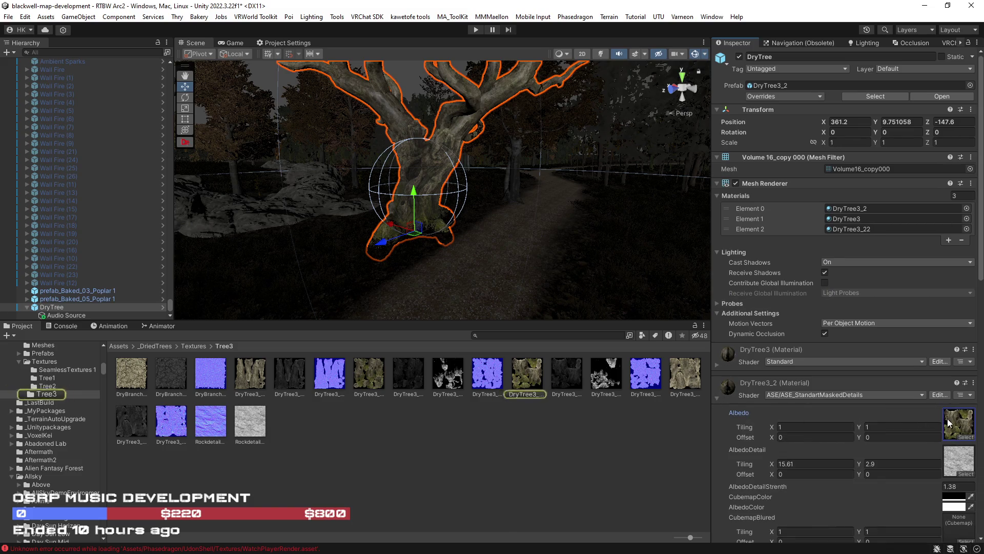
click(783, 395)
text(st)
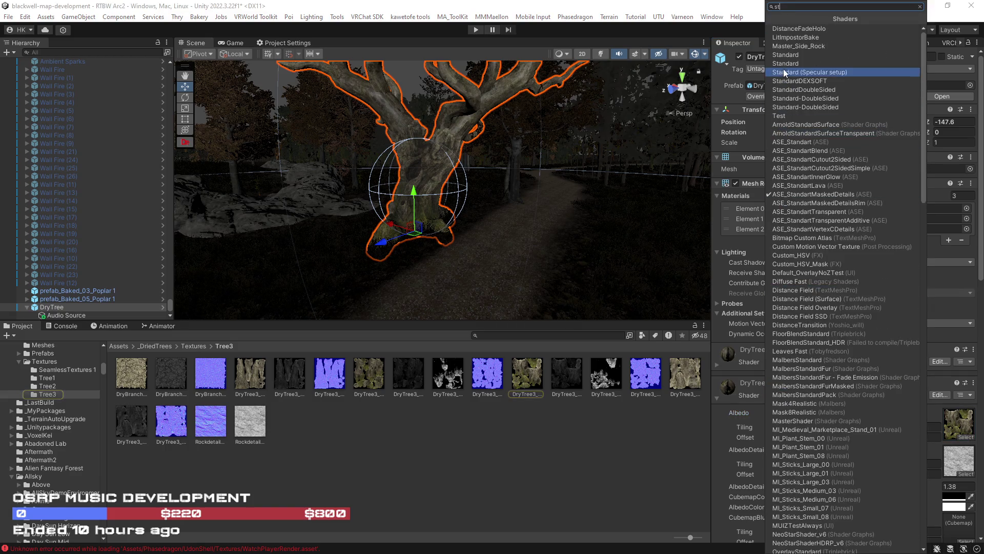
click(782, 55)
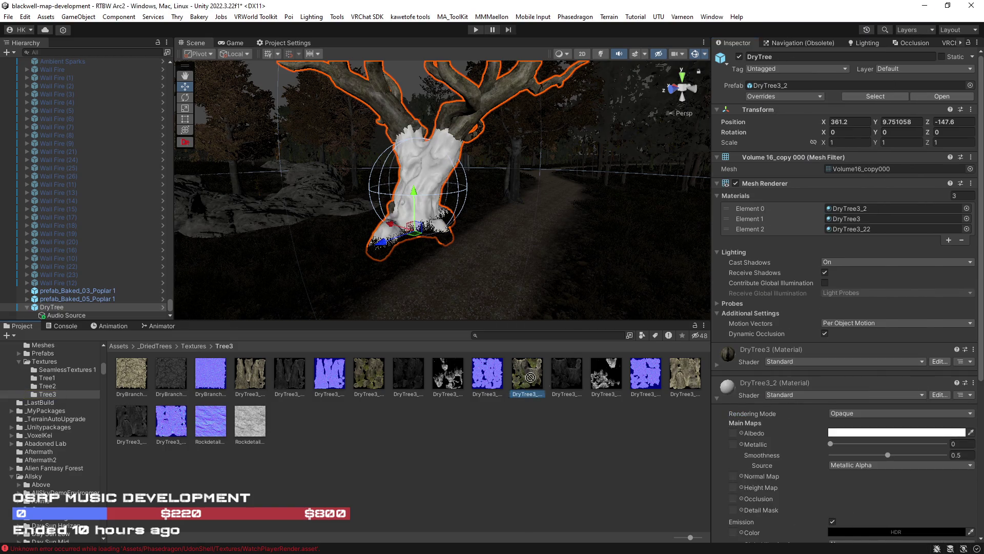
drag(728, 437, 733, 433)
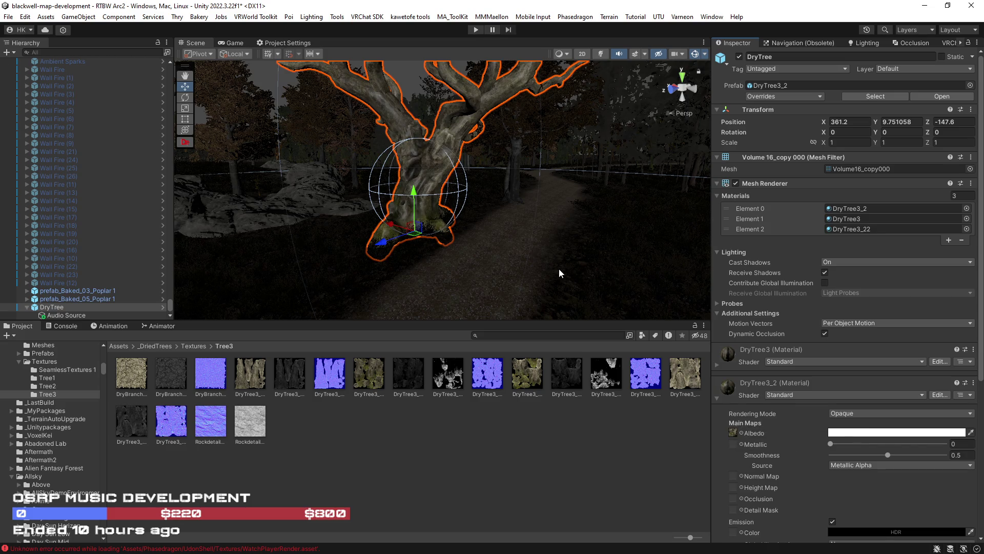
mouse_move(372, 377)
mouse_down()
mouse_move(717, 401)
mouse_move(735, 435)
mouse_up()
mouse_move(552, 391)
mouse_down()
mouse_move(721, 406)
mouse_move(734, 433)
mouse_up()
scroll(721, 430, down, 3)
click(833, 466)
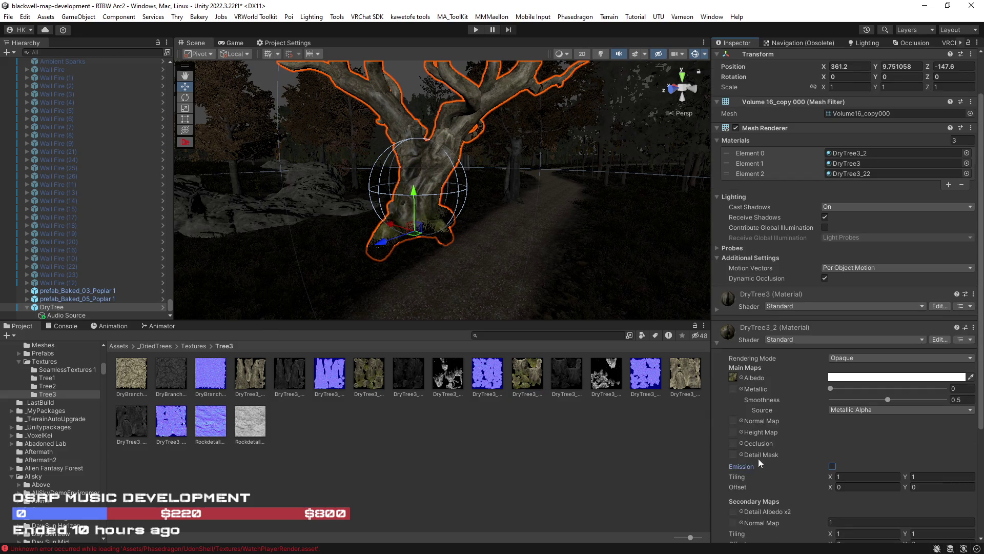
scroll(758, 458, down, 8)
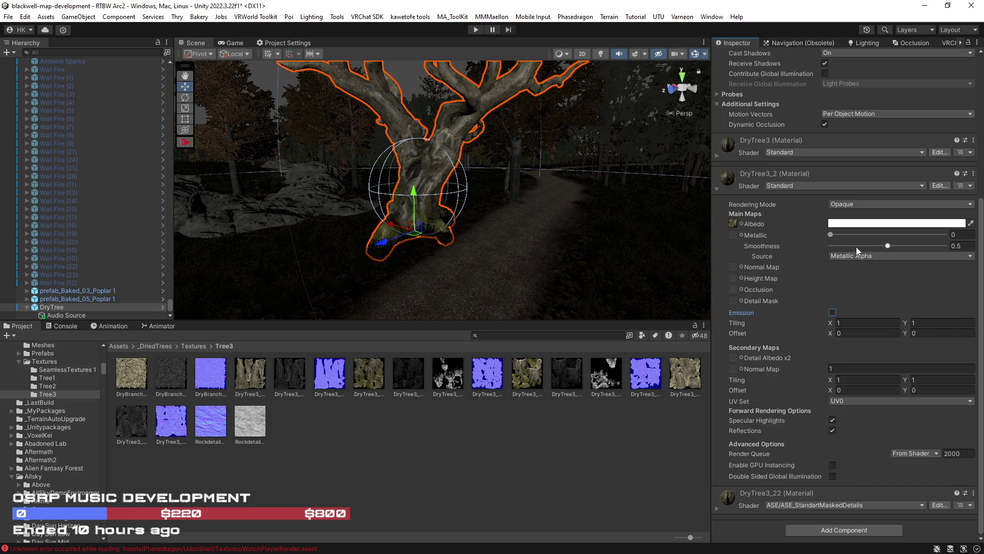
Lower DryTree3's smoothness to 0
click(716, 155)
drag(769, 212, 742, 212)
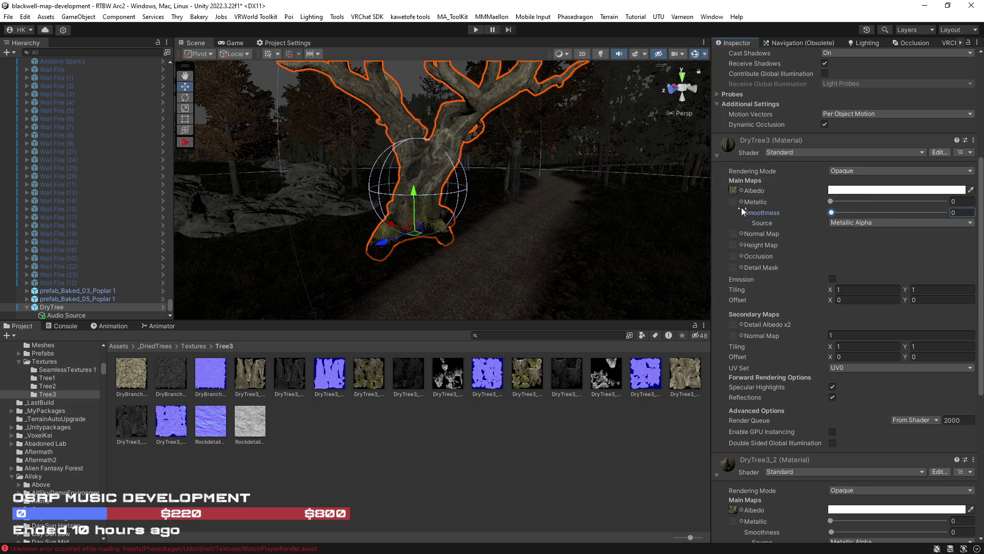
click(717, 156)
Switch DryTree3_22 to Standard with DryTree3 albedo, no emission, and smoothness 0
click(721, 505)
scroll(769, 474, down, 5)
click(952, 315)
click(791, 284)
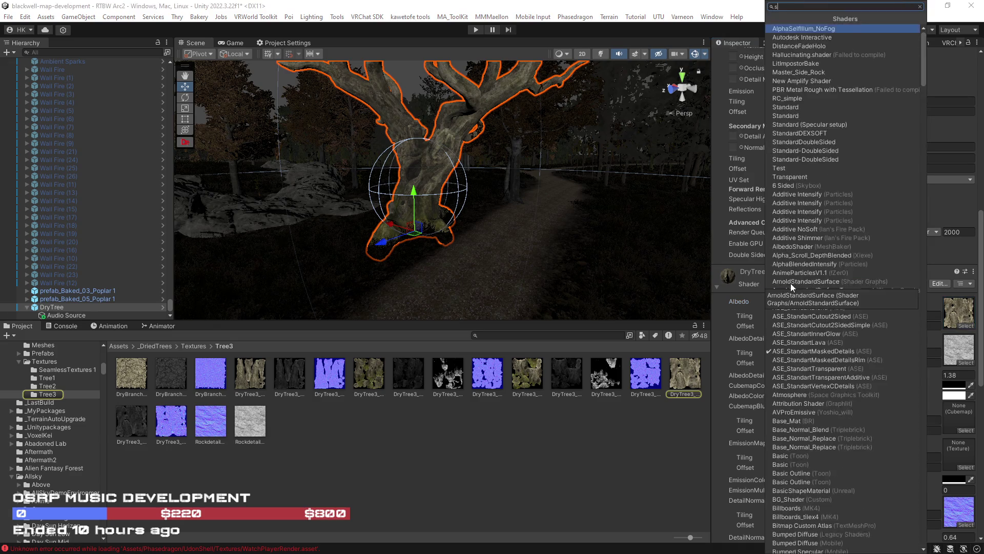
click(787, 39)
drag(685, 373, 733, 322)
click(832, 410)
drag(847, 344, 708, 342)
mouse_move(641, 282)
mouse_down()
mouse_move(593, 263)
mouse_move(596, 272)
mouse_up()
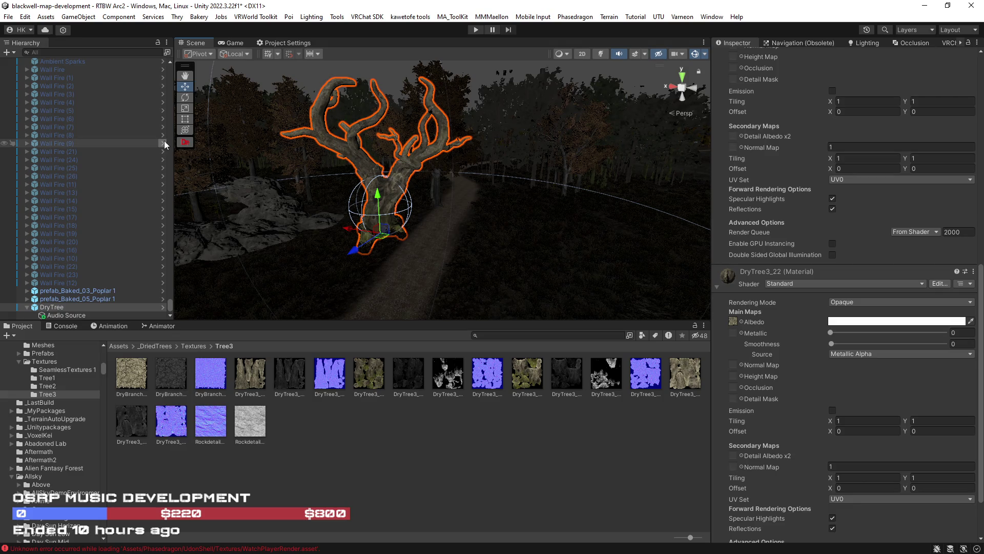
Rename DryTree's child Audio Source object in the Hierarchy to TreeBreath
click(75, 316)
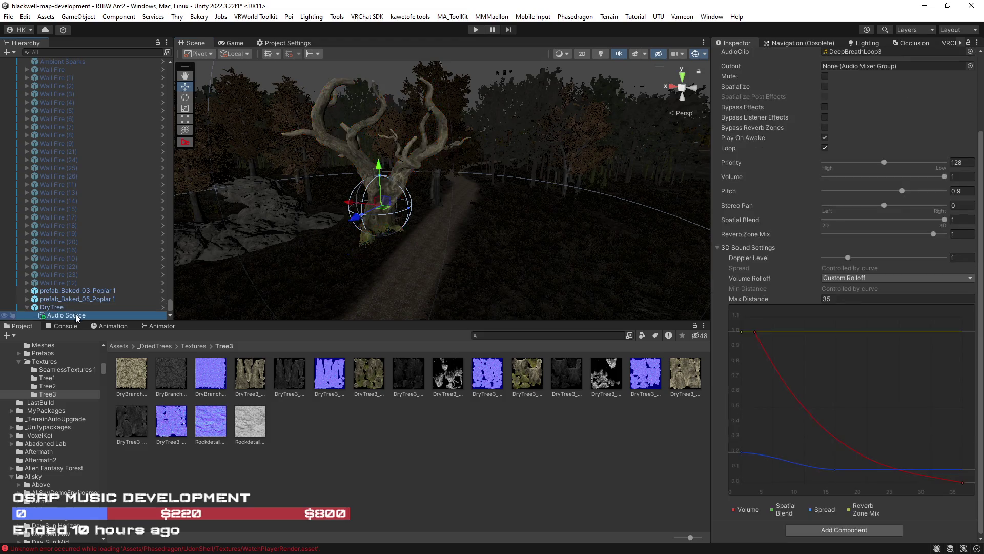
click(76, 314)
text(Breathin)
key(BackSpace)
key(BackSpace)
key(BackSpace)
key(Home)
text(TreeBreath)
key(Return)
drag(104, 370, 105, 353)
Add an LOD Group component to the DryTree object
click(148, 307)
scroll(795, 272, down, 3)
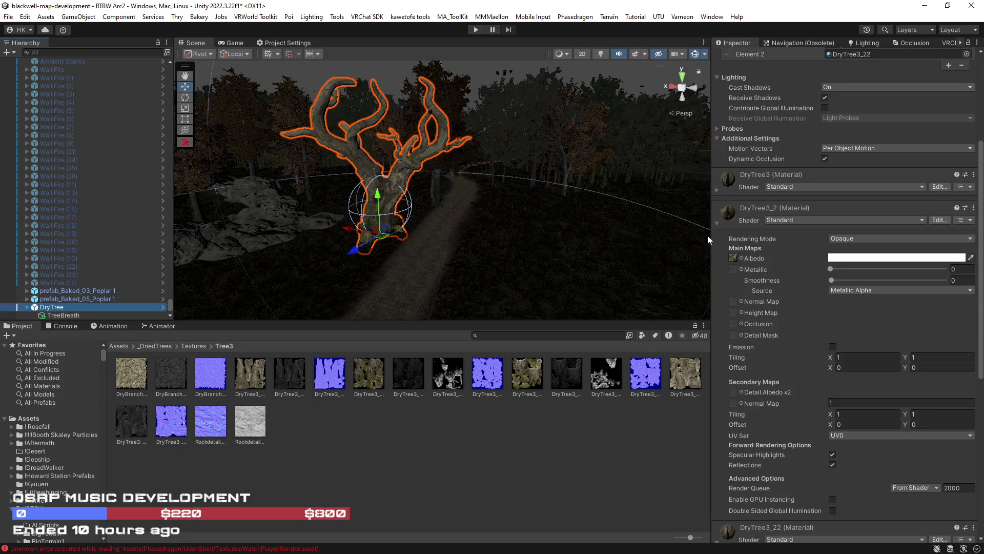
click(717, 255)
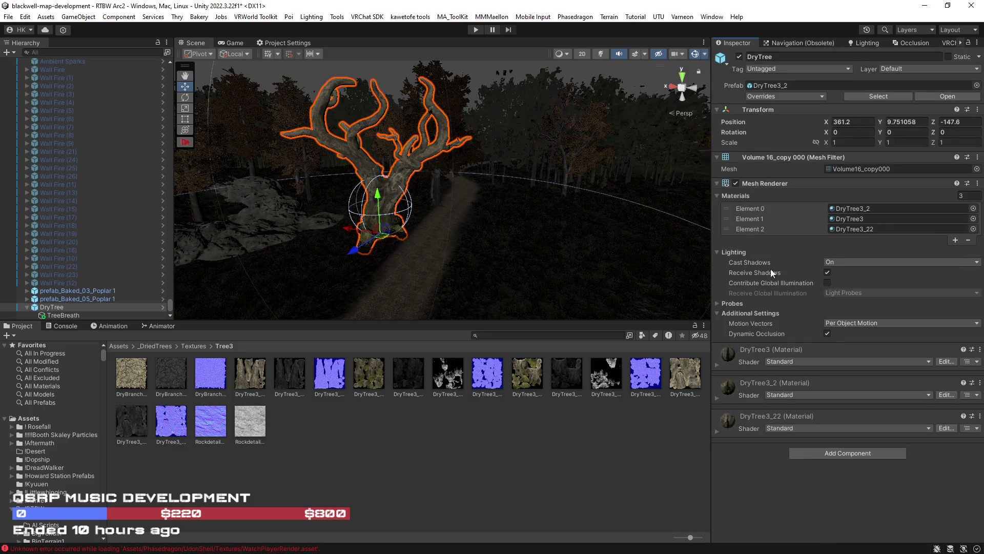
click(851, 454)
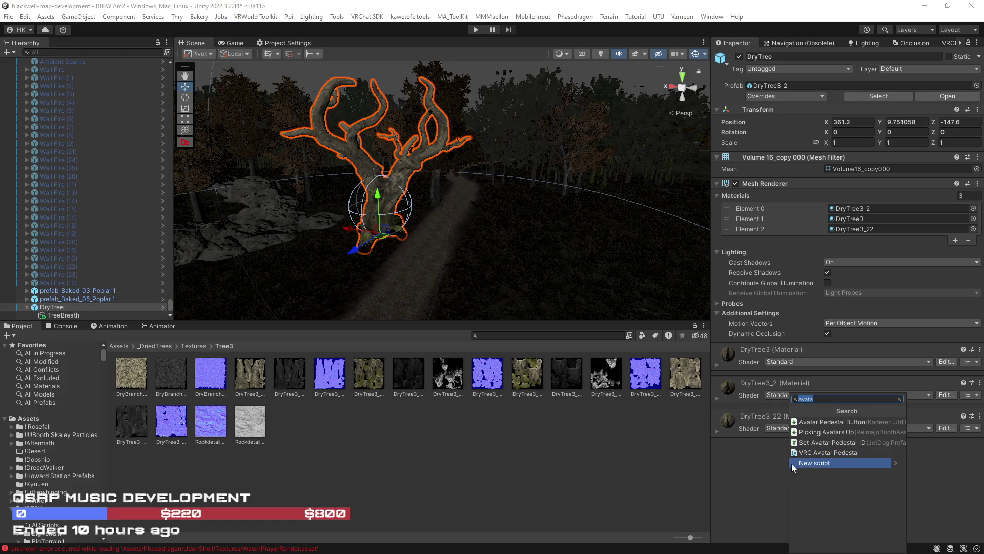
text(lod)
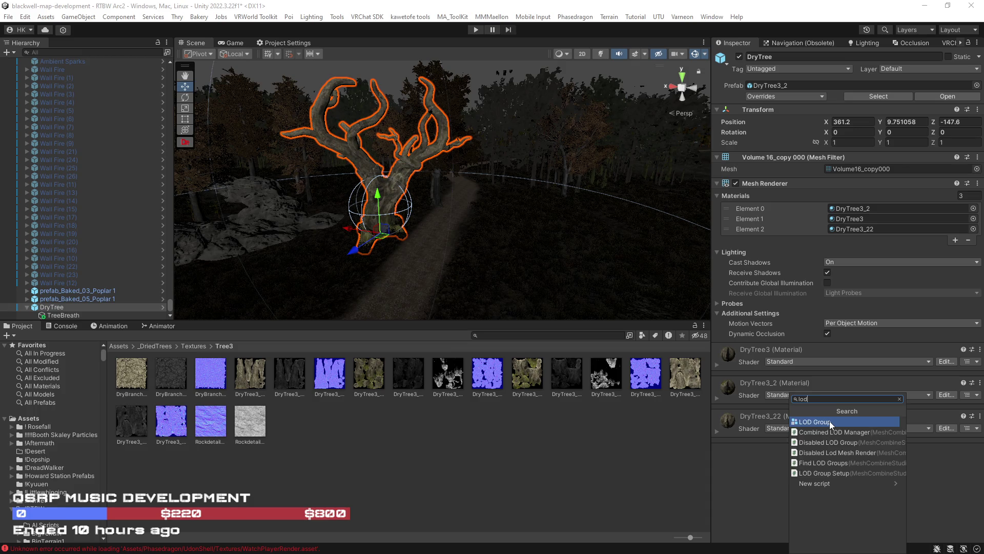
click(830, 420)
Delete LOD 2 and extend LOD 1 so the tree culls at about 2%
right_click(872, 378)
click(920, 397)
mouse_move(839, 378)
mouse_down()
mouse_move(953, 379)
mouse_move(917, 378)
mouse_move(936, 379)
mouse_up()
click(100, 317)
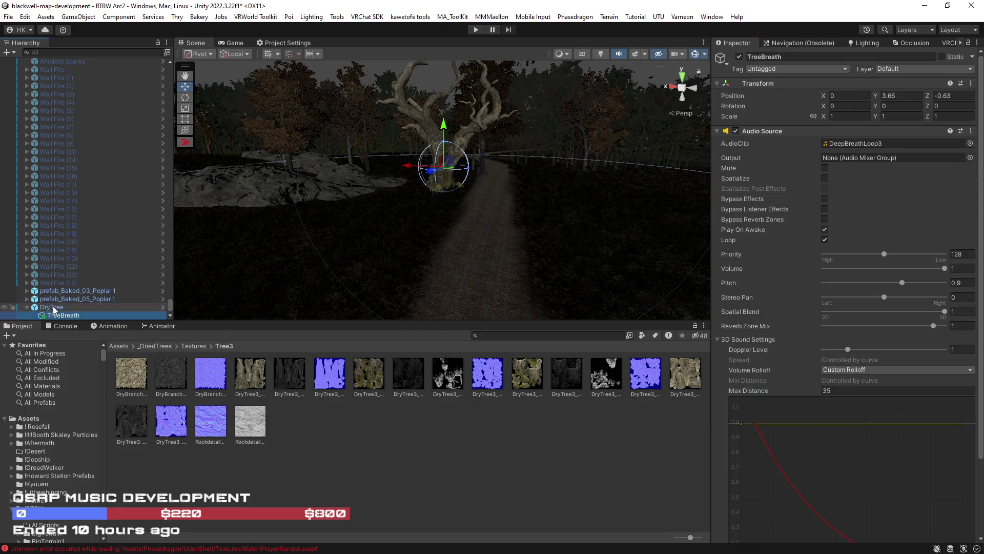
click(54, 306)
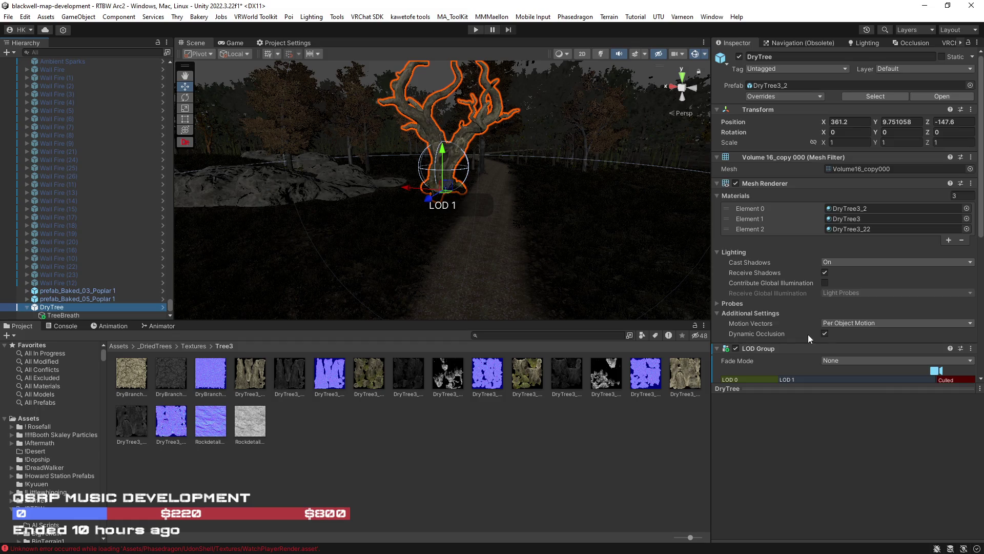
click(744, 272)
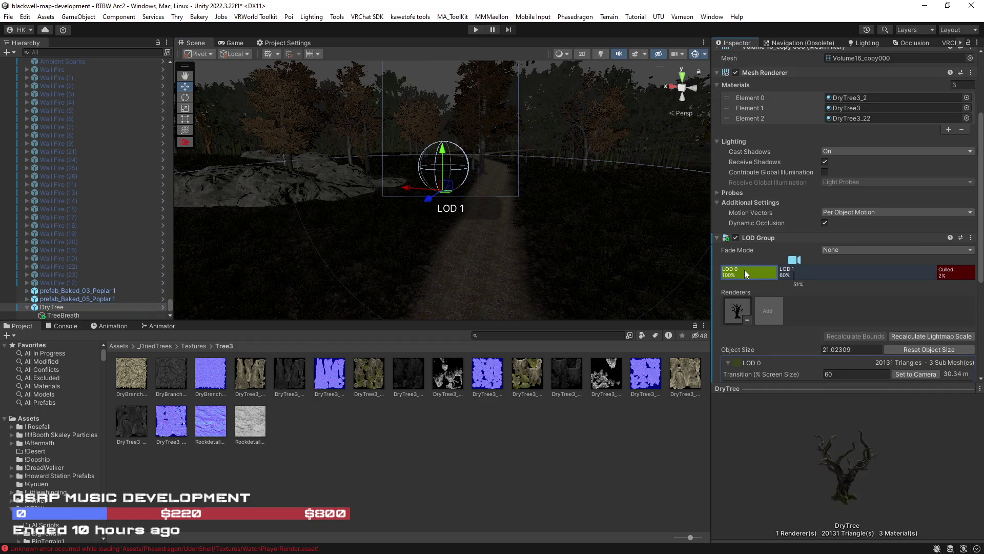
Add an Amplify Impostor component to DryTree with DryTree as its root transform
scroll(819, 318, down, 8)
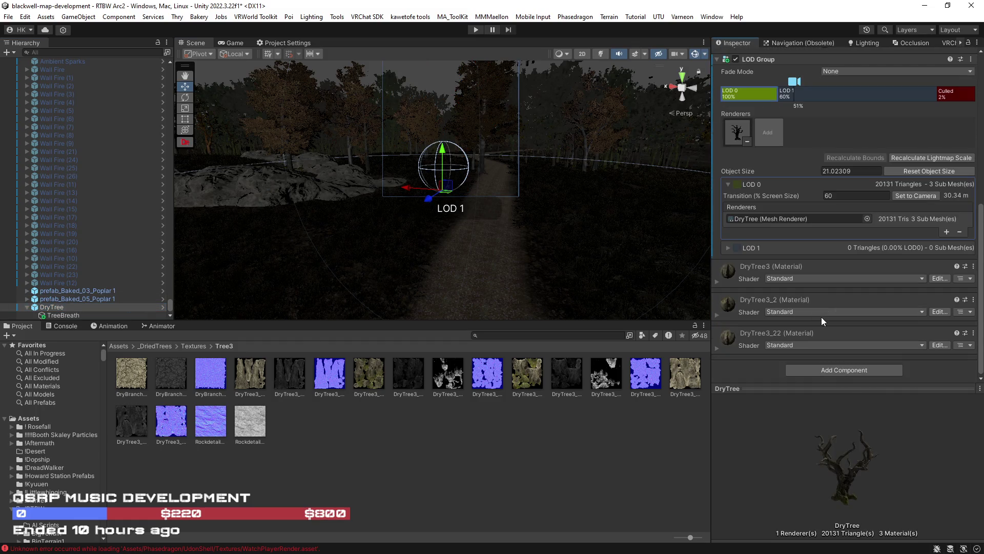
click(840, 370)
text(ampl)
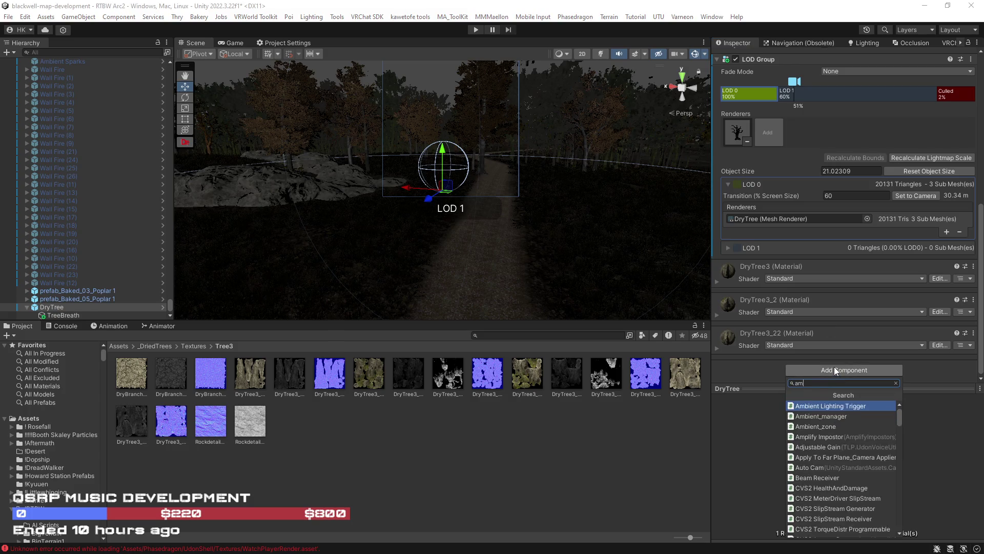
click(810, 404)
scroll(823, 290, down, 3)
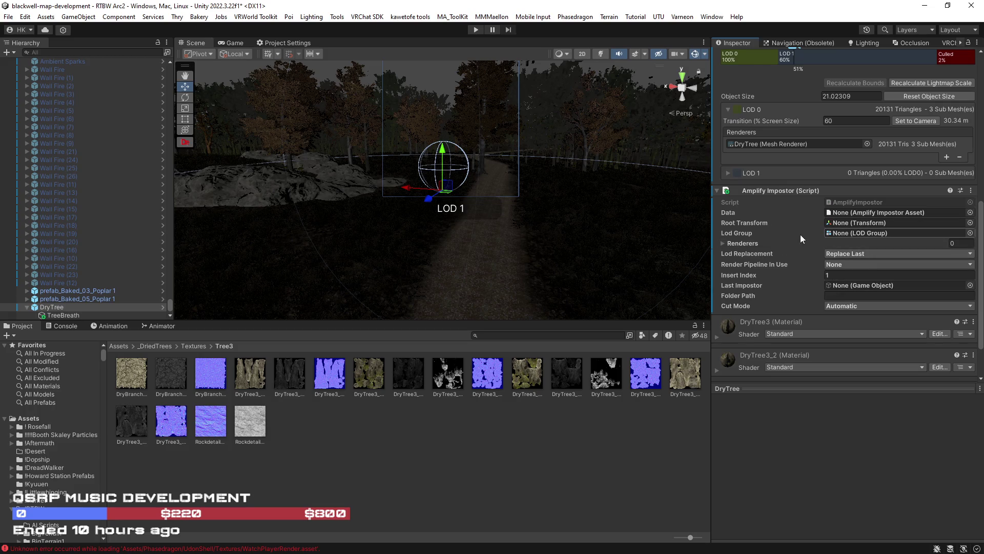
scroll(819, 232, up, 1)
scroll(856, 263, up, 3)
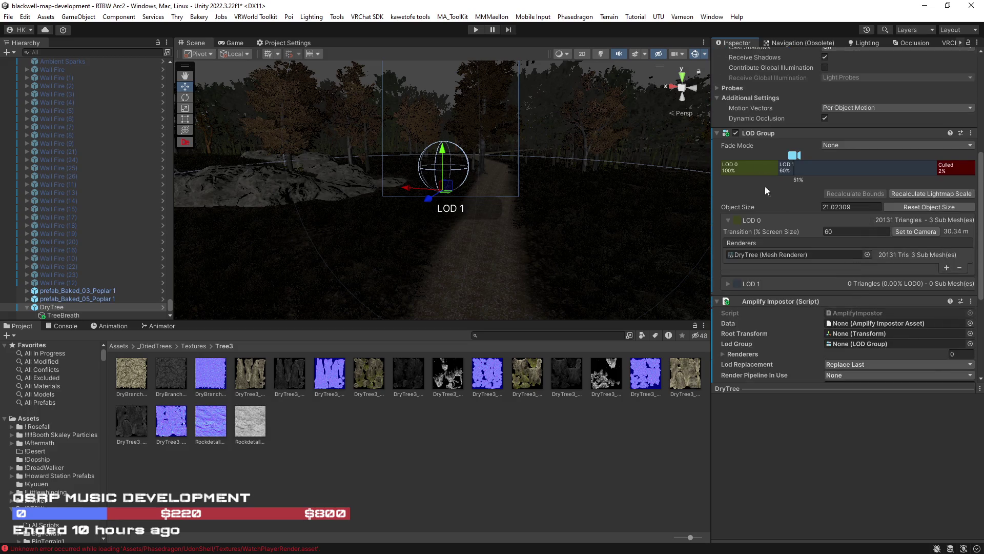
scroll(825, 164, down, 6)
drag(758, 134, 852, 176)
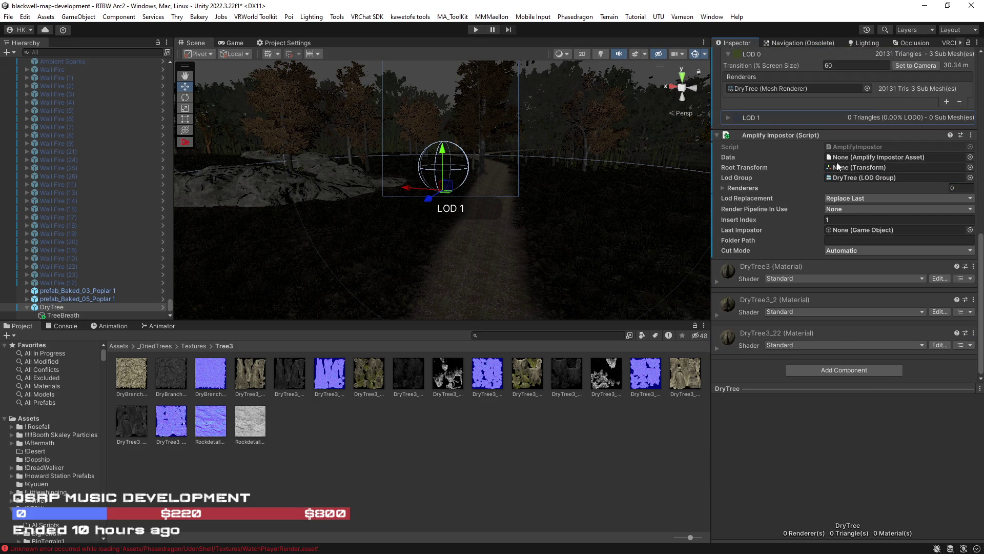
mouse_move(56, 307)
mouse_down()
mouse_move(800, 193)
mouse_move(845, 168)
mouse_up()
Keep the impostor cut mode at Automatic, then remove the Amplify Impostor component
scroll(773, 230, up, 5)
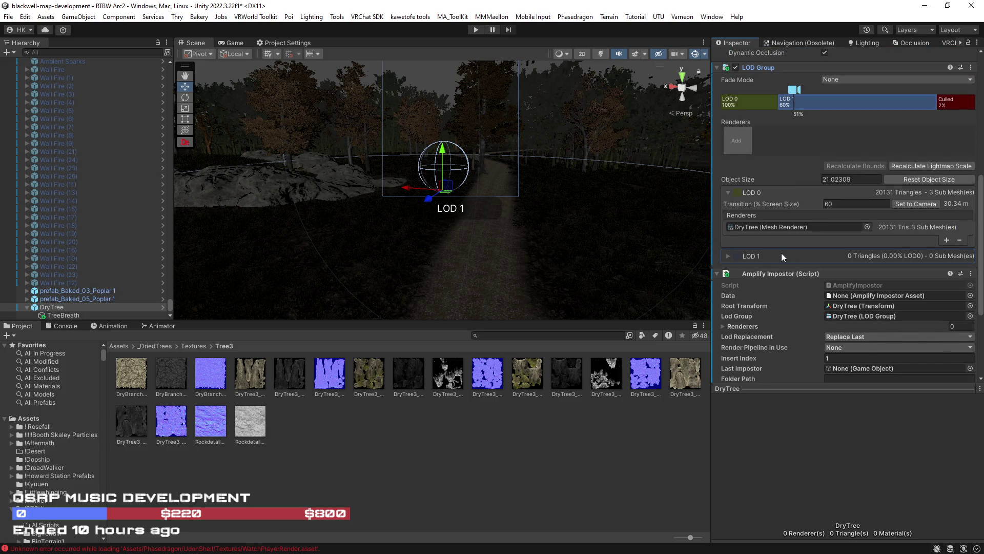
click(742, 102)
scroll(777, 253, down, 3)
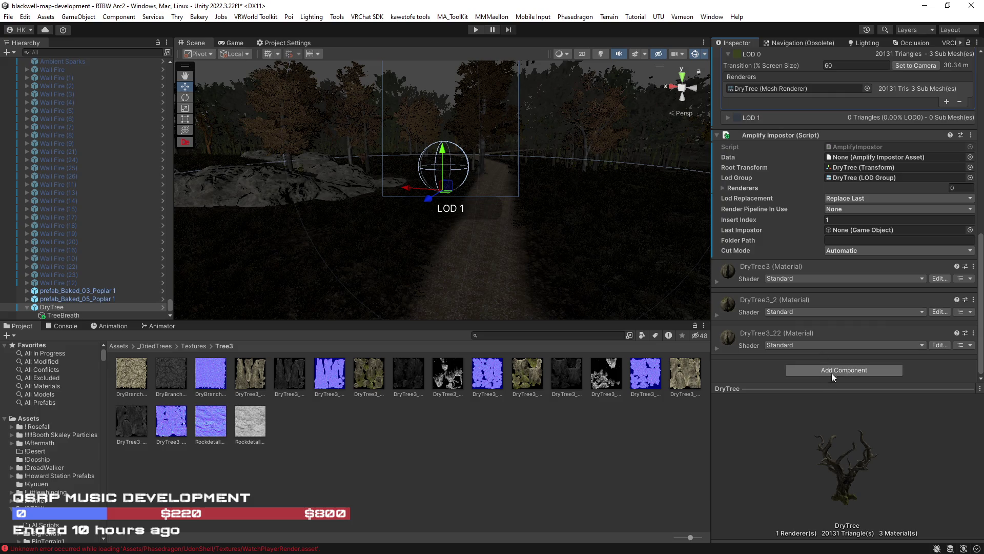
scroll(831, 373, up, 3)
scroll(805, 306, down, 3)
scroll(807, 308, down, 2)
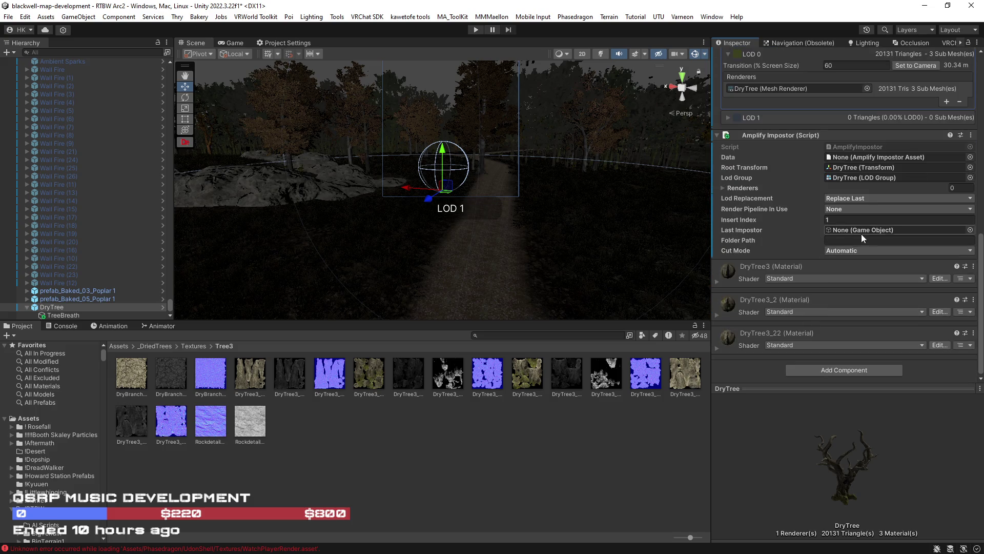
click(864, 249)
click(856, 262)
click(847, 251)
click(856, 262)
right_click(784, 137)
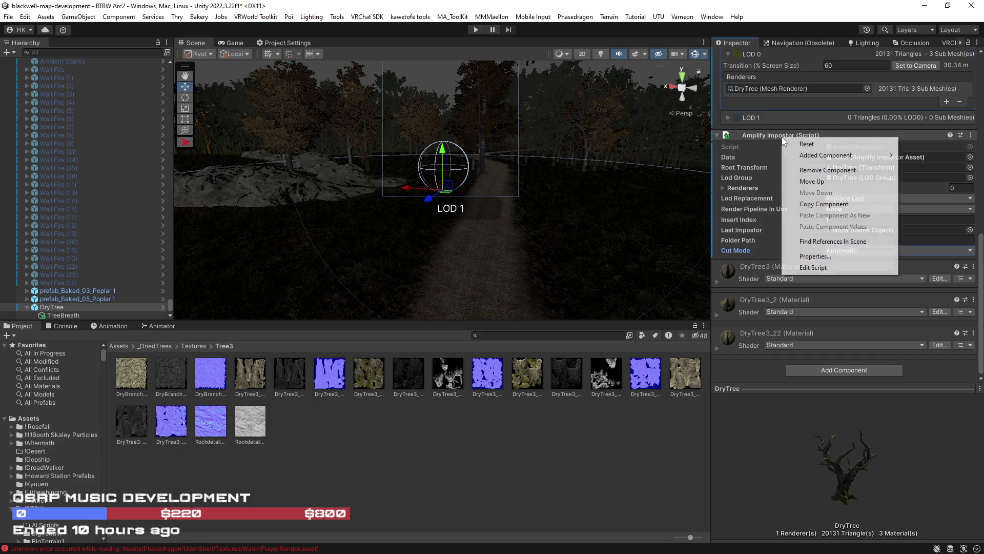
click(826, 173)
Re-add the Amplify Impostor component and clear the console's error messages
scroll(804, 222, up, 5)
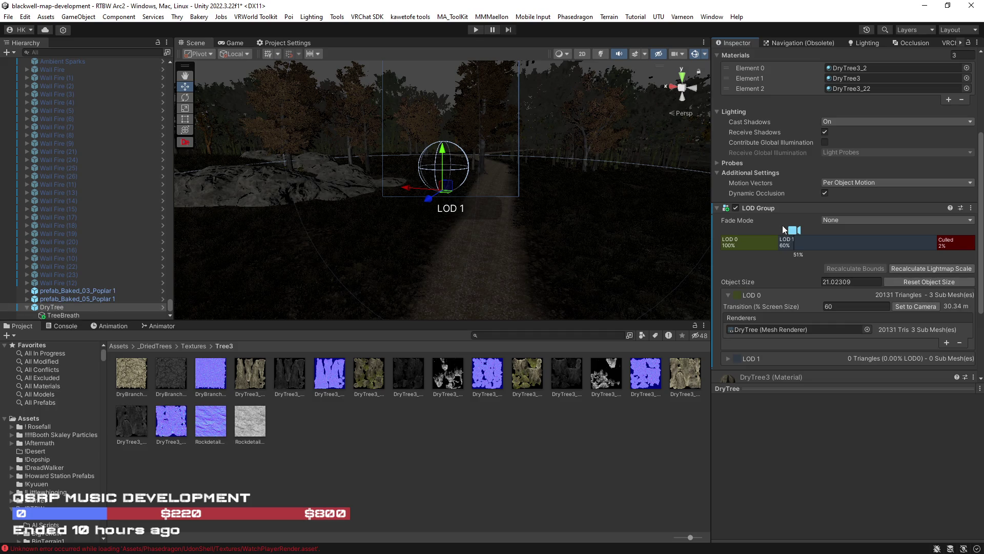
click(756, 246)
scroll(810, 318, down, 5)
click(835, 368)
text(ampl)
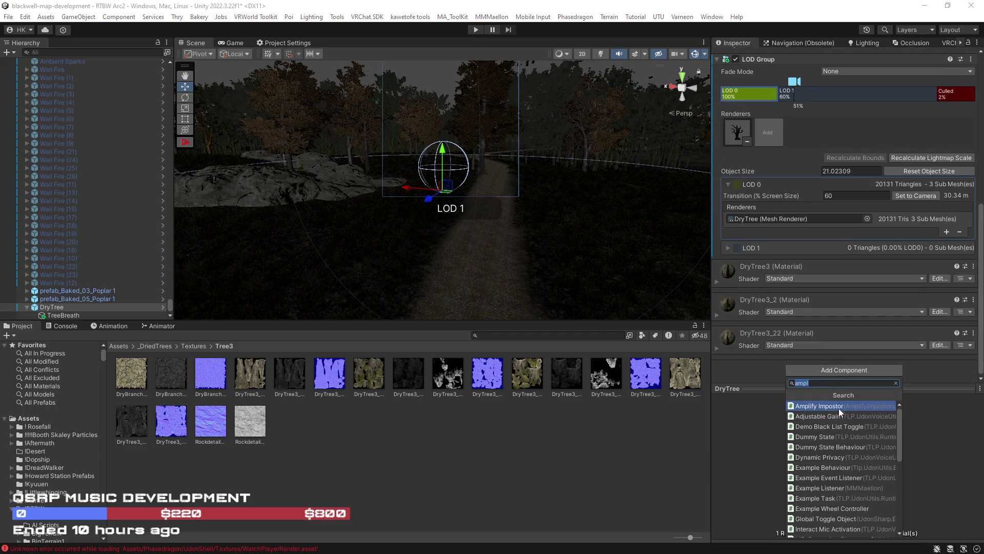
text(i)
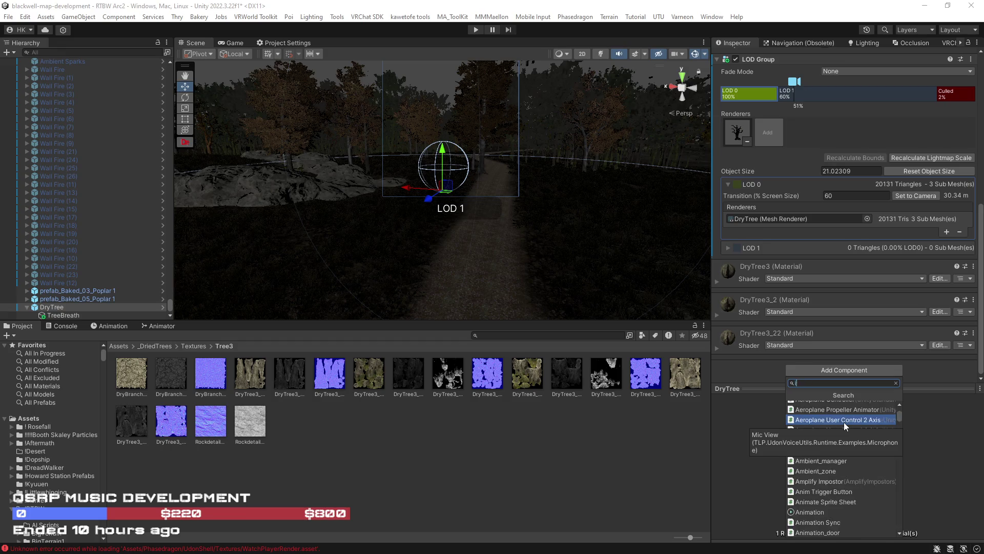
text(mpo)
click(835, 405)
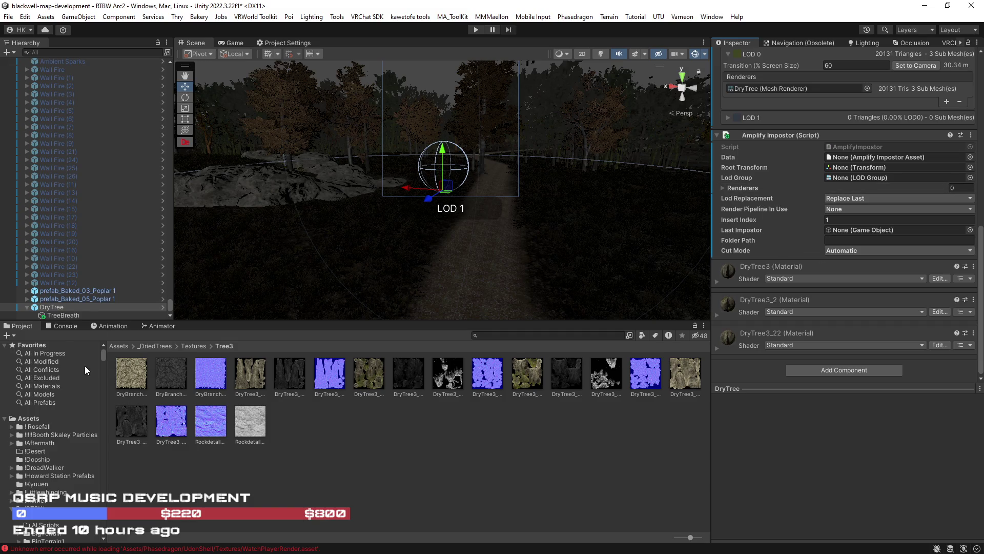
click(63, 326)
click(10, 335)
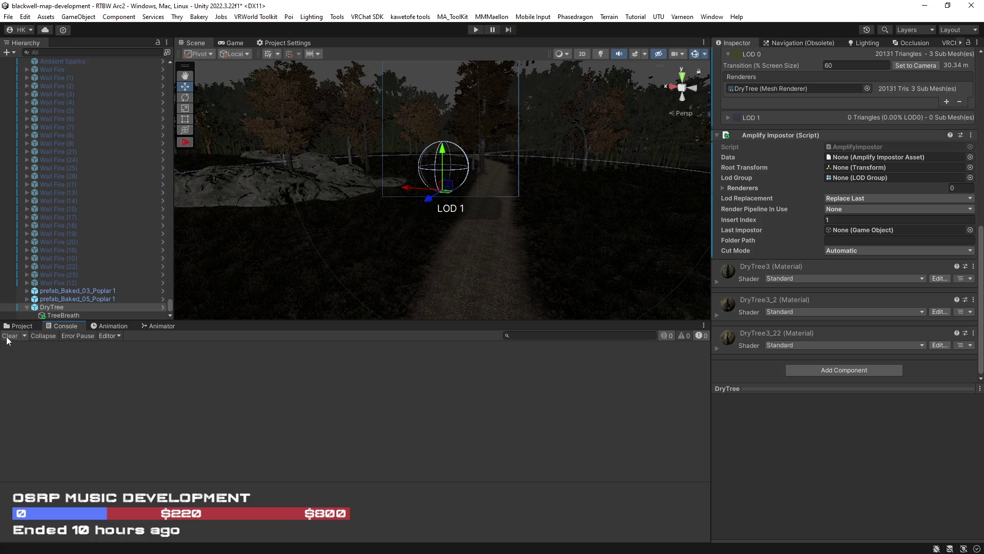
click(18, 327)
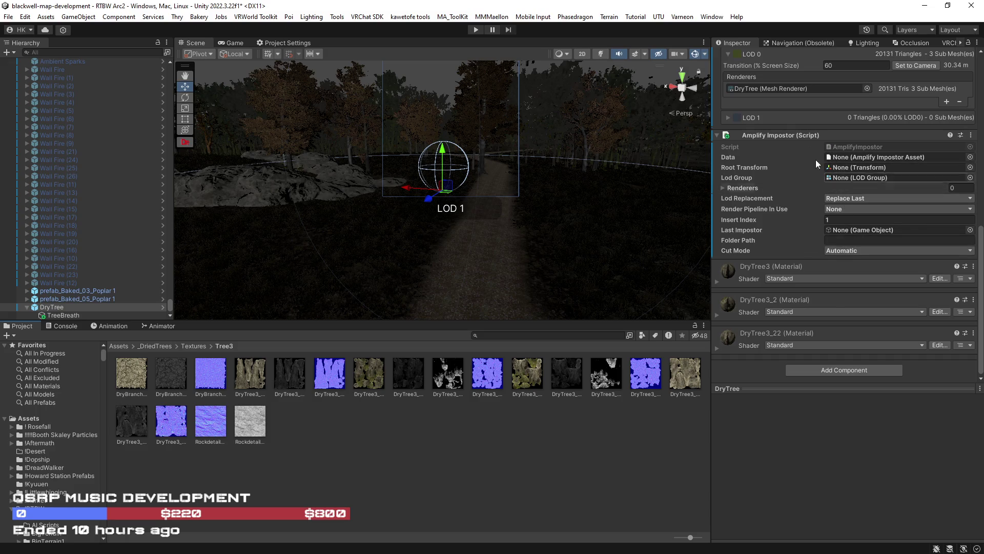
Remove the Amplify Impostor again and drag the LOD 0 transition down to about 8.5%
right_click(767, 137)
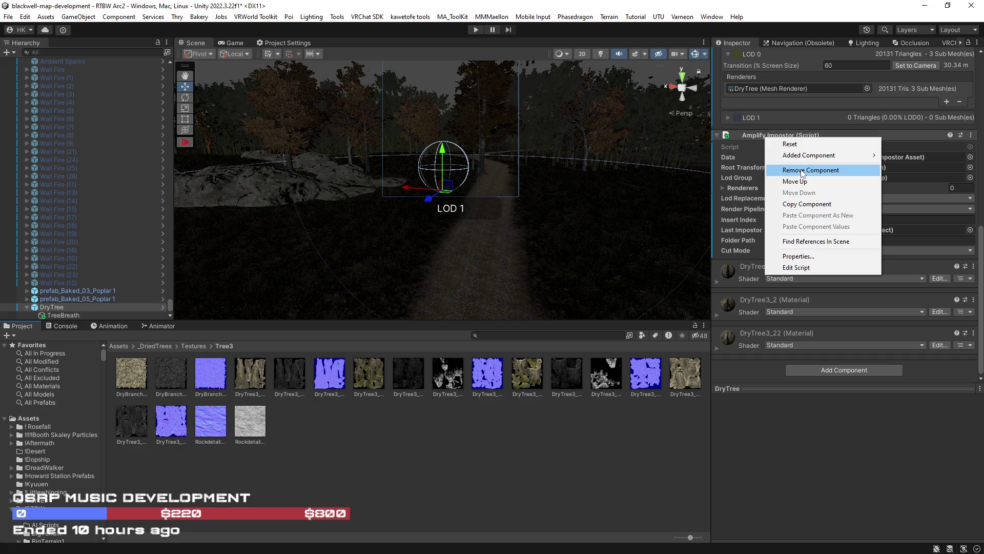
click(803, 171)
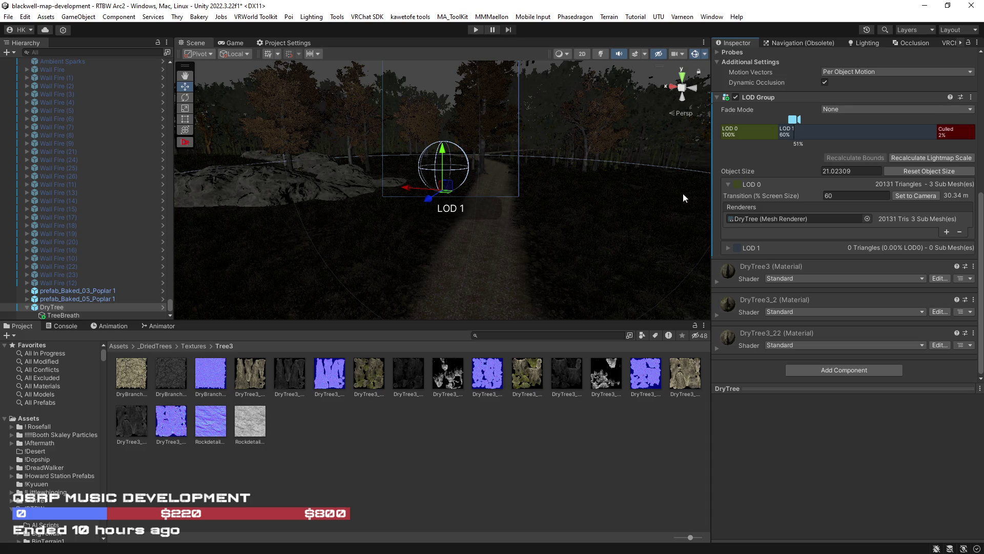
mouse_move(464, 195)
mouse_down()
mouse_move(567, 179)
mouse_move(477, 177)
mouse_up()
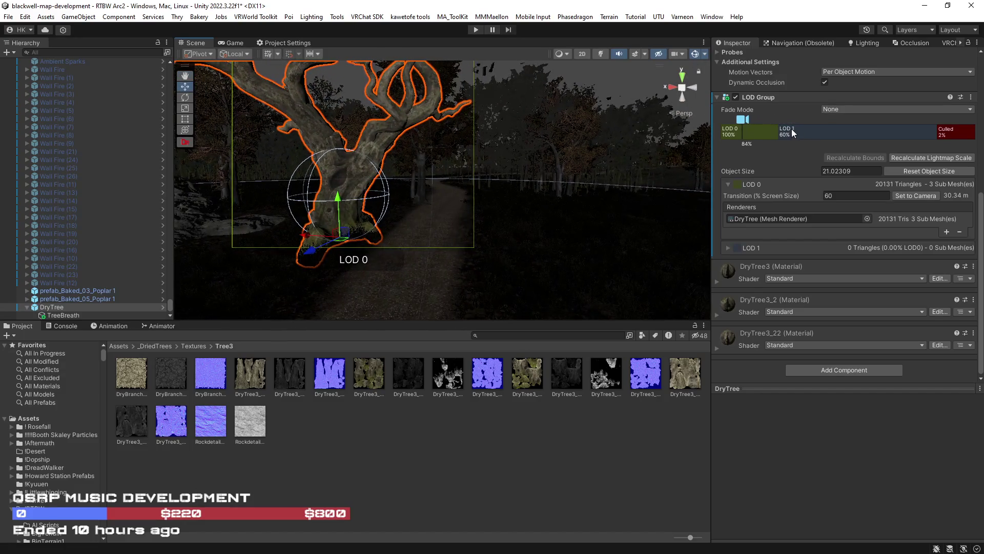
mouse_move(764, 131)
mouse_down()
mouse_move(917, 140)
mouse_move(890, 146)
mouse_move(901, 145)
mouse_up()
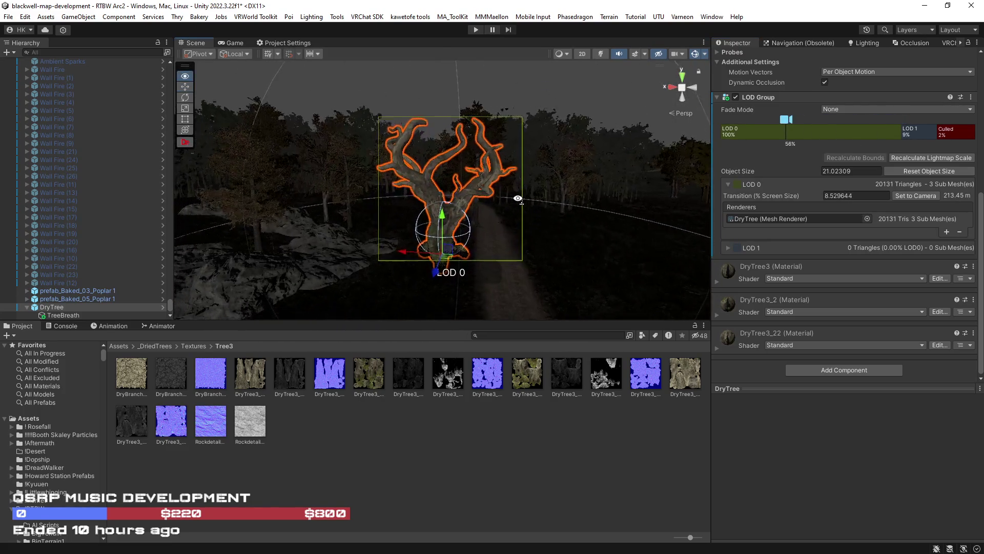
scroll(793, 134, up, 10)
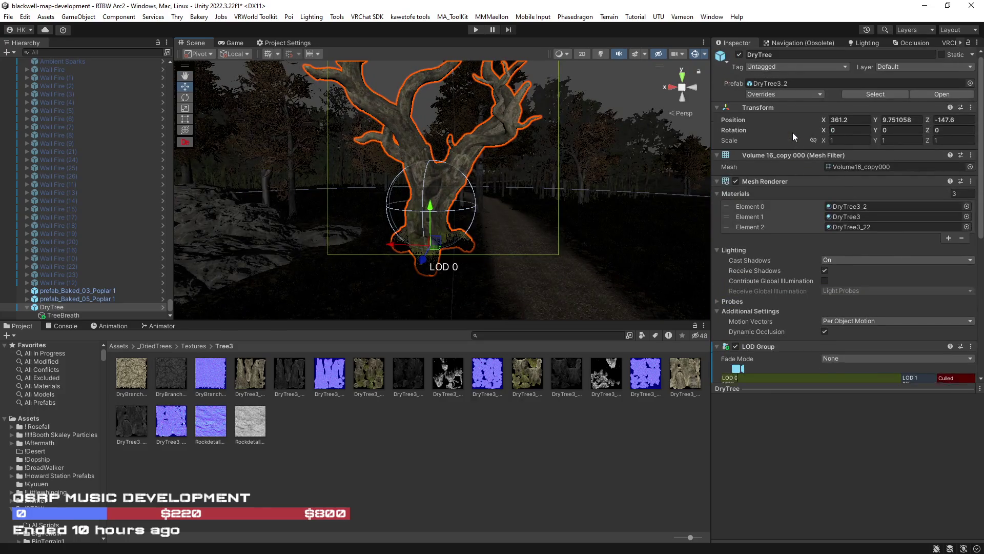
Set DryTree's uniform scale to 0.6 and check the TreeBreath sound range
click(822, 144)
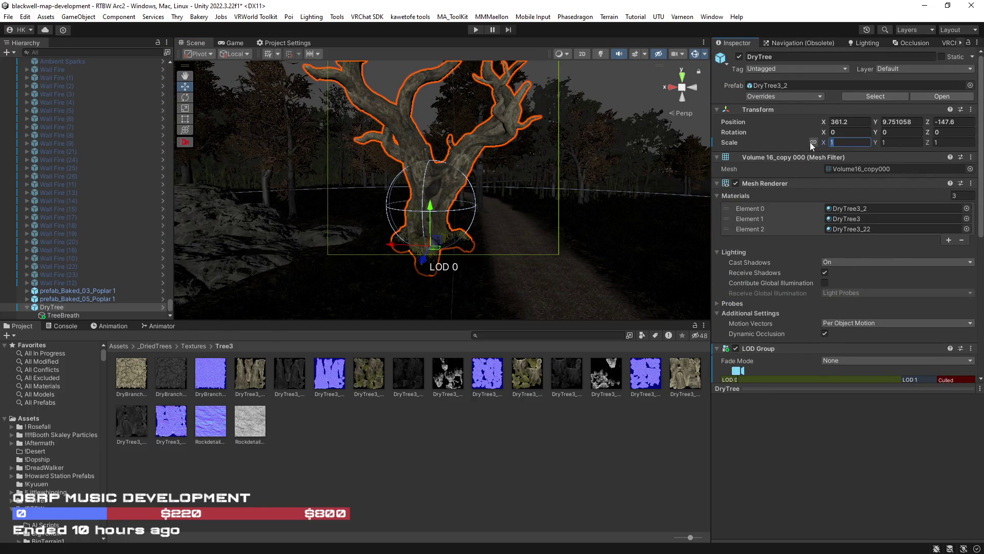
text(0.6)
key(Return)
mouse_move(597, 190)
mouse_down()
mouse_move(548, 241)
mouse_move(542, 211)
mouse_move(461, 230)
mouse_move(352, 226)
mouse_move(238, 242)
mouse_move(369, 244)
mouse_move(521, 268)
mouse_move(521, 253)
mouse_move(466, 229)
mouse_move(431, 236)
mouse_up()
click(109, 314)
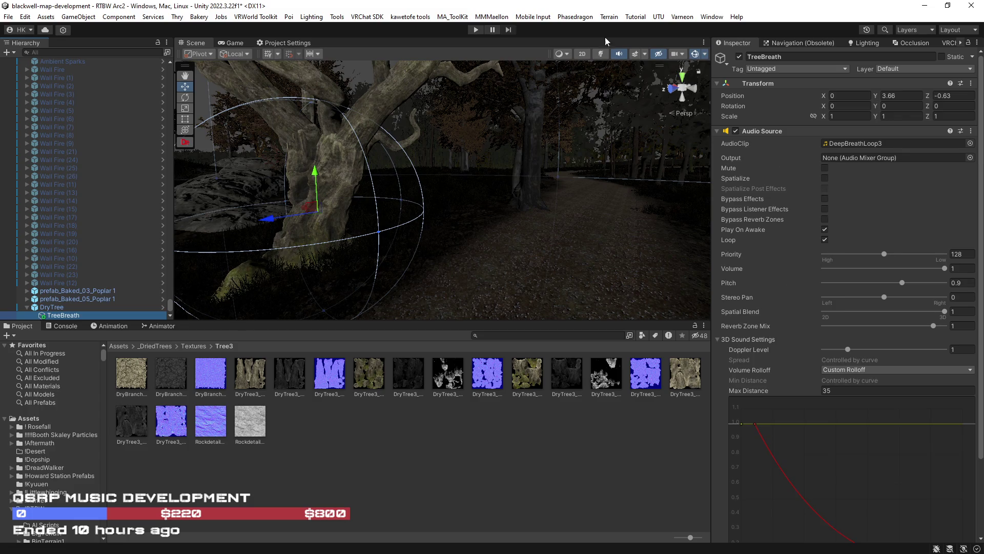
mouse_move(620, 219)
mouse_down()
mouse_move(467, 236)
mouse_move(468, 226)
mouse_move(406, 226)
mouse_move(608, 219)
mouse_move(564, 231)
mouse_up()
Move DryTree farther down the path to about X 378.83, Y 12.1, Z -173.04
click(82, 306)
mouse_move(461, 242)
mouse_down()
mouse_move(451, 244)
mouse_move(417, 131)
mouse_up()
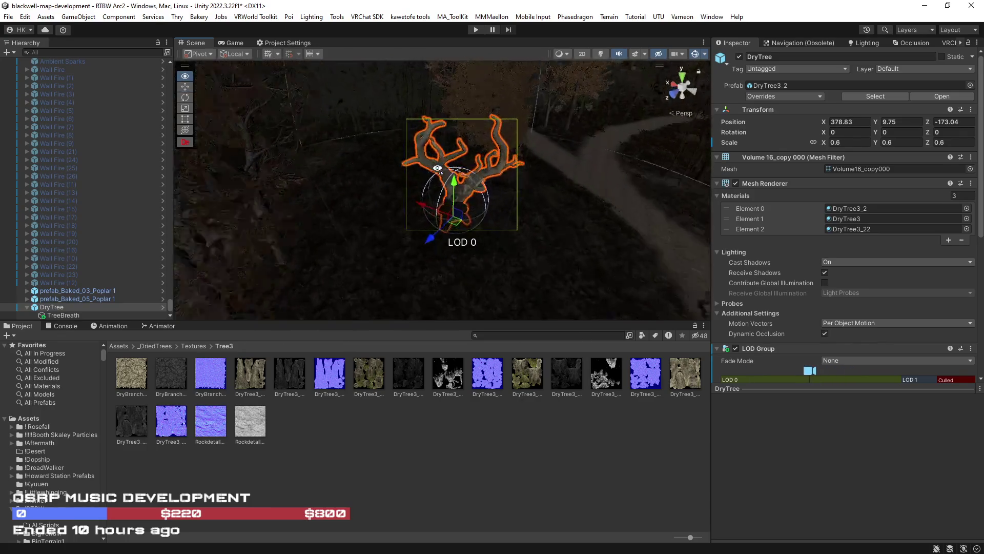
click(456, 169)
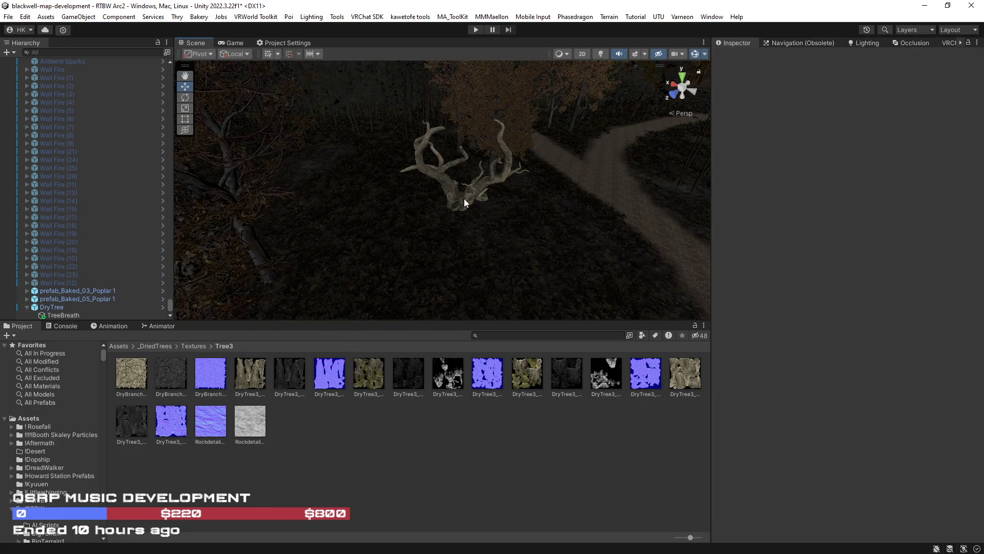
click(457, 190)
scroll(455, 175, up, 3)
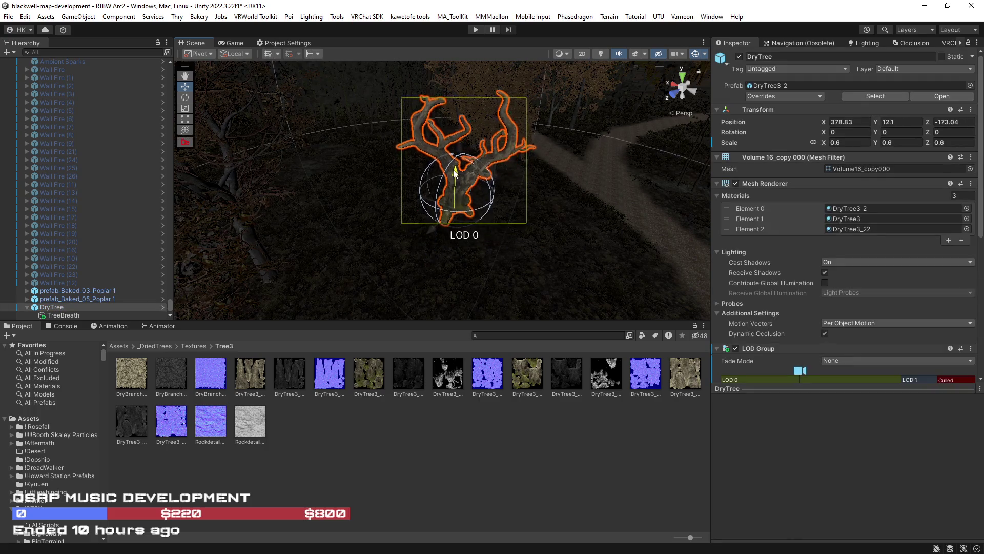
click(493, 165)
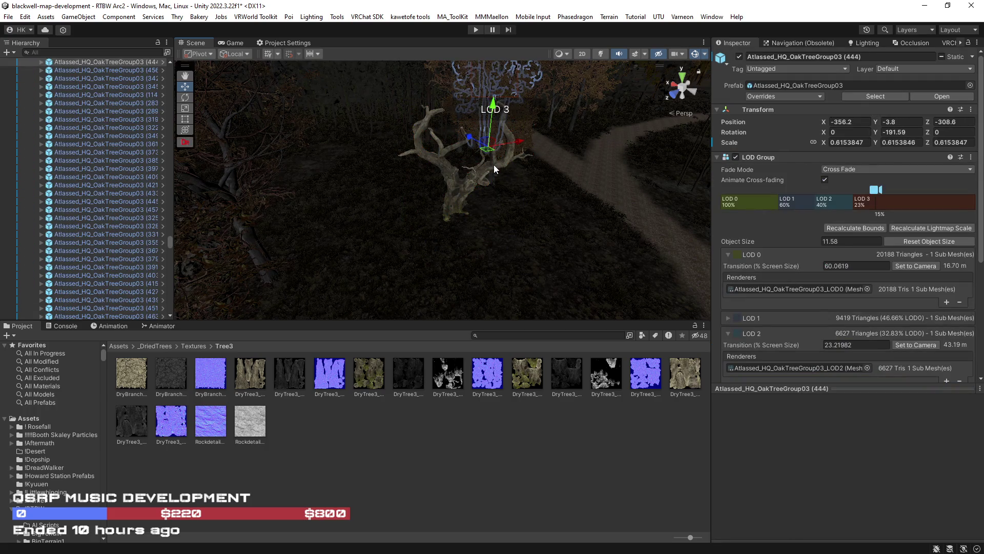
Open the DryTree3_2 material from DryTree's Element 0 material slot
click(494, 165)
scroll(786, 305, down, 3)
click(851, 73)
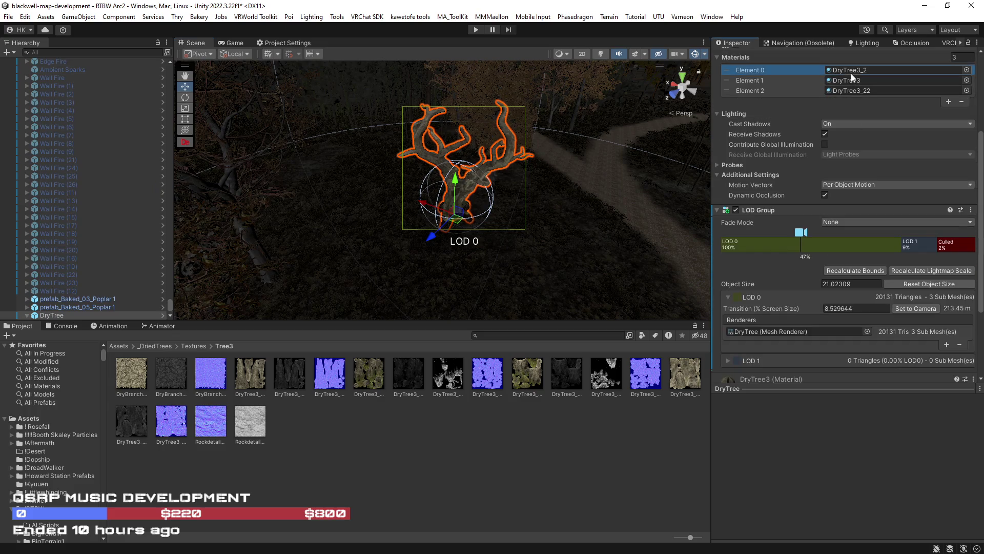
double_click(850, 71)
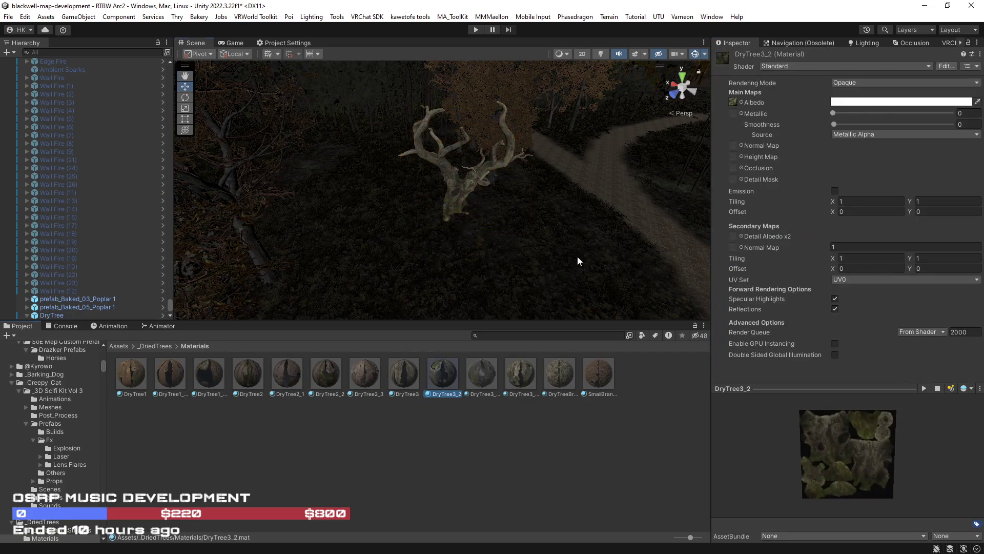
drag(575, 260, 593, 226)
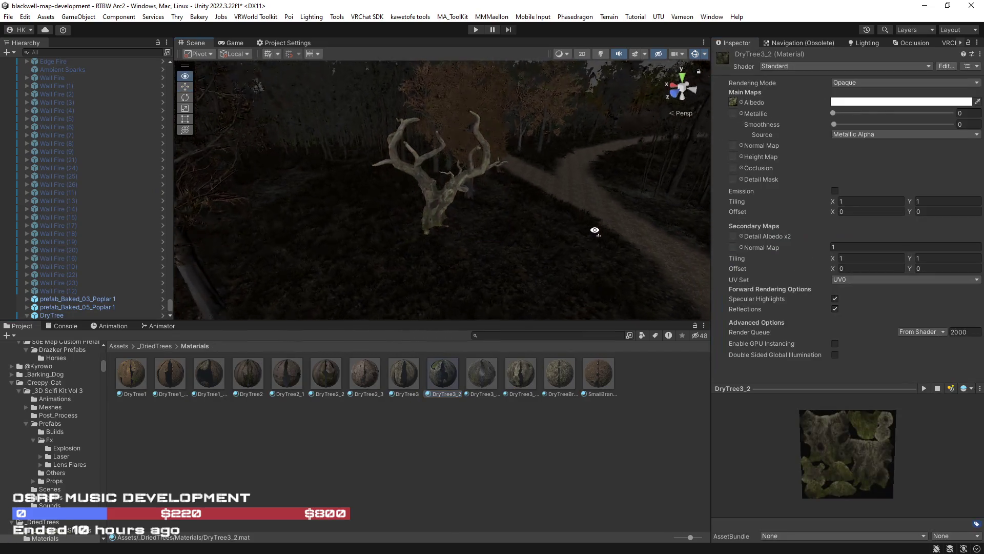
Apply the Silent/Filamented shader to DryTree3_2, locate the material, and reselect DryTree
click(836, 62)
text(filame)
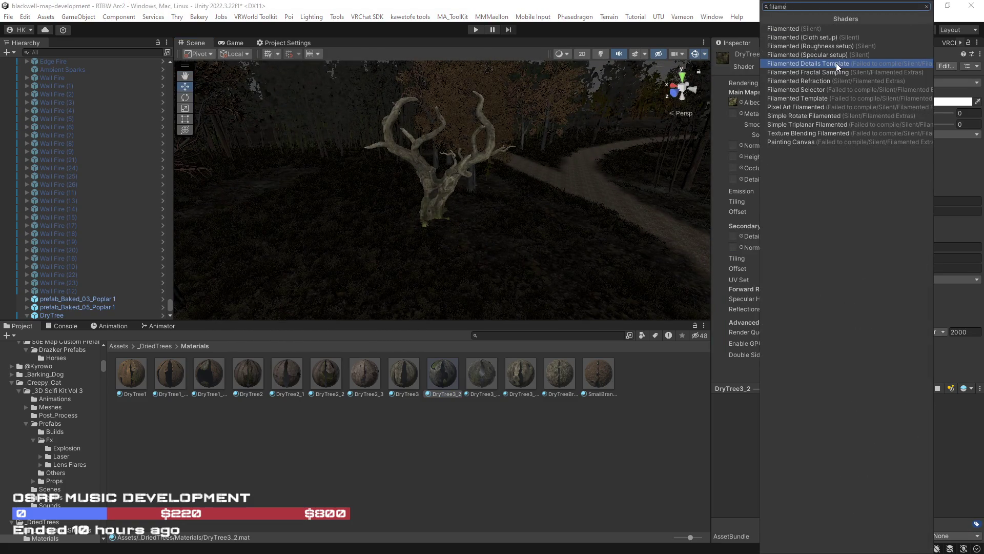
click(804, 30)
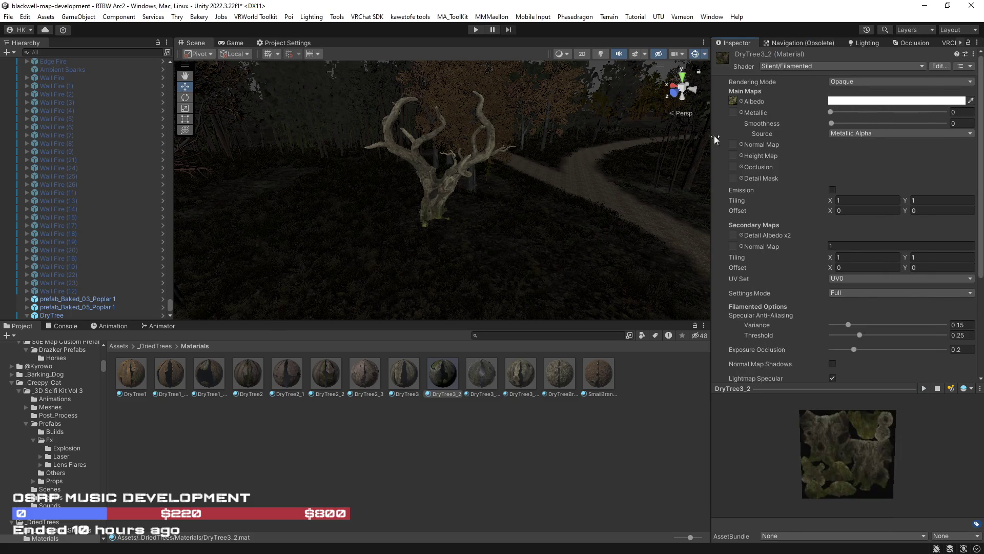
scroll(613, 210, up, 5)
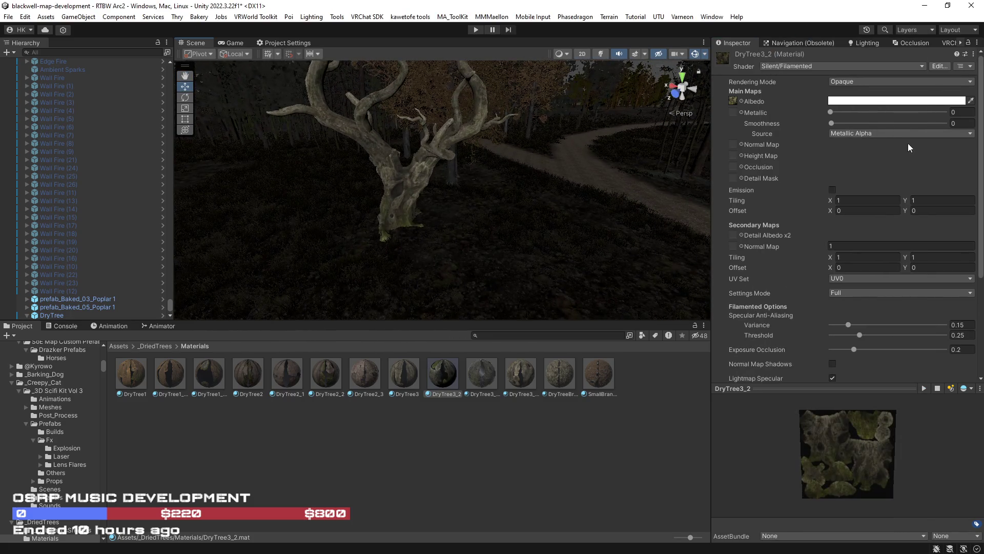
scroll(833, 363, down, 5)
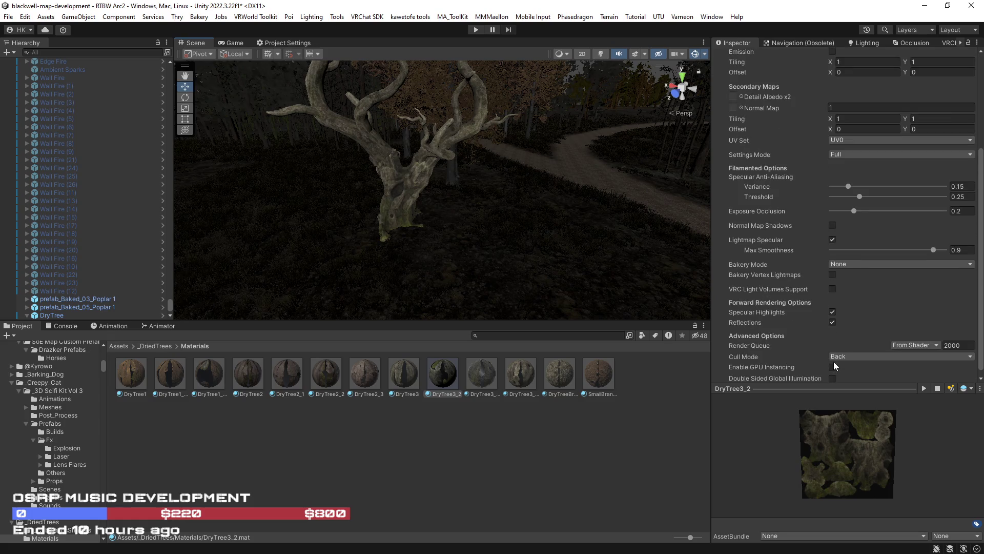
scroll(832, 292, up, 5)
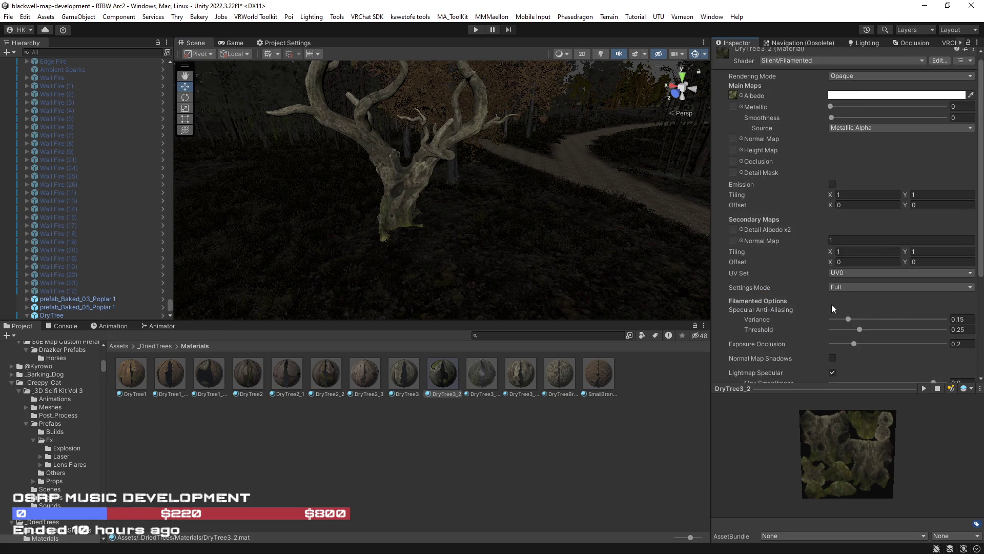
right_click(758, 61)
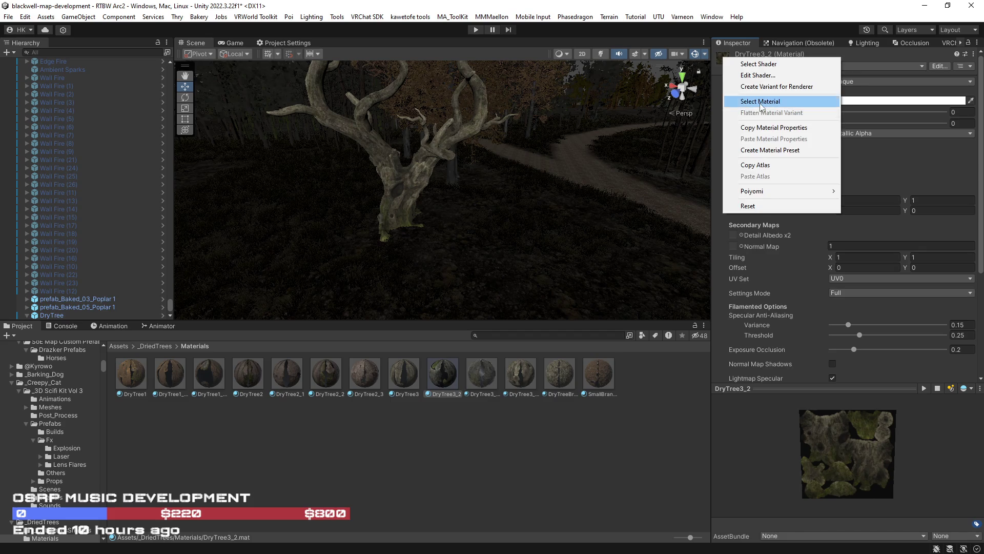
click(760, 103)
click(411, 180)
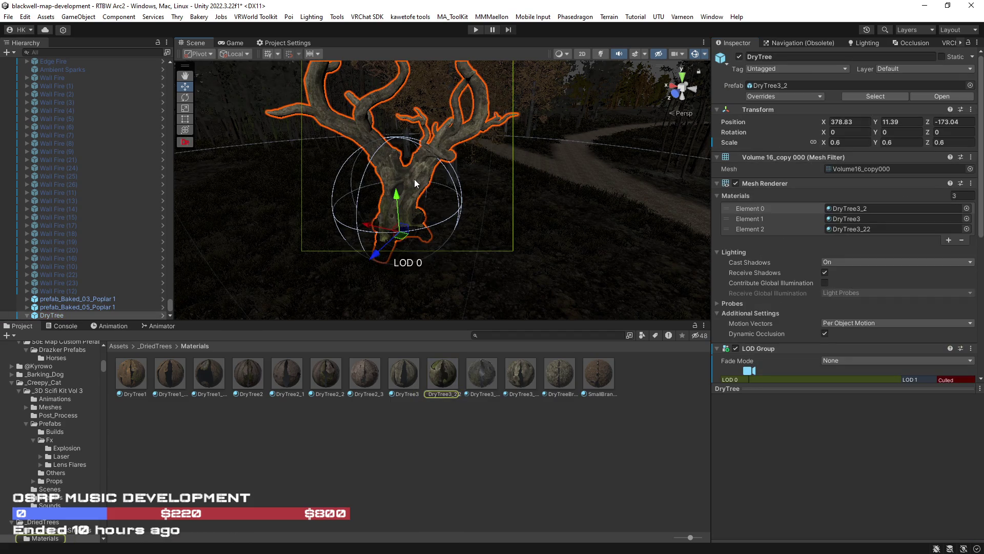
scroll(770, 316, down, 10)
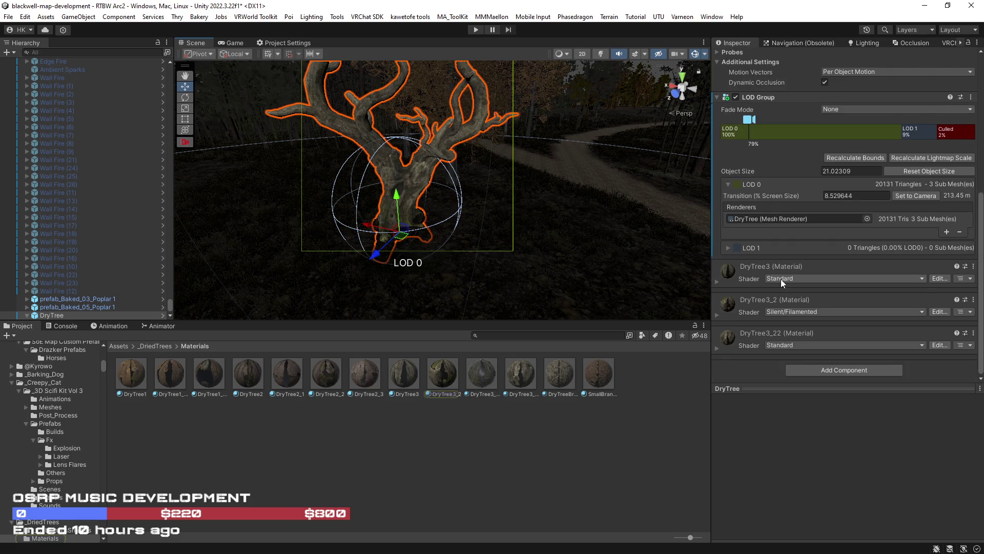
Switch DryTree3 to Silent/Filamented and enable VRC Light Volumes Support and GPU instancing
click(780, 279)
text(filame)
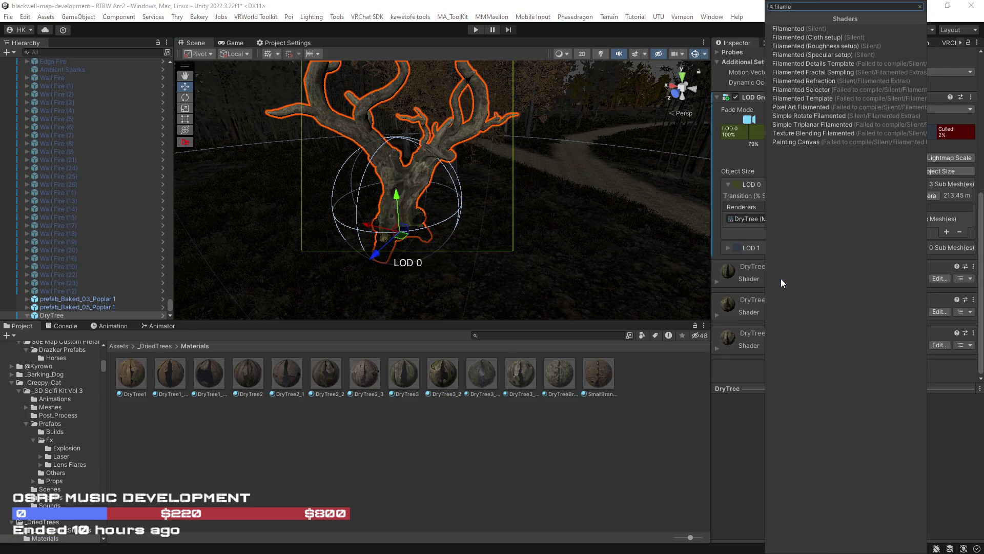
click(789, 29)
click(717, 281)
scroll(773, 306, down, 9)
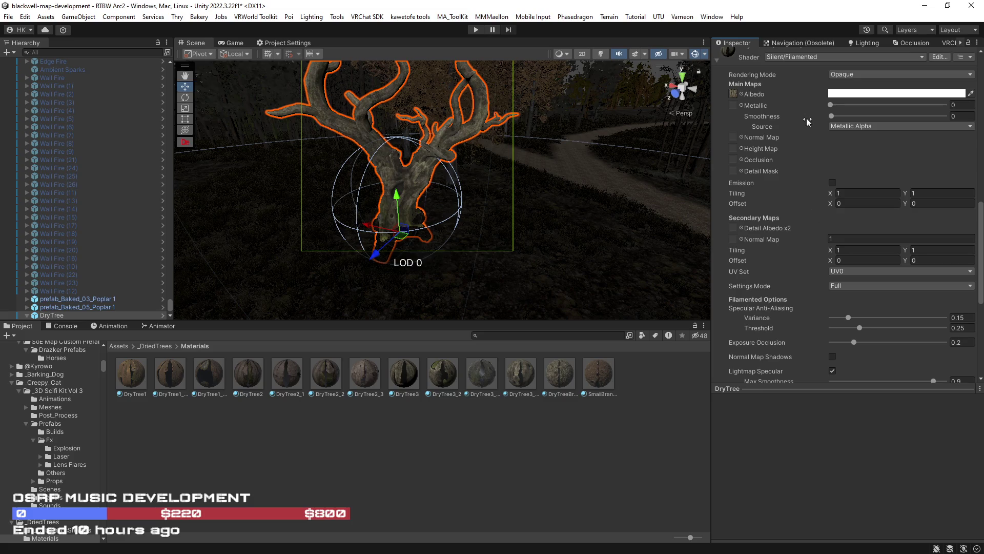
scroll(831, 264, down, 6)
click(833, 253)
click(833, 342)
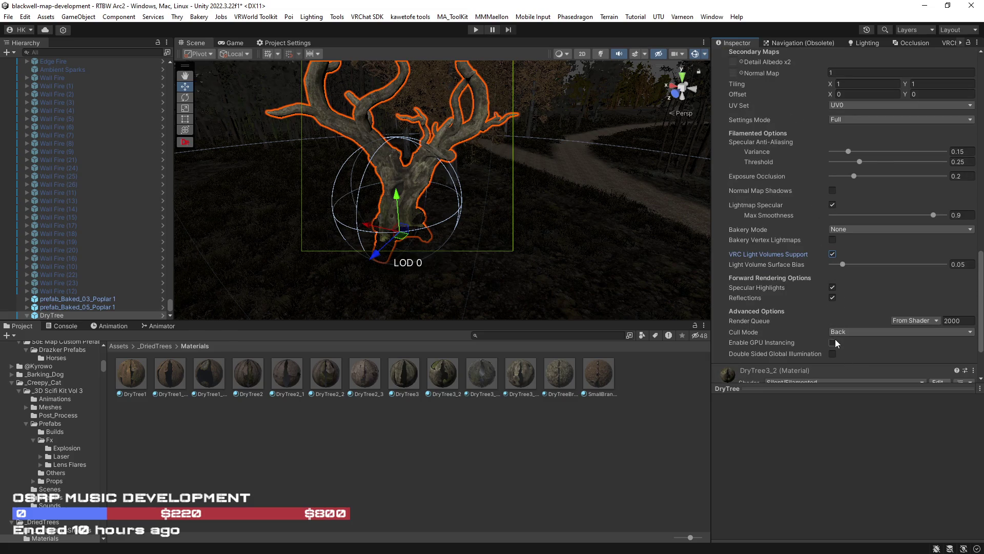
scroll(756, 295, down, 3)
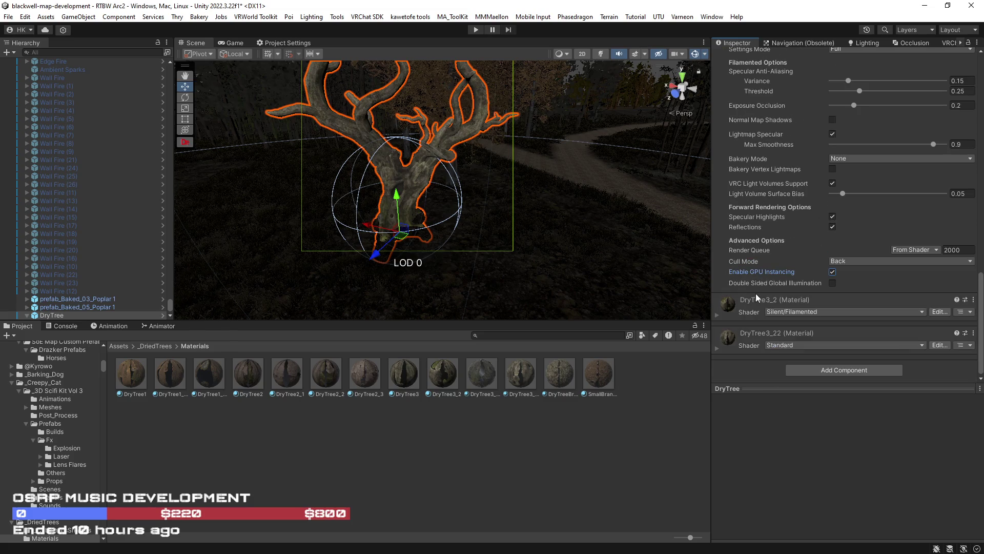
Apply the Silent/Filamented shader to the DryTree3_22 material
click(780, 344)
text(fil)
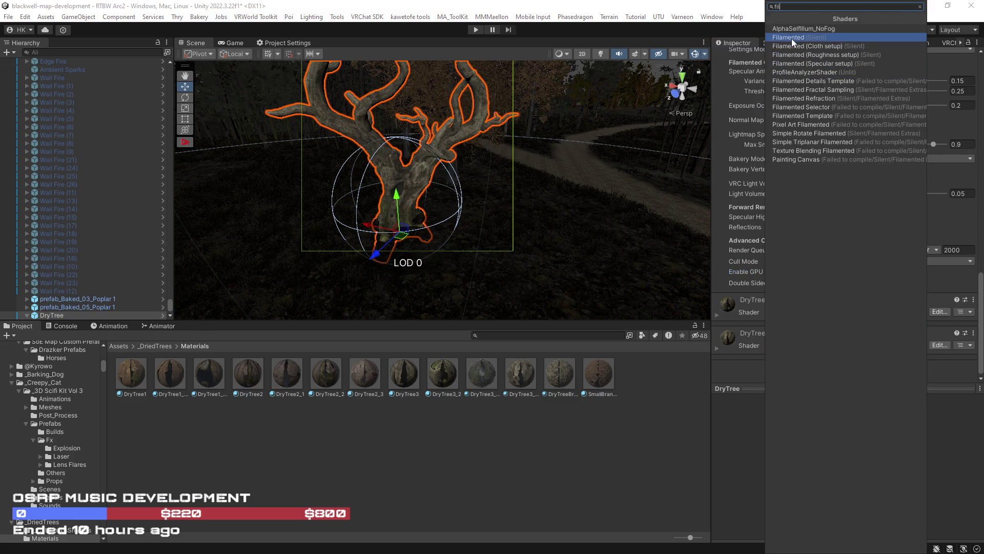
click(792, 39)
click(721, 349)
Enable GPU instancing and VRC Light Volumes Support on DryTree3_22
scroll(779, 349, down, 5)
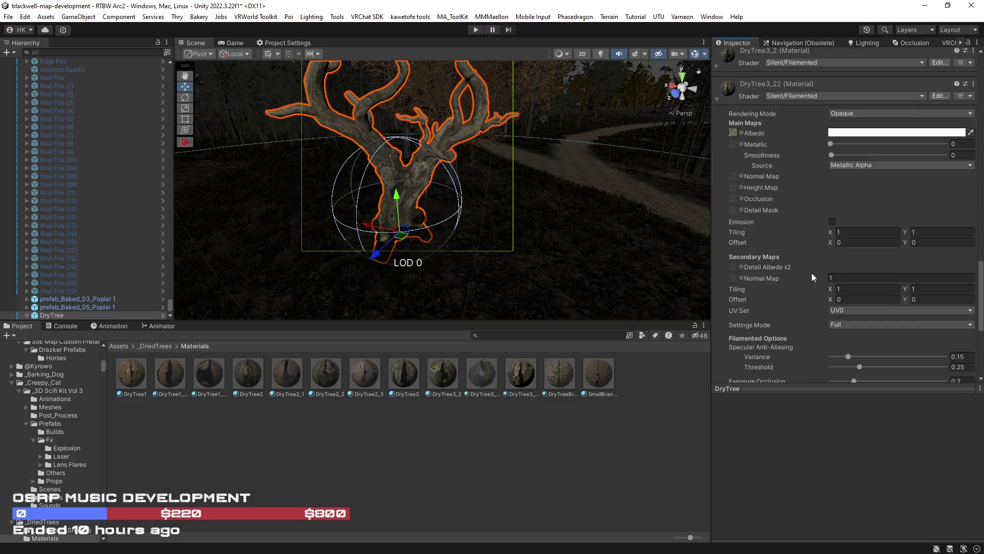
scroll(824, 194, down, 2)
scroll(813, 289, down, 6)
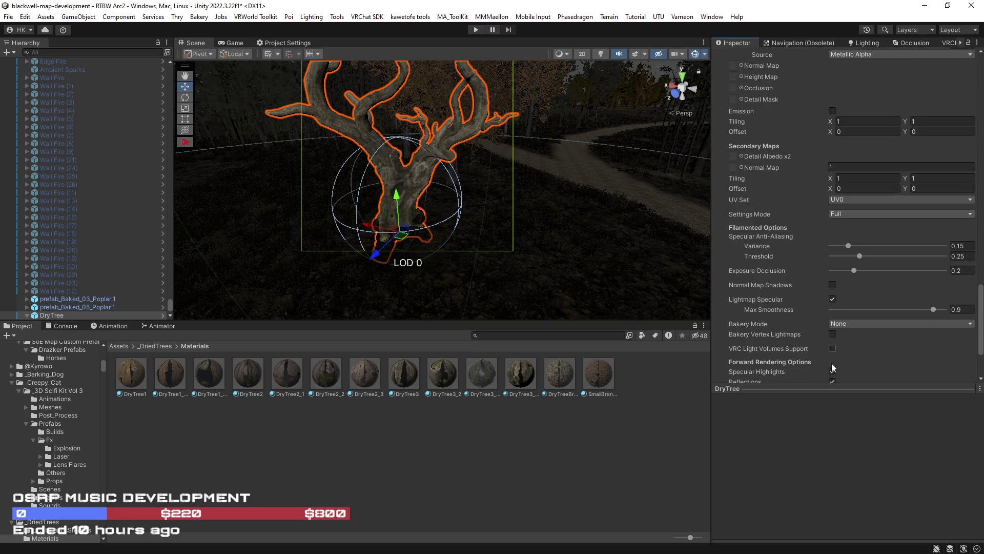
click(832, 339)
scroll(785, 278, up, 8)
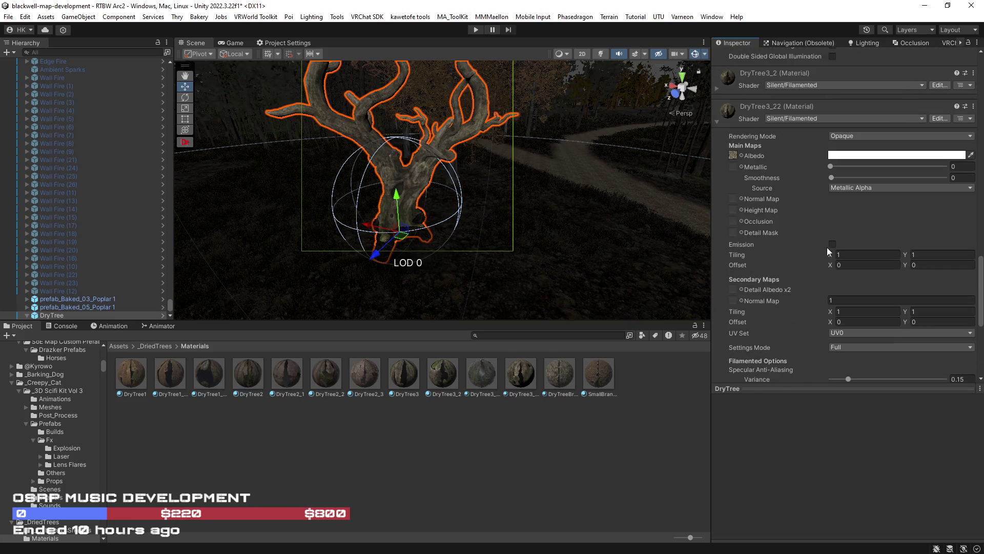
scroll(799, 255, down, 4)
scroll(799, 255, down, 4)
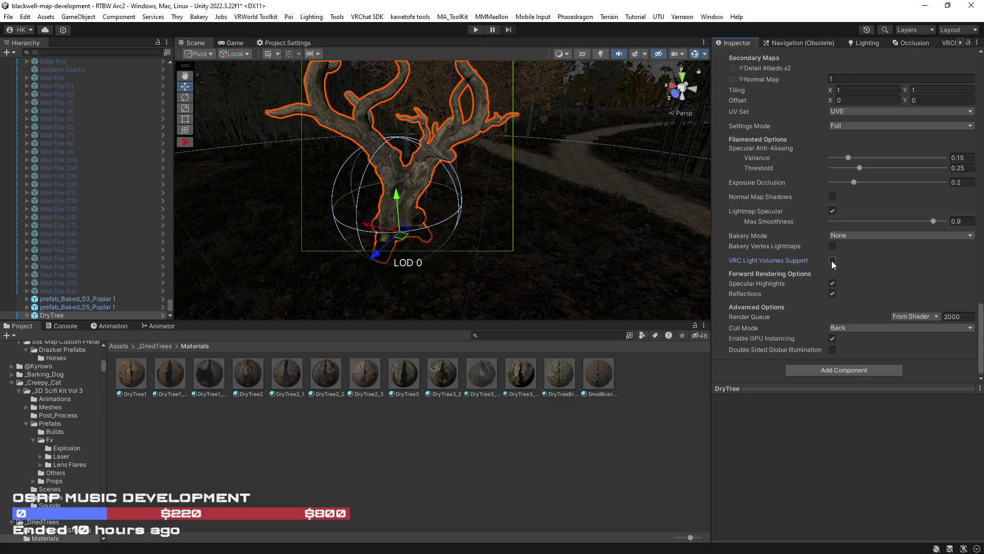
click(833, 260)
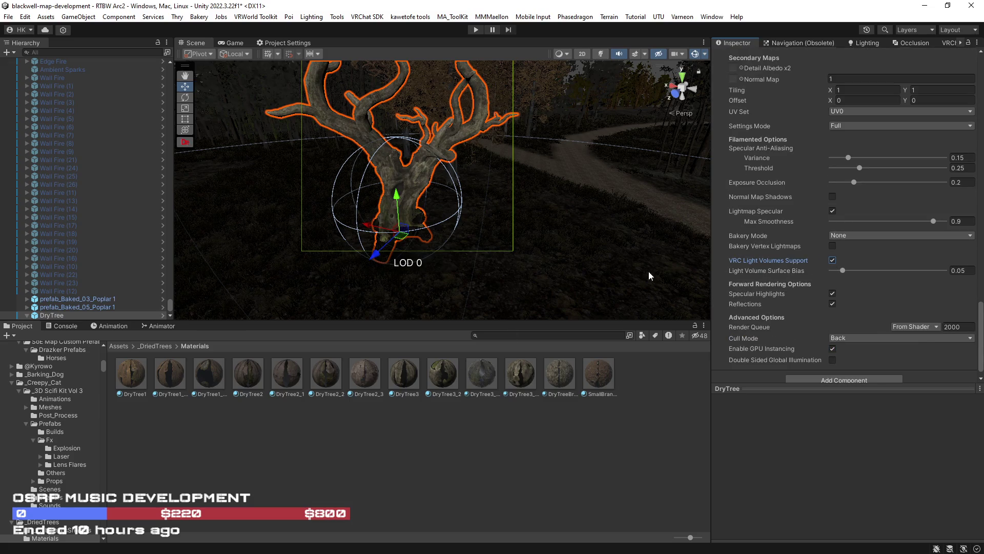
scroll(796, 213, up, 10)
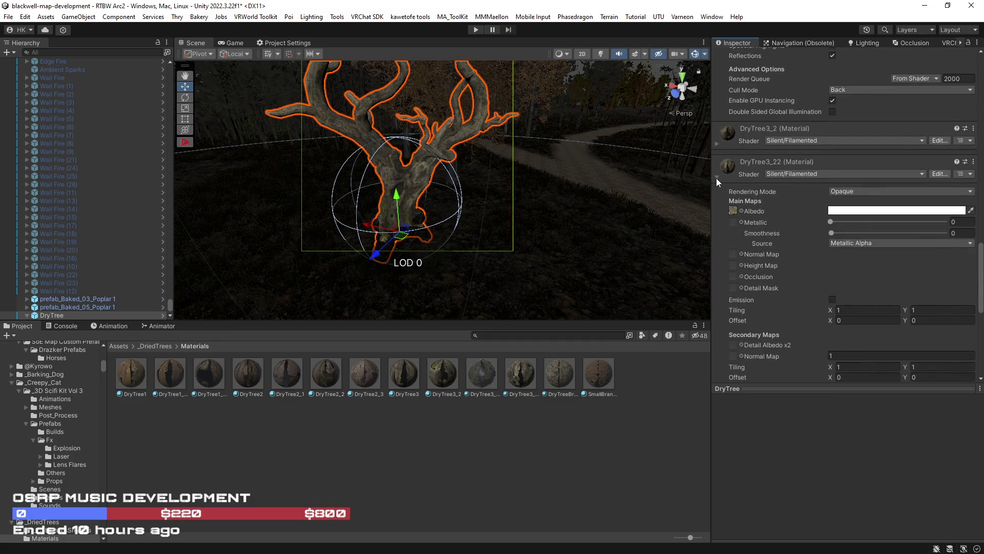
click(716, 178)
scroll(731, 327, up, 2)
scroll(728, 333, down, 2)
click(716, 348)
Tint DryTree3_22's albedo beige AB9F8D, removing a stray saved swatch along the way
scroll(718, 346, down, 4)
click(839, 271)
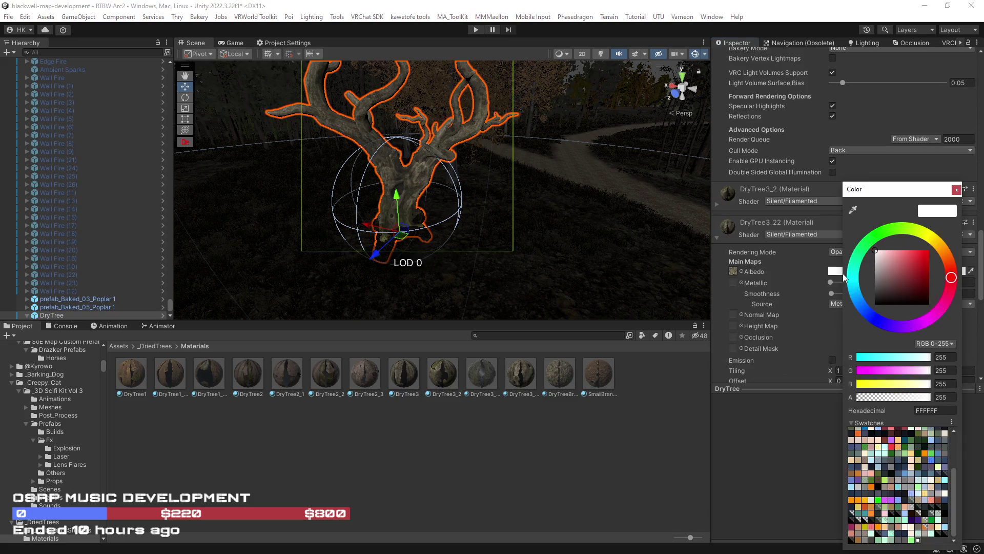
mouse_move(875, 263)
mouse_down()
mouse_move(861, 264)
mouse_move(858, 278)
mouse_move(857, 266)
mouse_move(875, 285)
mouse_move(870, 267)
mouse_up()
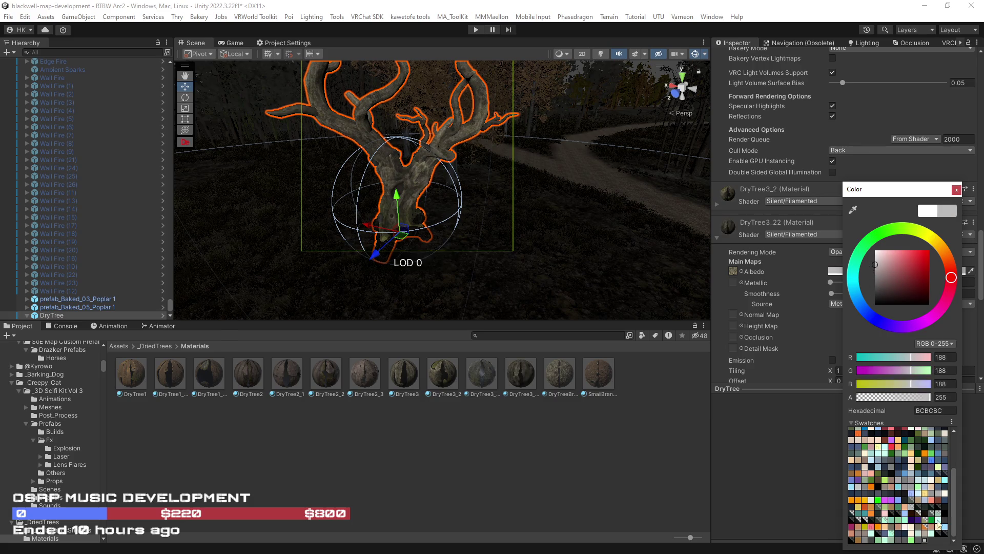
right_click(920, 542)
click(927, 519)
scroll(901, 501, up, 10)
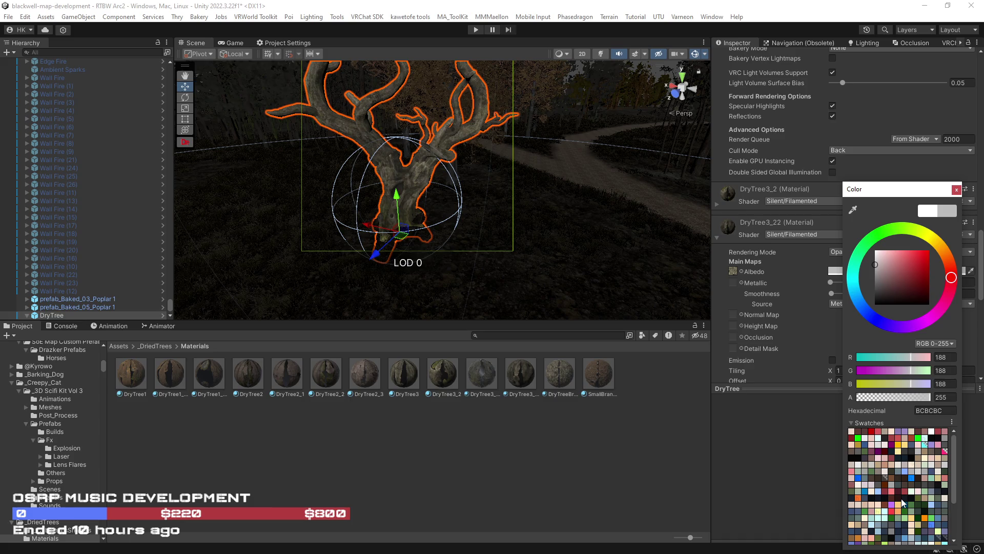
click(887, 432)
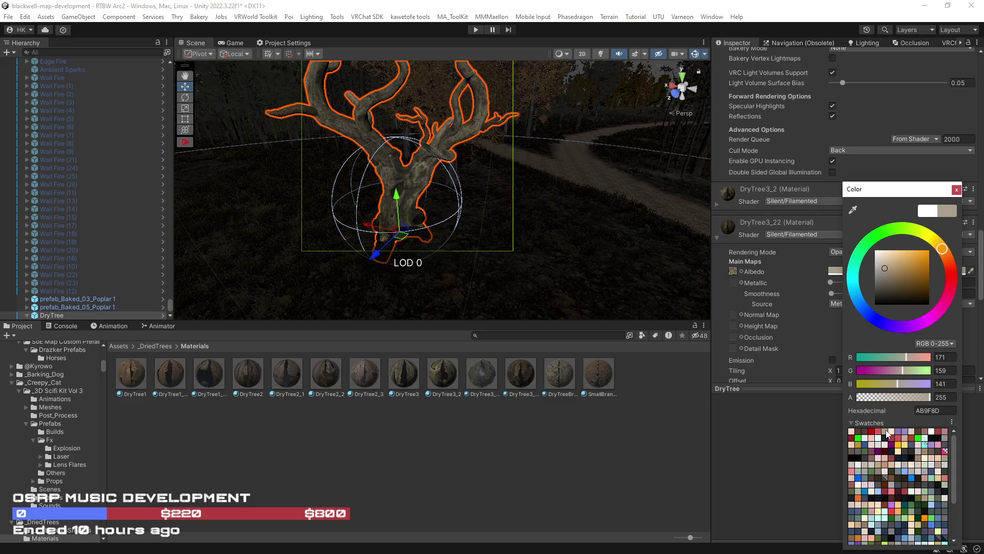
click(959, 190)
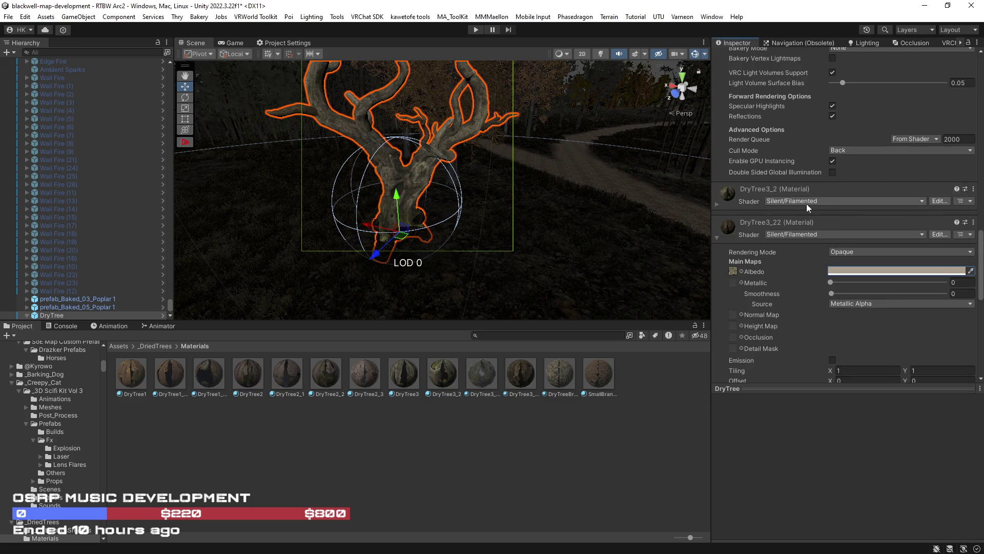
Give DryTree3_2's albedo the same beige AB9F8D tint
click(715, 203)
click(843, 237)
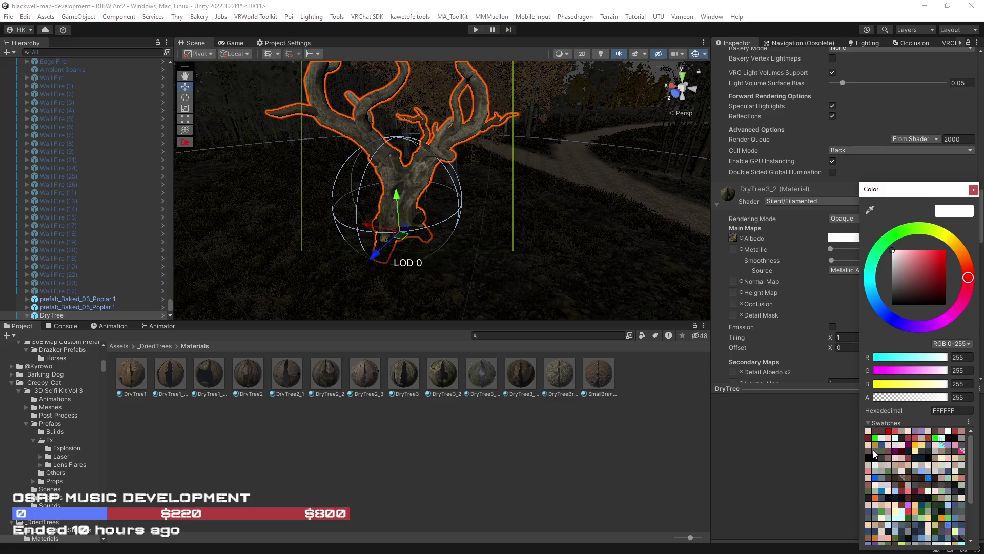
click(907, 437)
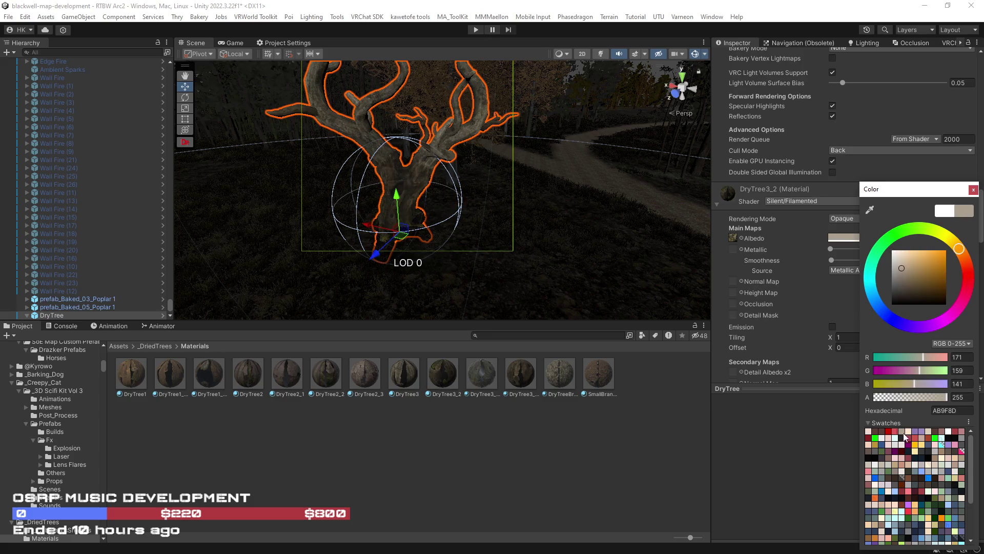
scroll(911, 445, down, 5)
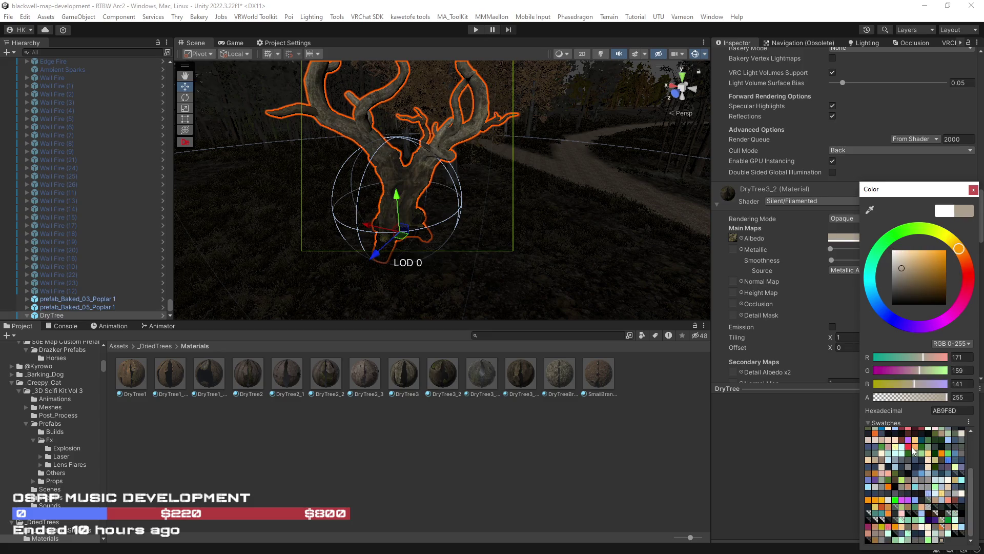
right_click(936, 544)
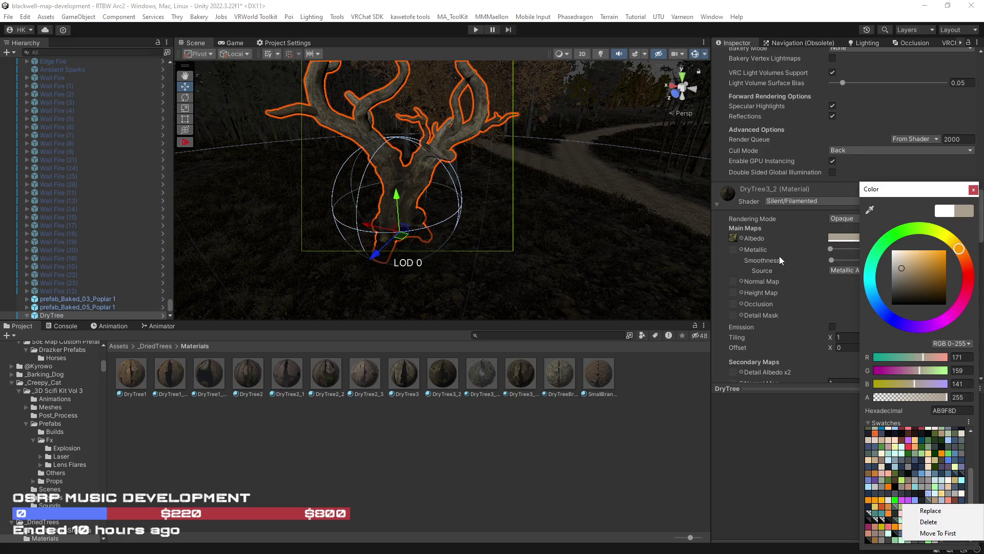
click(720, 210)
Tint DryTree3's albedo the same beige and orbit around the tree
scroll(751, 322, up, 5)
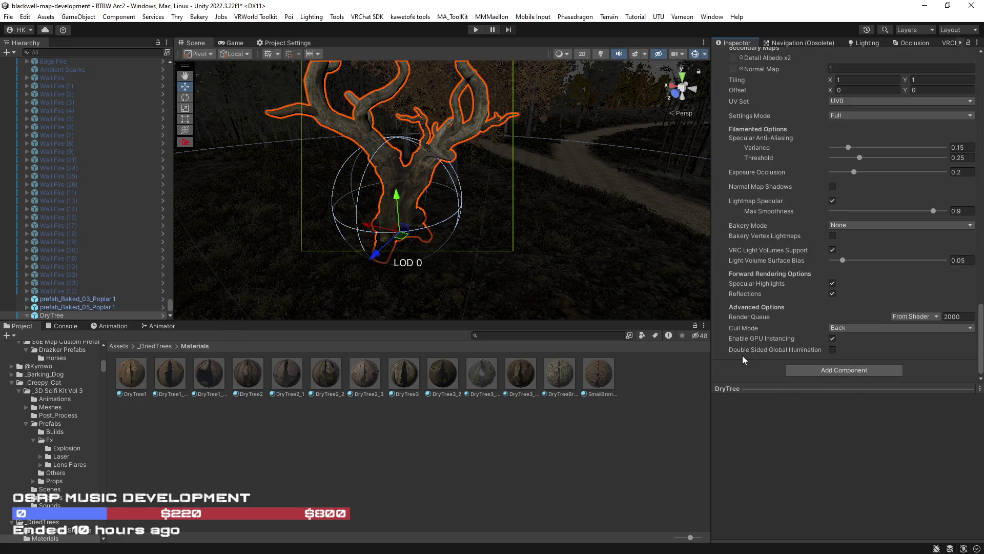
scroll(747, 330, up, 5)
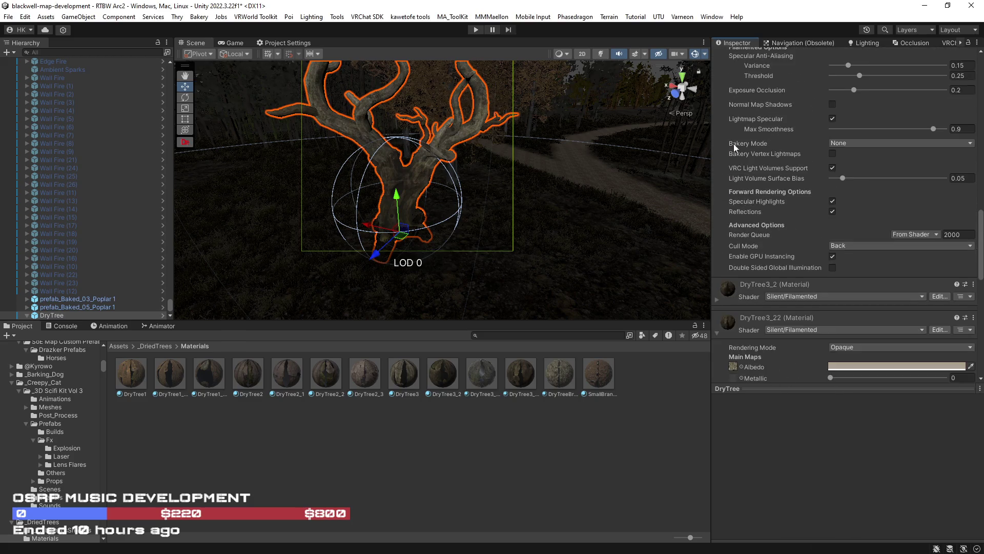
scroll(794, 154, up, 5)
click(861, 119)
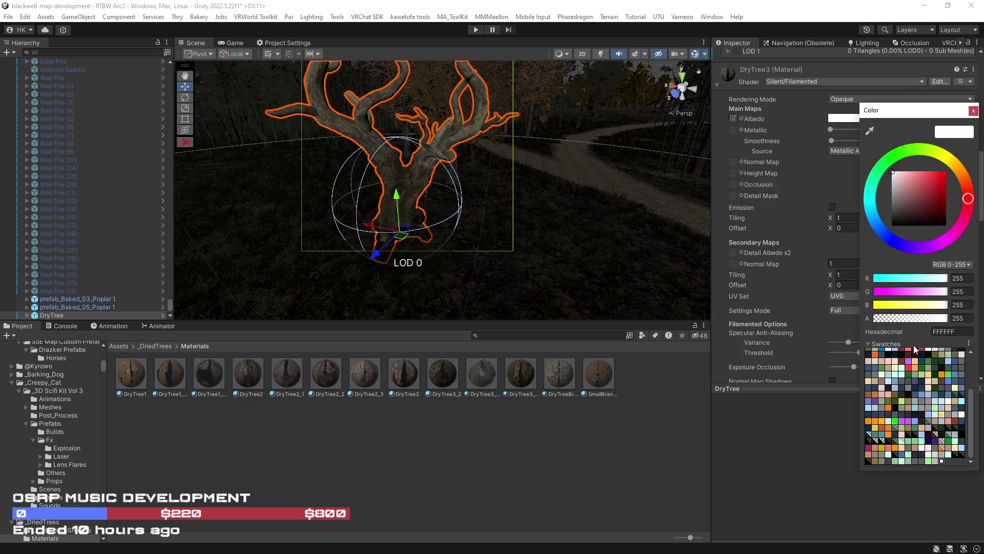
scroll(927, 405, up, 10)
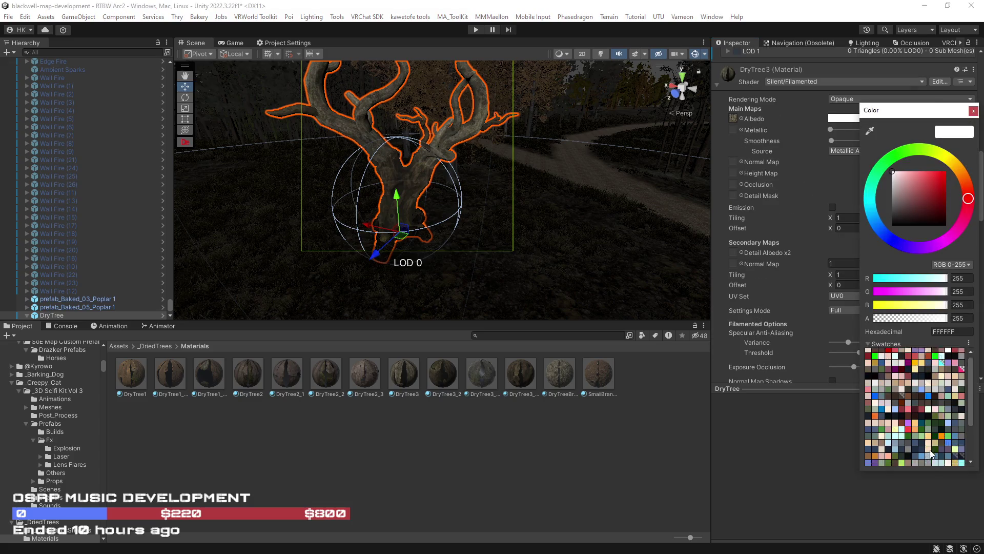
click(911, 358)
drag(664, 272, 576, 229)
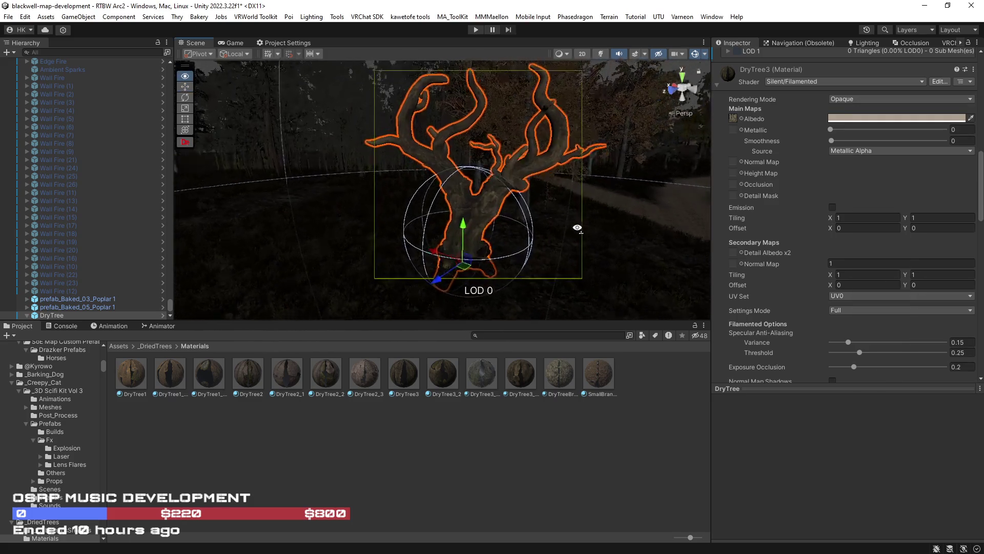
Frame and orbit the tree with scene lighting and effects on, then multi-select DryTree3 and DryTree3_2
key(f)
click(600, 53)
click(634, 53)
mouse_move(461, 205)
mouse_down()
mouse_move(363, 224)
mouse_move(491, 261)
mouse_move(419, 237)
mouse_move(471, 301)
mouse_up()
scroll(420, 237, down, 5)
scroll(471, 300, up, 5)
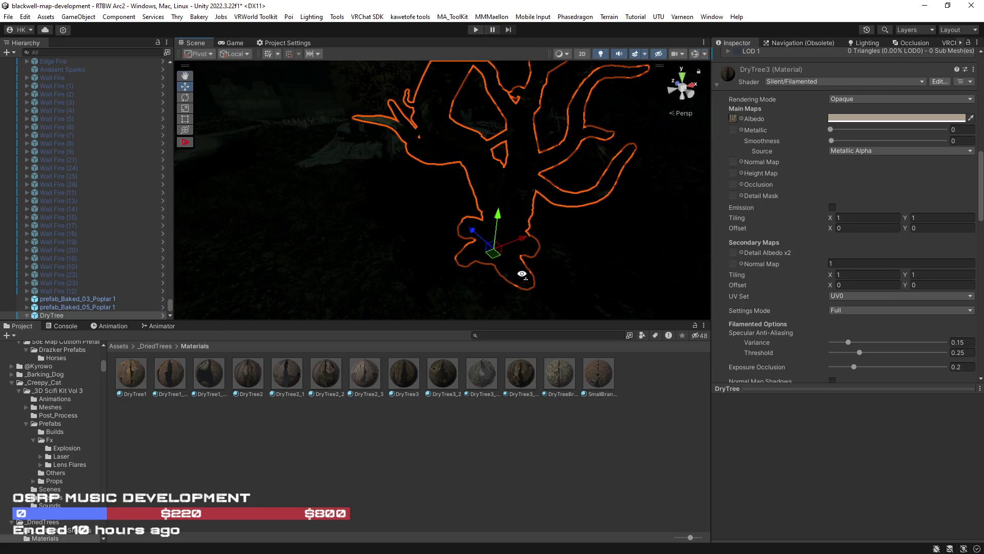
scroll(523, 277, down, 2)
drag(500, 249, 322, 248)
scroll(313, 215, up, 3)
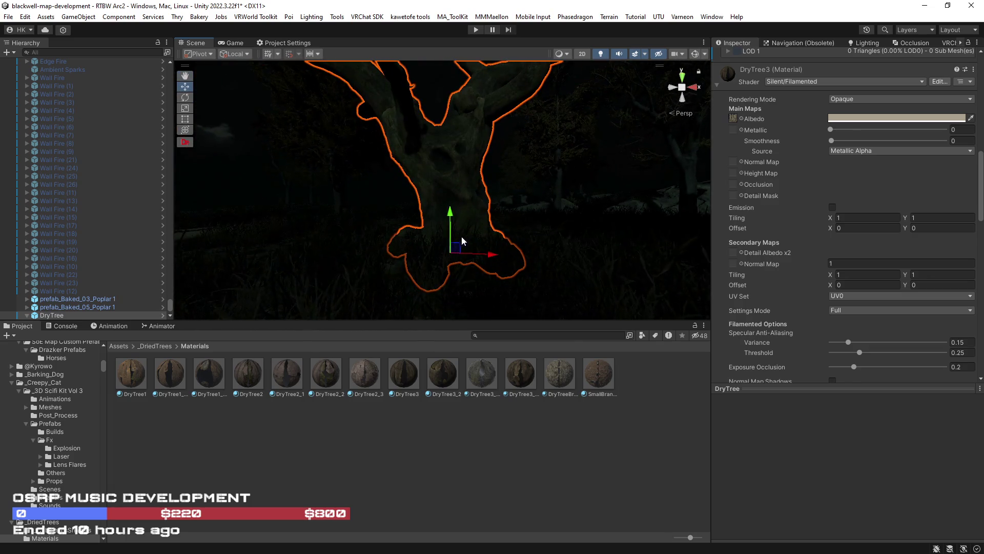
click(407, 374)
shift+click(446, 376)
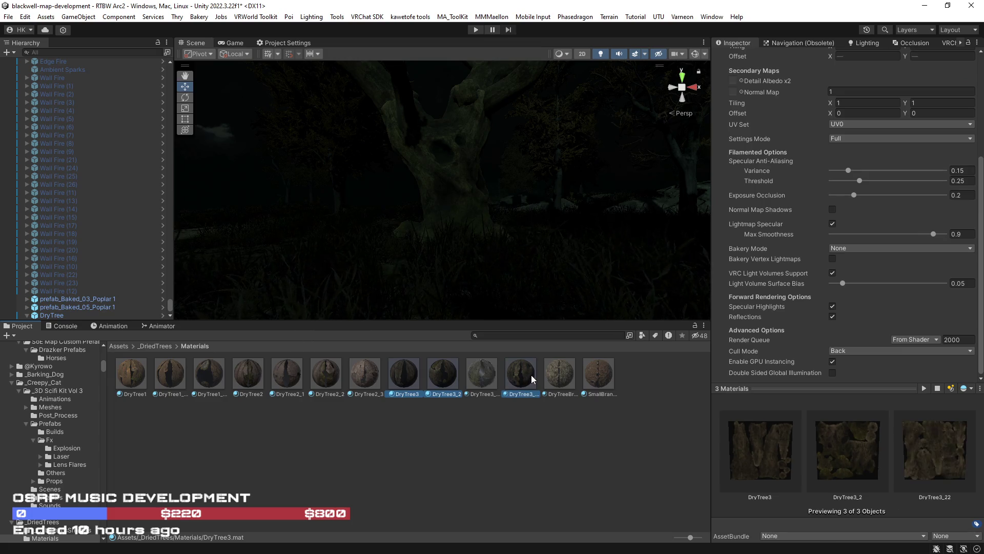
Nudge the shared smoothness above zero and give DryTree3 its normal map
scroll(813, 248, up, 5)
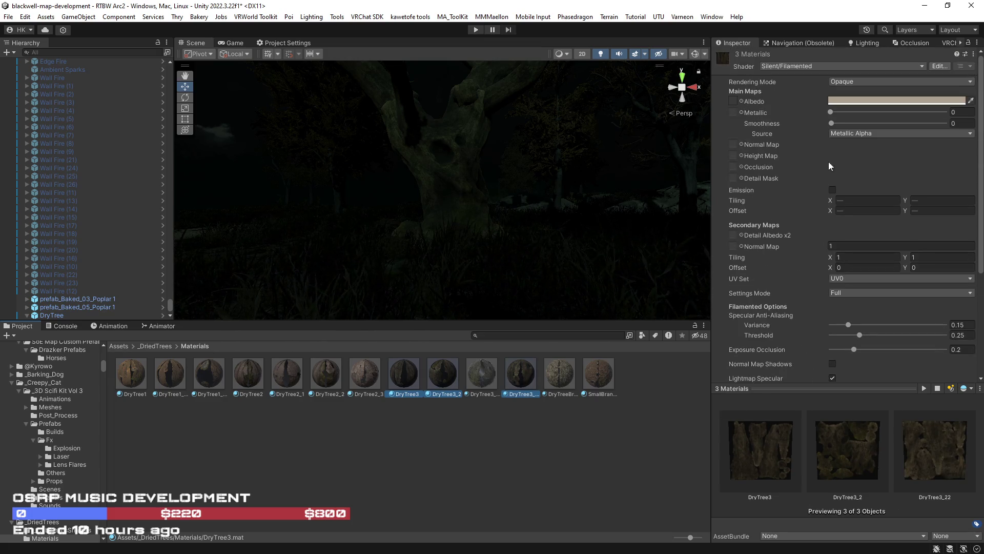
mouse_move(831, 122)
mouse_down()
mouse_move(898, 131)
mouse_move(872, 132)
mouse_up()
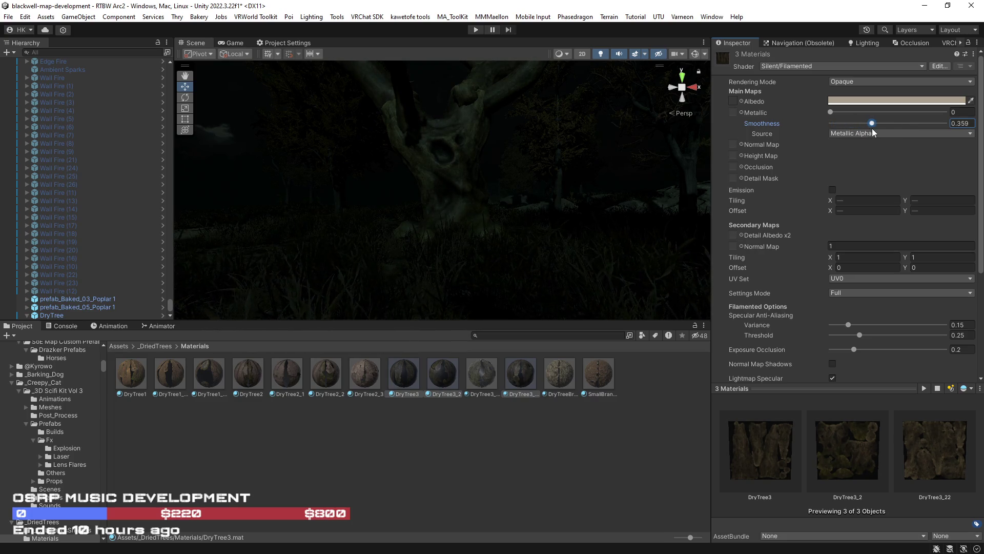
click(394, 396)
click(733, 101)
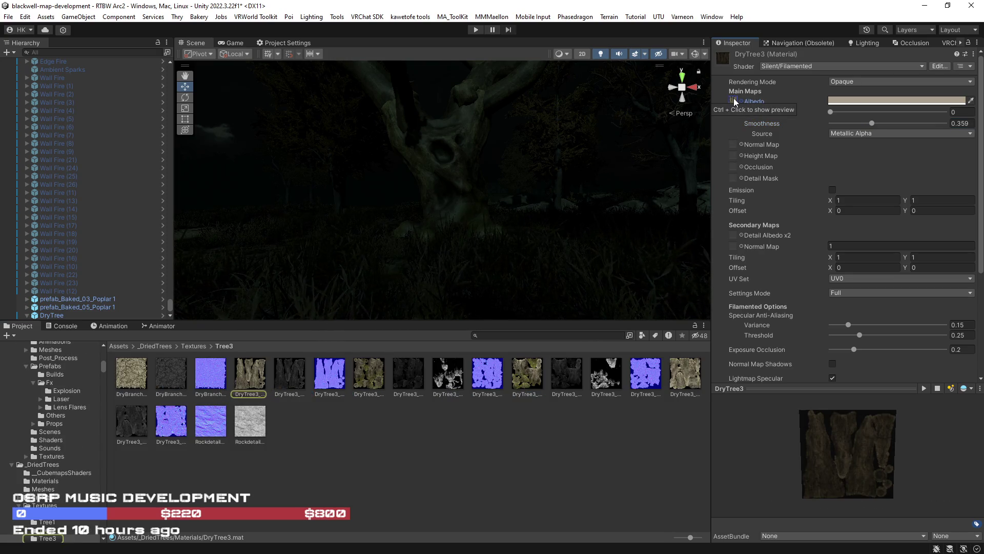
drag(337, 372, 734, 141)
mouse_move(577, 222)
mouse_down()
mouse_move(499, 182)
mouse_move(530, 204)
mouse_move(588, 200)
mouse_move(637, 213)
mouse_move(345, 367)
mouse_up()
Try the DryTree3 gloss texture as its metallic map, then remove it again
click(286, 370)
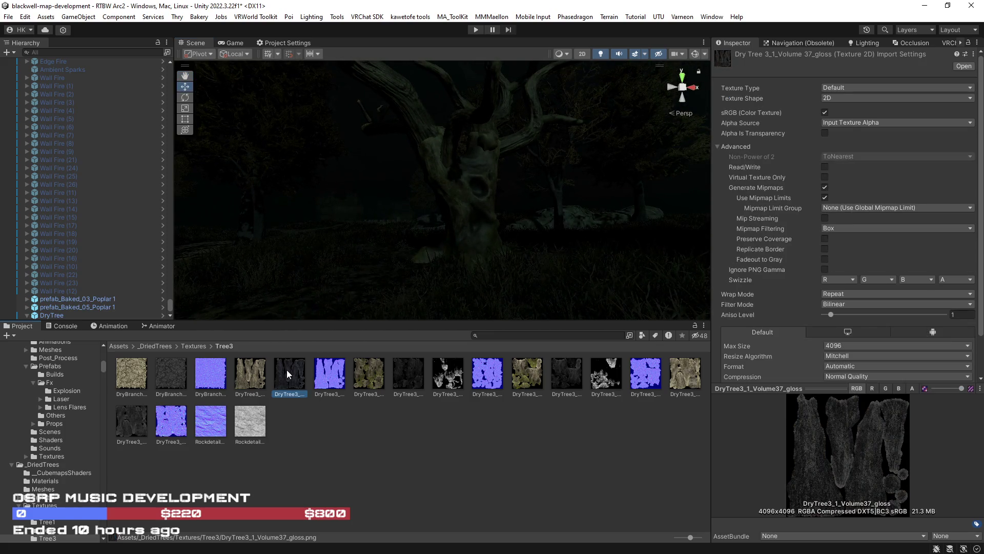
mouse_move(390, 302)
mouse_down()
mouse_move(451, 275)
mouse_move(380, 306)
mouse_up()
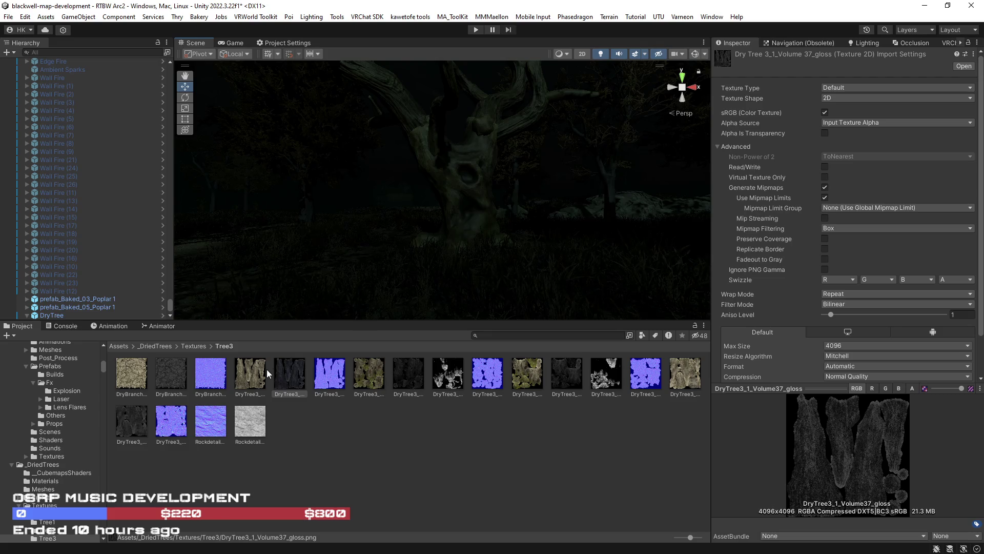
key(ctrl+z)
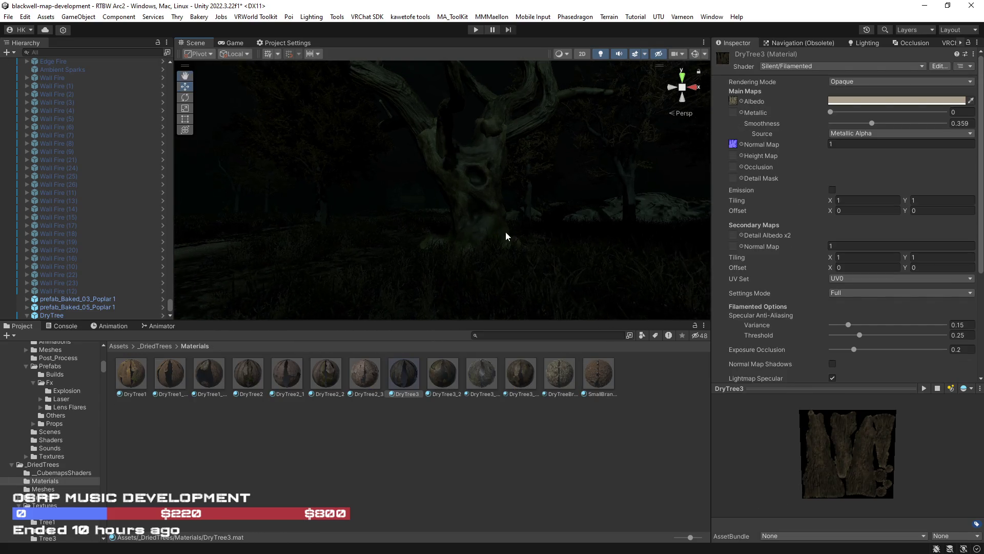
click(733, 100)
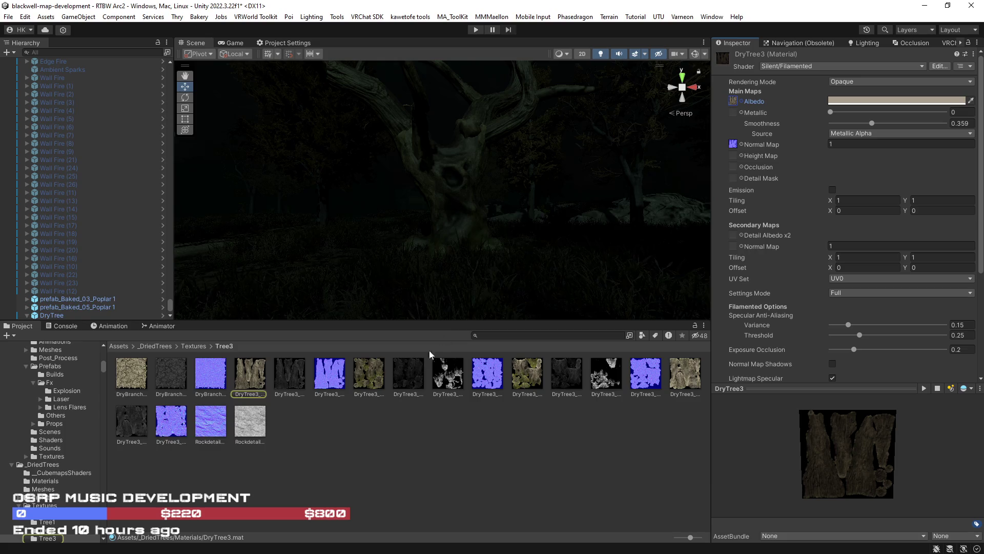
mouse_move(290, 380)
mouse_down()
mouse_move(680, 204)
mouse_move(730, 113)
mouse_up()
mouse_move(878, 123)
mouse_down()
mouse_move(794, 123)
mouse_move(860, 124)
mouse_up()
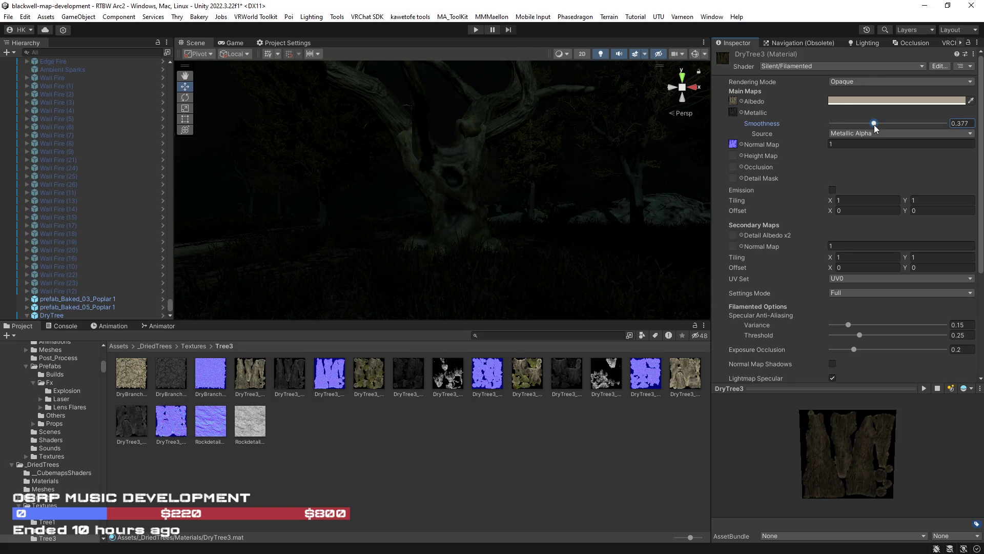
text(1)
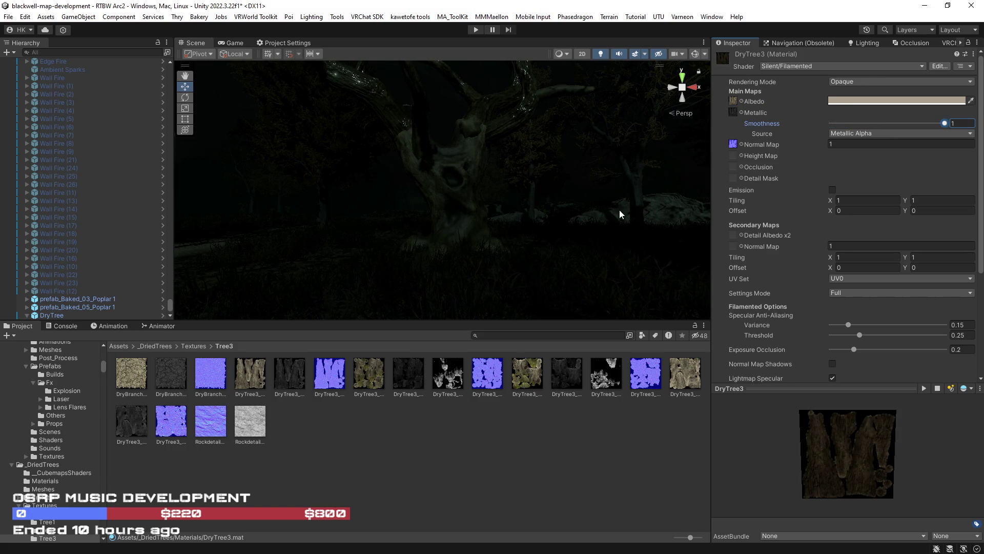
key(ctrl+z)
key(ctrl+z)
Set DryTree3's smoothness to 0.3
mouse_move(872, 123)
mouse_down()
mouse_move(897, 122)
mouse_move(877, 125)
mouse_up()
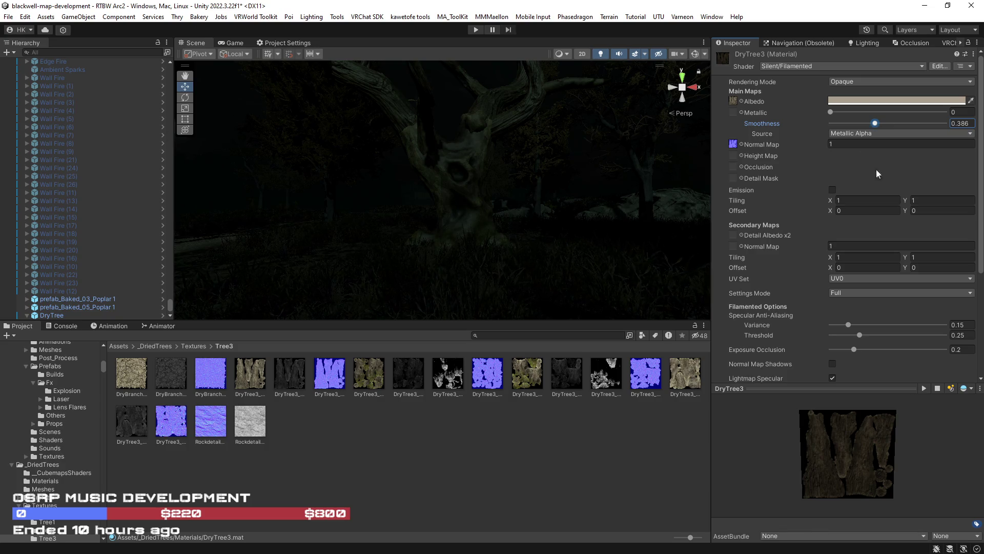
drag(970, 123, 959, 125)
text(3)
scroll(798, 315, down, 5)
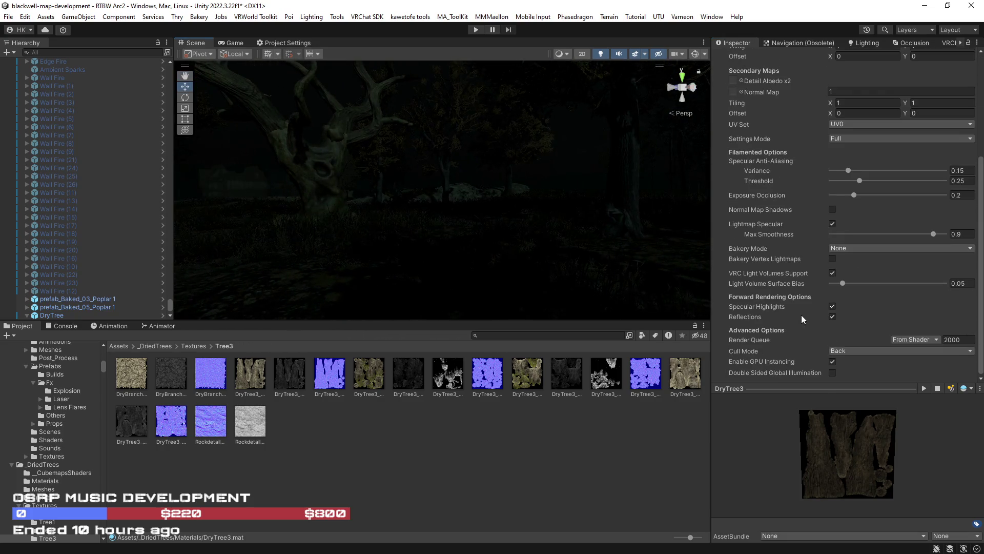
scroll(801, 315, up, 5)
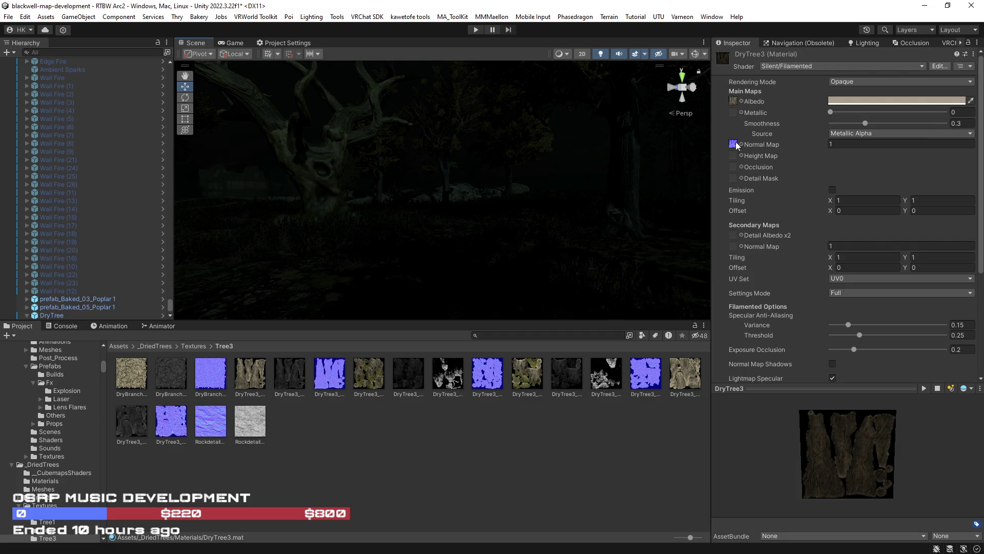
right_click(720, 60)
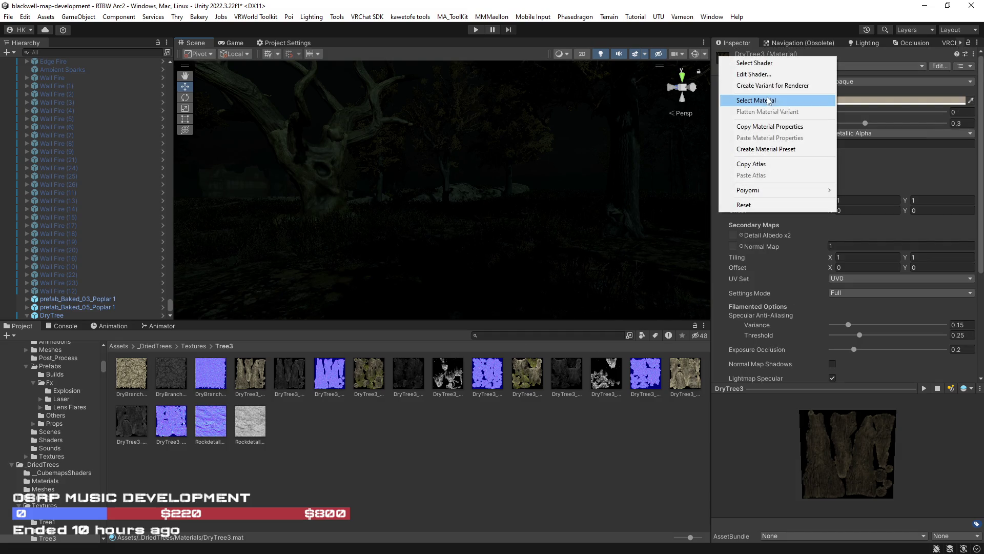
Give DryTree3_2 the tree normal map and 0.35 smoothness, then select the DryTree object
click(769, 101)
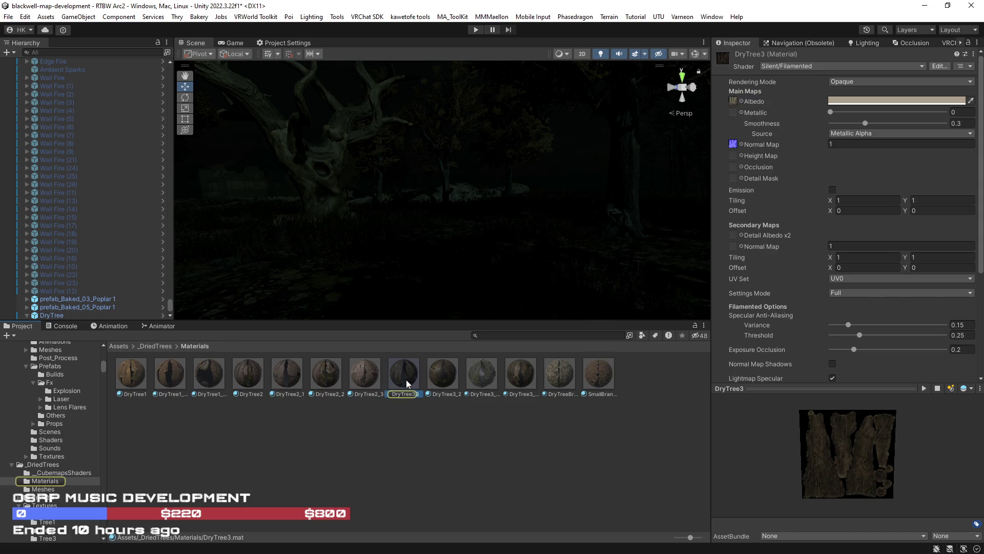
click(442, 375)
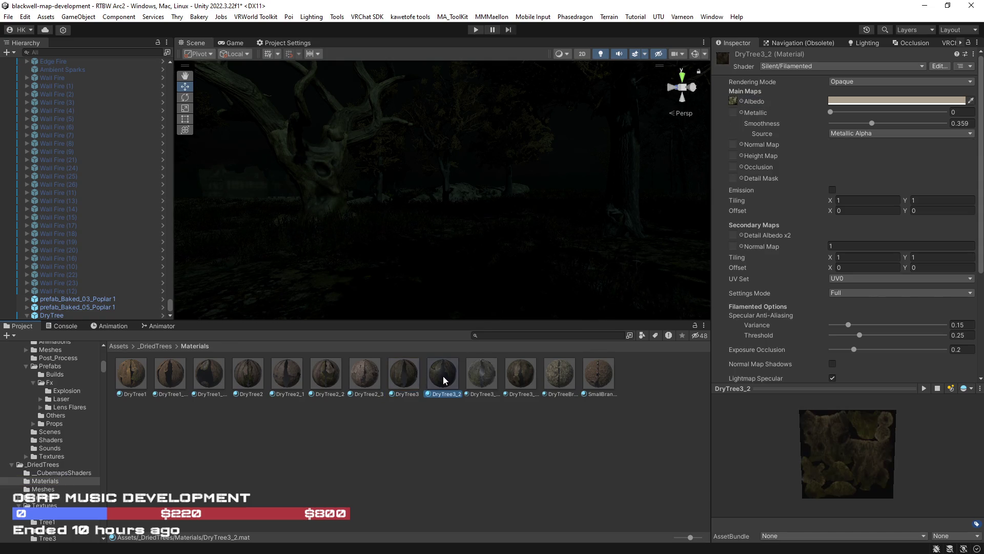
click(732, 99)
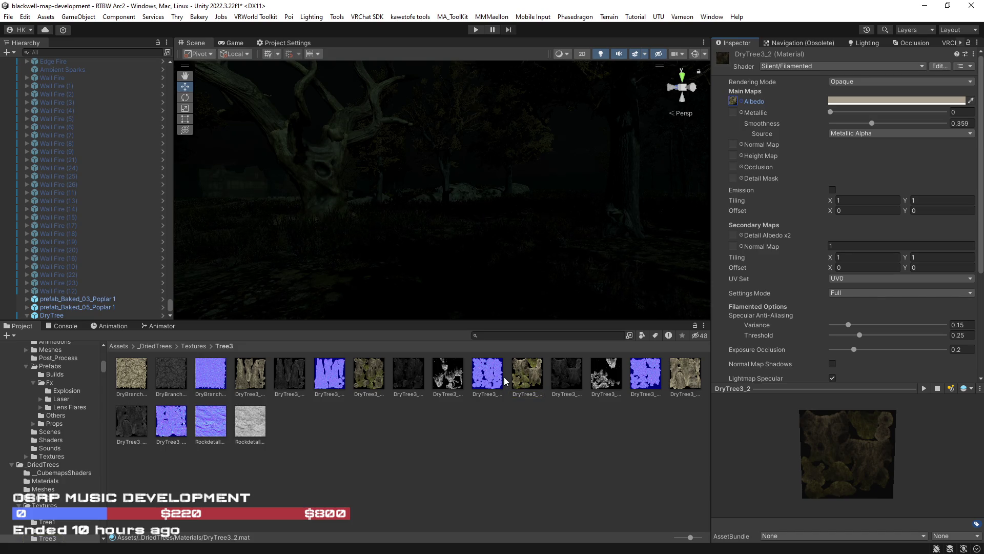
mouse_move(636, 376)
mouse_down()
mouse_move(748, 154)
mouse_move(733, 145)
mouse_up()
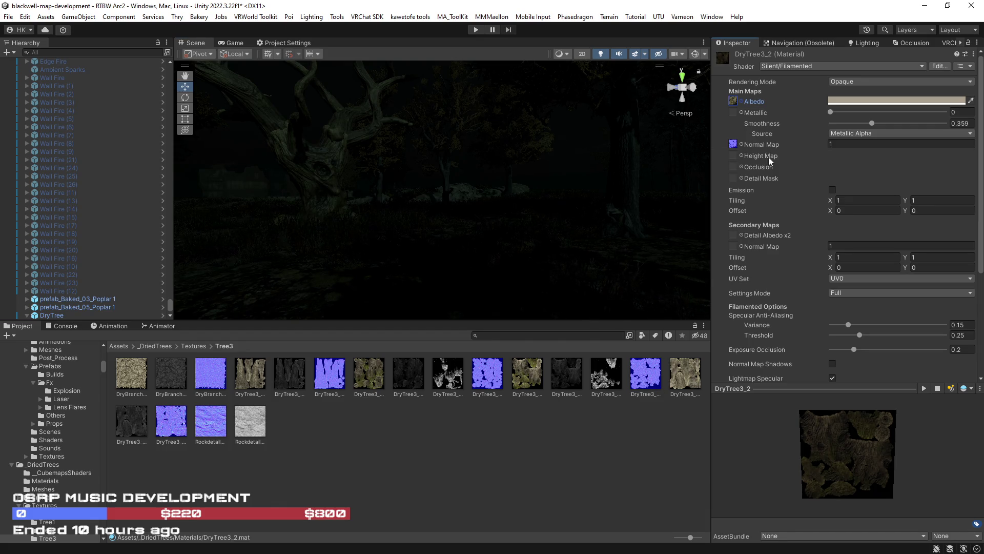
click(969, 124)
text(0.35)
key(Return)
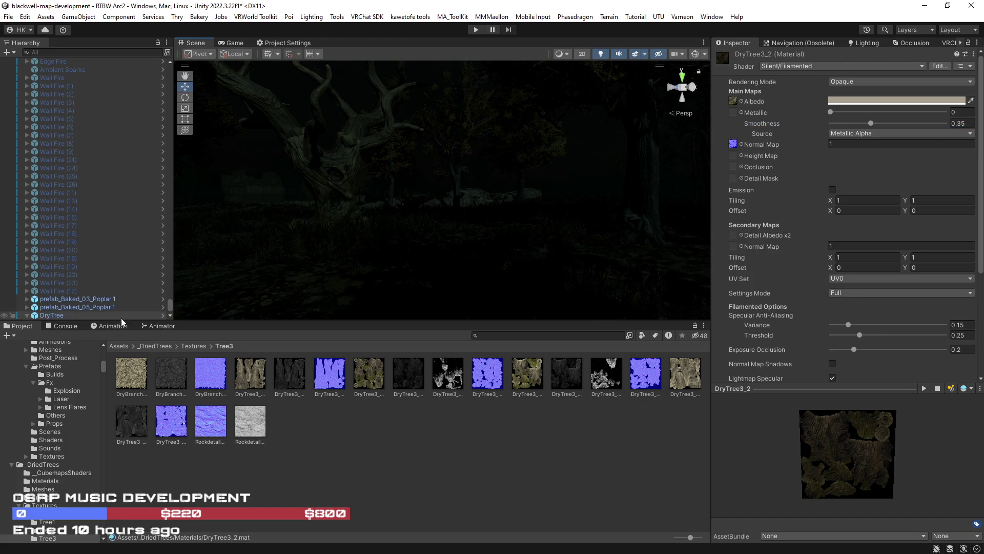
click(117, 316)
scroll(789, 301, down, 10)
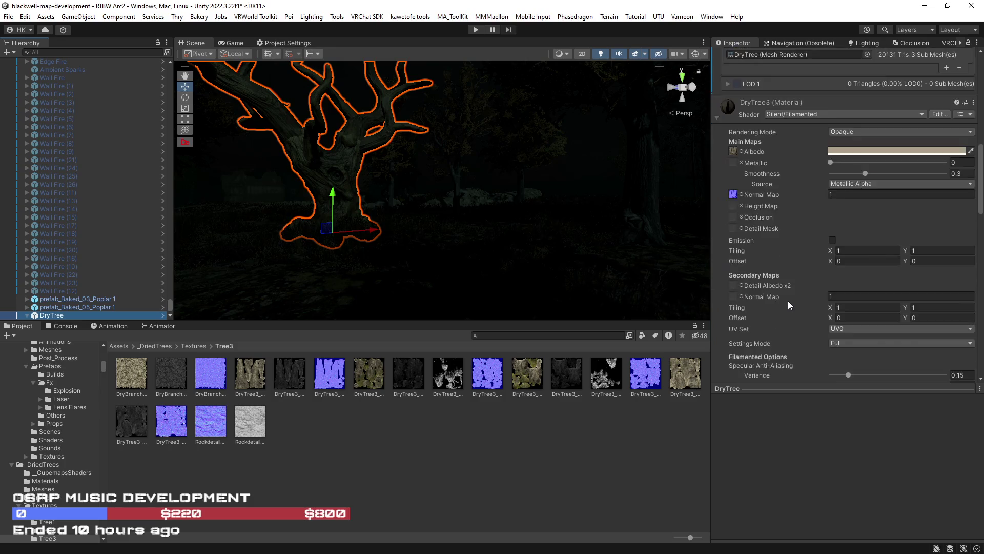
Give DryTree3_22 the tree normal map and trim its smoothness to 0.3
scroll(788, 301, down, 5)
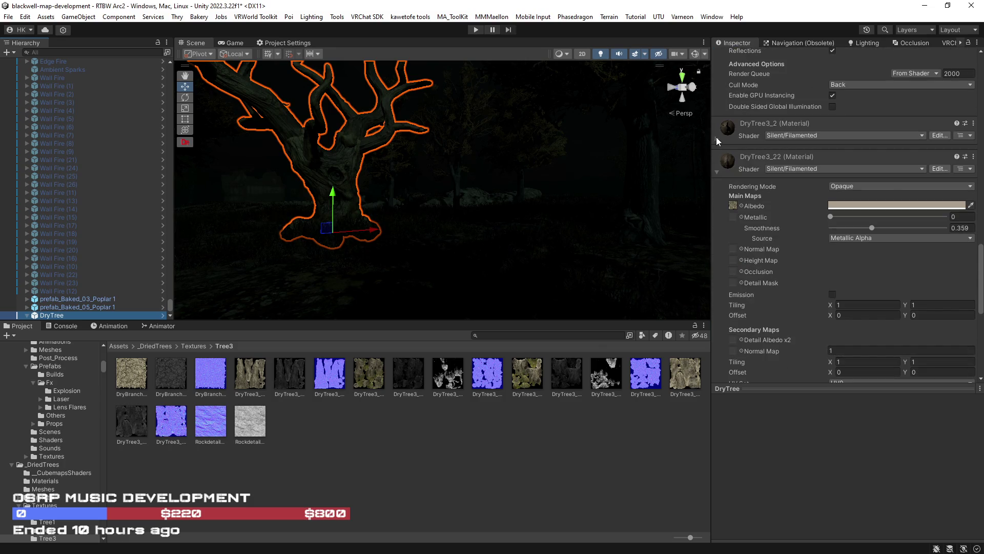
click(733, 205)
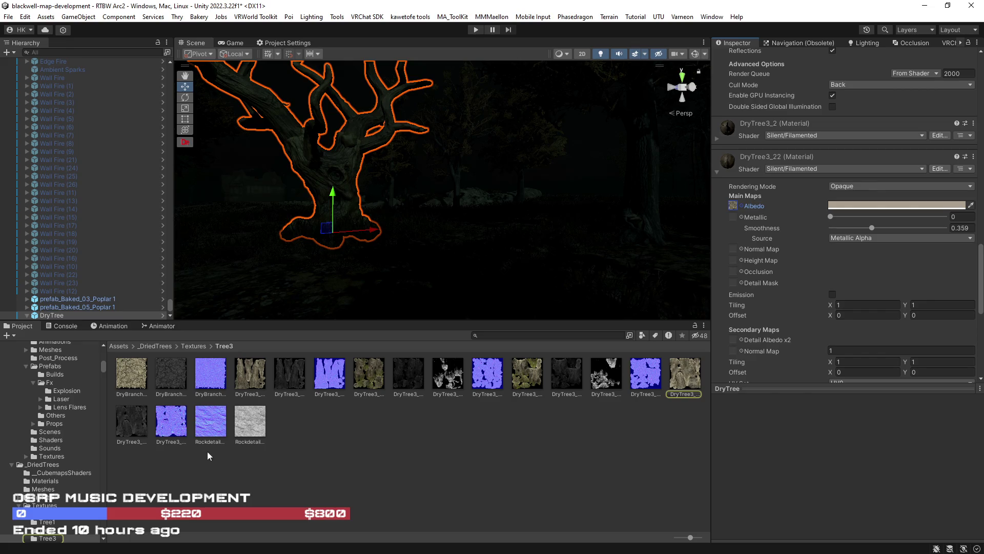
mouse_move(173, 426)
mouse_down()
mouse_move(734, 218)
mouse_move(733, 250)
mouse_up()
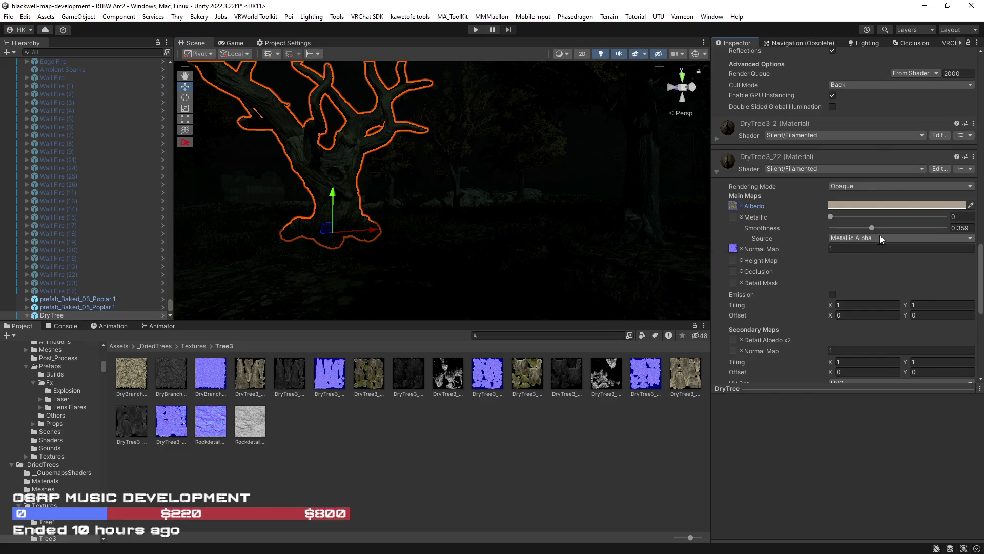
scroll(891, 235, up, 6)
scroll(741, 218, up, 5)
scroll(746, 227, down, 10)
scroll(750, 240, down, 1)
click(952, 283)
key(BackSpace)
key(BackSpace)
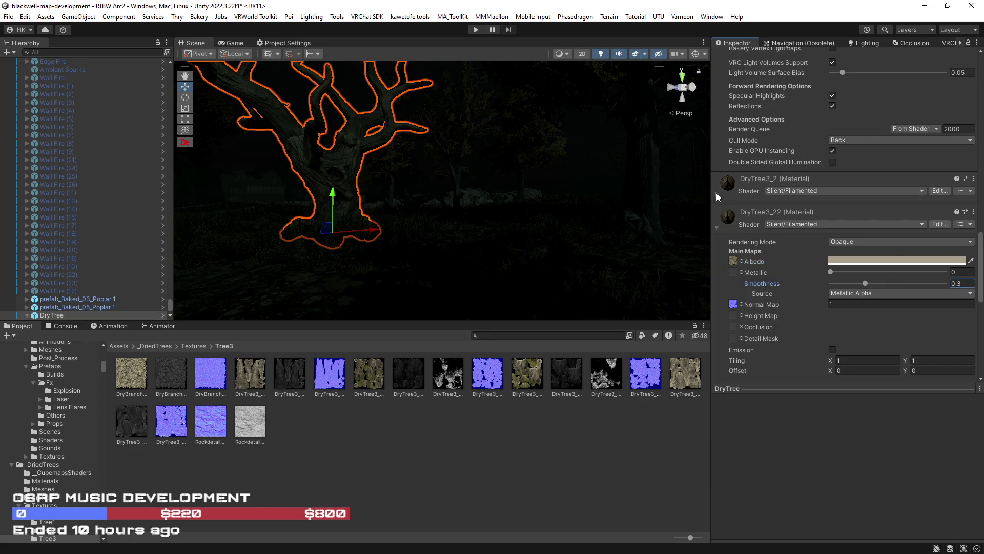
Expand DryTree3_2's settings and orbit in close to inspect the trunk
click(717, 193)
mouse_move(663, 247)
mouse_down()
mouse_move(485, 242)
mouse_move(470, 238)
mouse_move(472, 226)
mouse_move(549, 193)
mouse_move(606, 202)
mouse_move(664, 250)
mouse_move(697, 257)
mouse_move(444, 193)
mouse_move(562, 204)
mouse_move(555, 252)
mouse_move(582, 268)
mouse_move(589, 255)
mouse_move(605, 255)
mouse_up()
scroll(804, 279, up, 3)
scroll(809, 284, down, 8)
scroll(809, 284, up, 3)
scroll(809, 284, down, 5)
scroll(820, 255, up, 3)
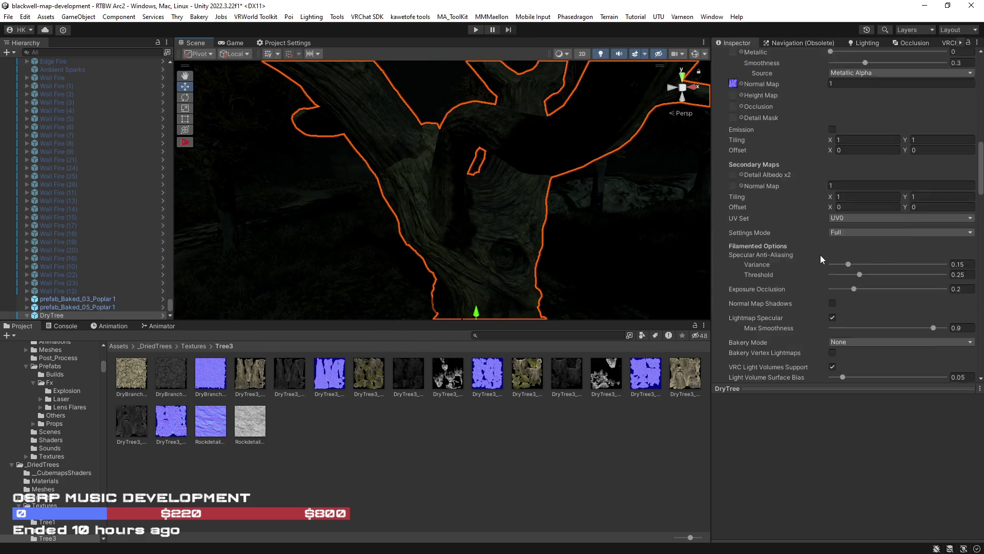
scroll(820, 254, up, 9)
right_click(727, 163)
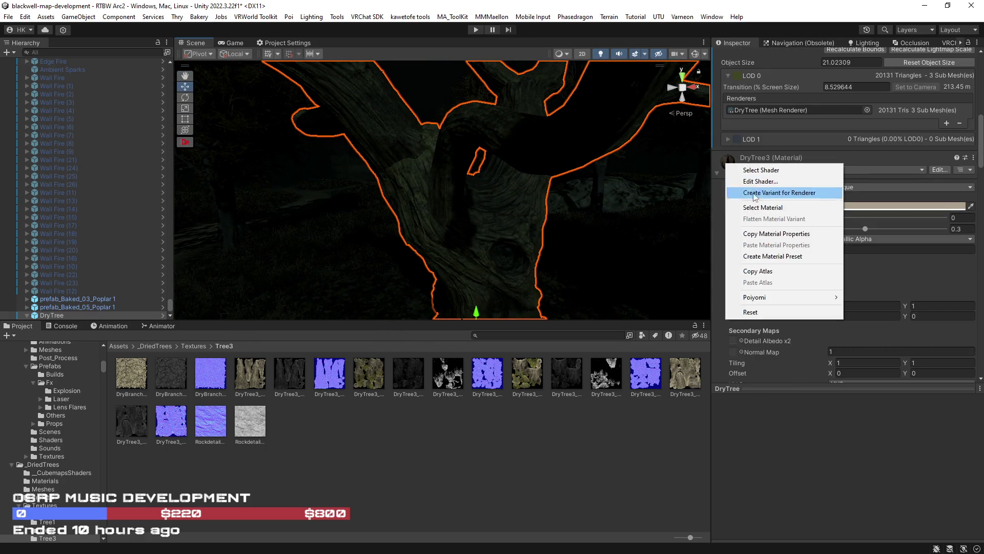
Try darkening DryTree3's albedo tint to 666058, then revert it to AB9F8D
click(712, 191)
scroll(724, 198, up, 6)
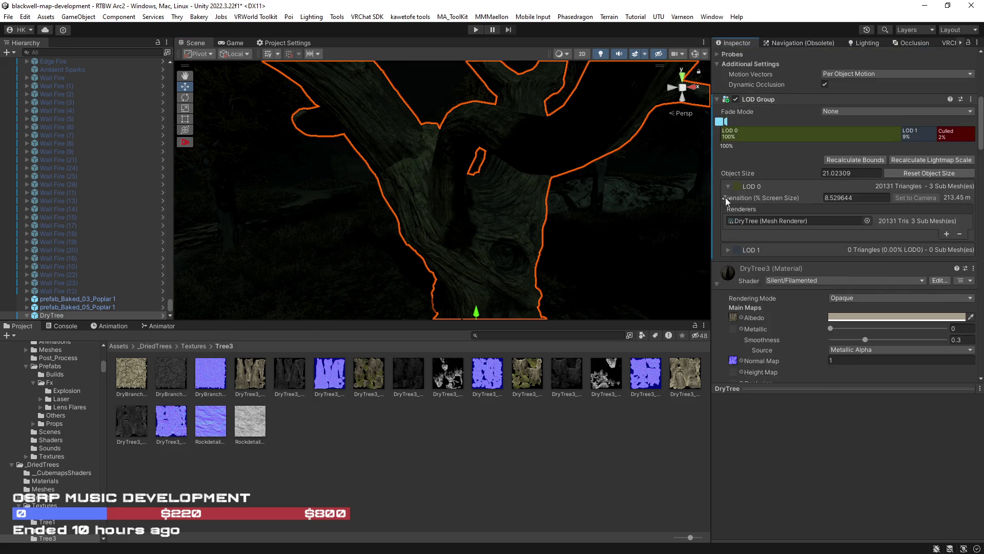
scroll(724, 198, up, 10)
click(857, 209)
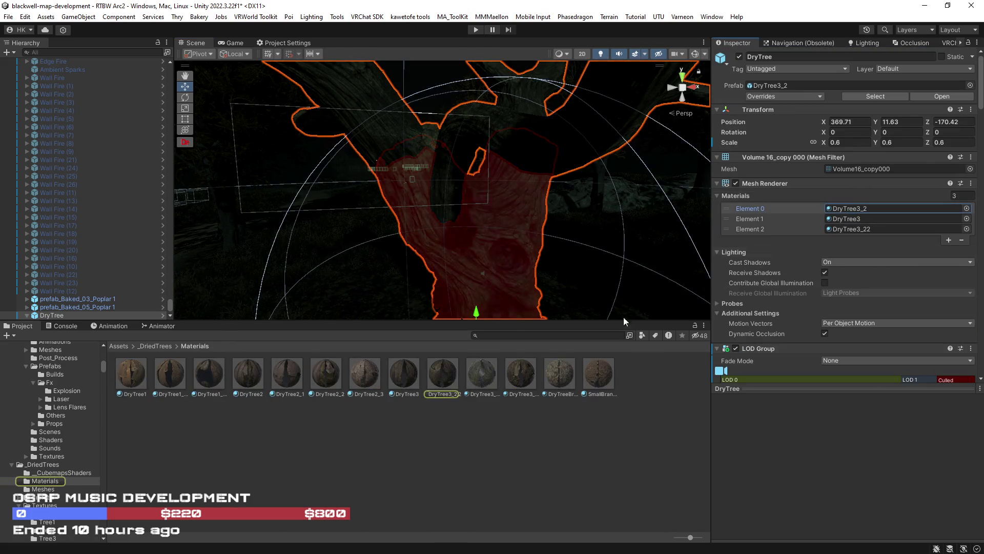
scroll(789, 314, down, 10)
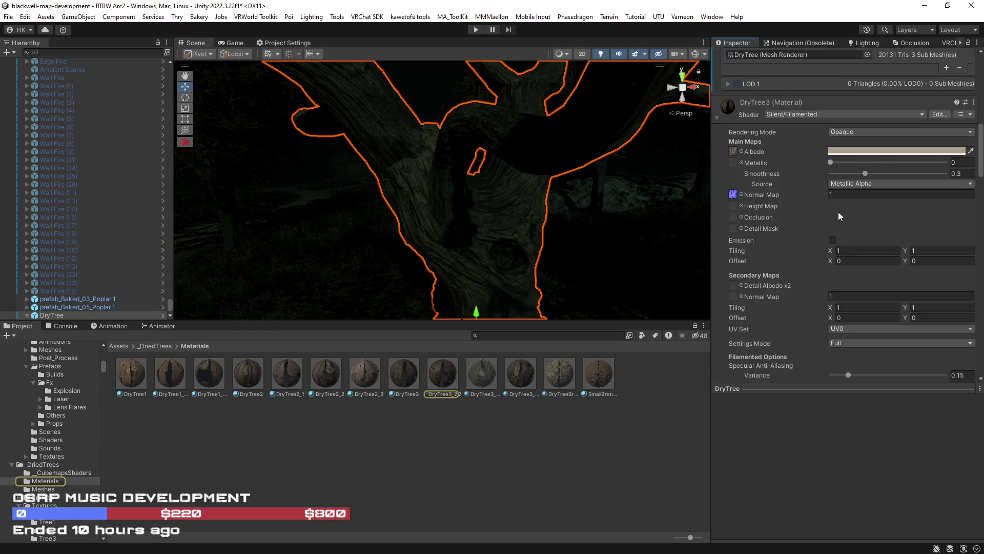
click(839, 150)
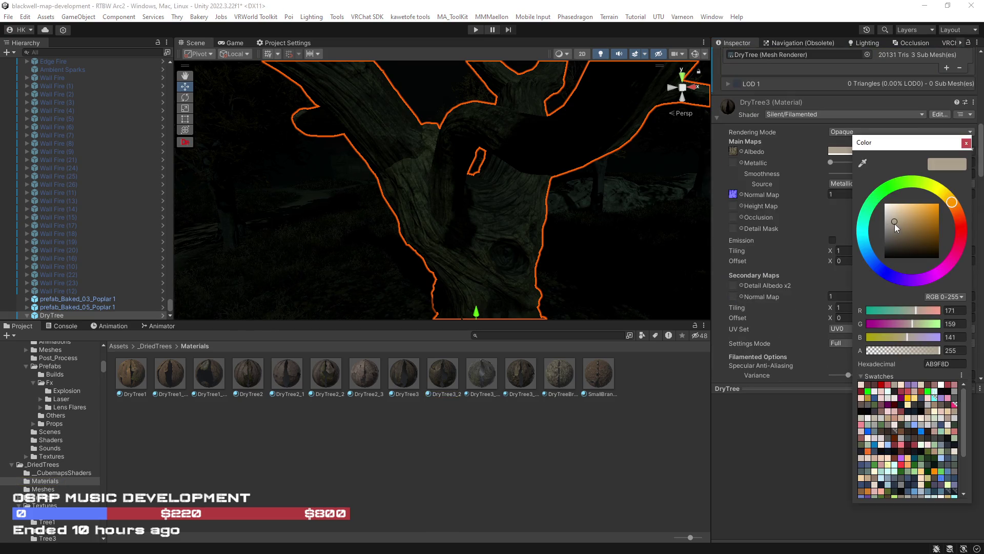
drag(894, 223, 892, 238)
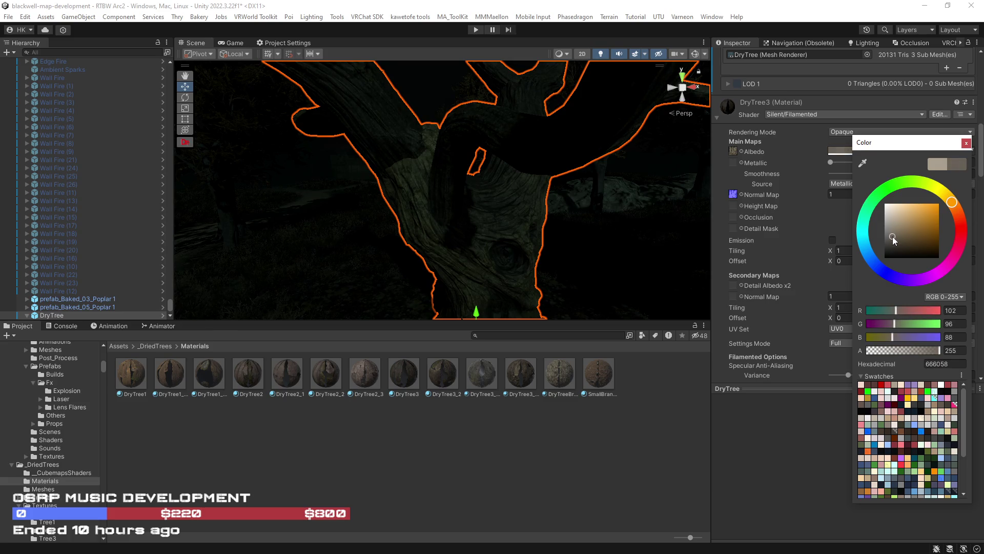
key(ctrl+z)
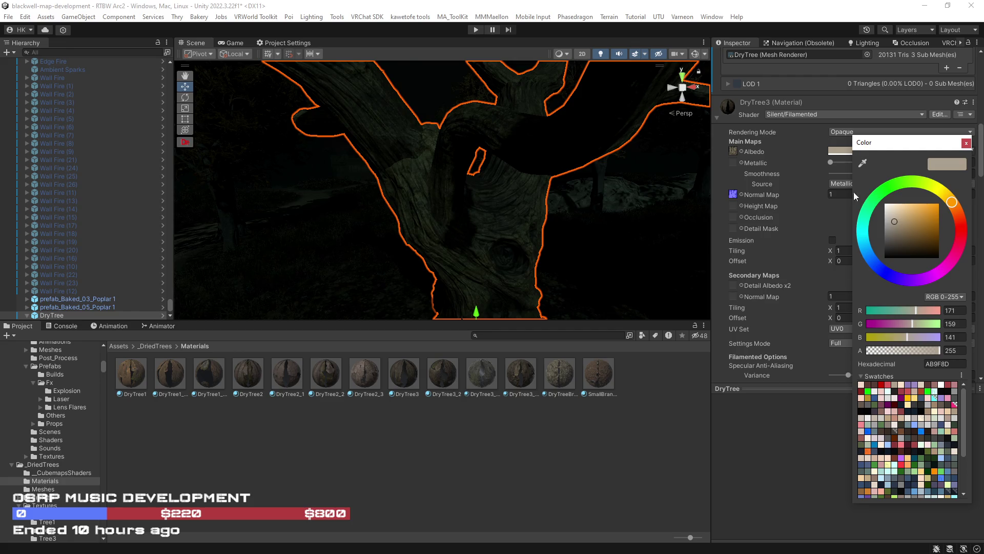
Select the DryTree3_2 material alone and open its AB9F8D albedo tint
right_click(727, 107)
click(762, 148)
click(442, 373)
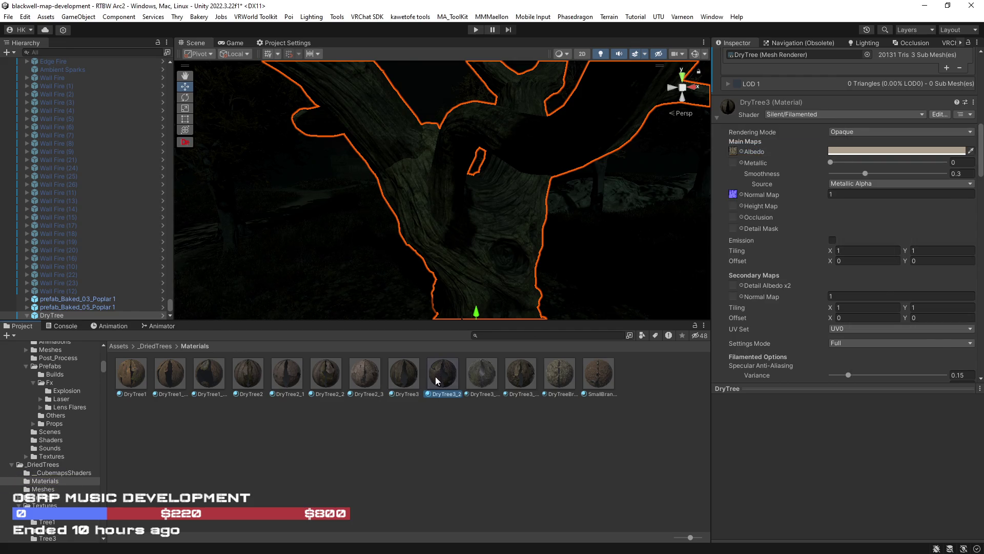
scroll(856, 179, down, 5)
scroll(819, 177, up, 5)
click(861, 101)
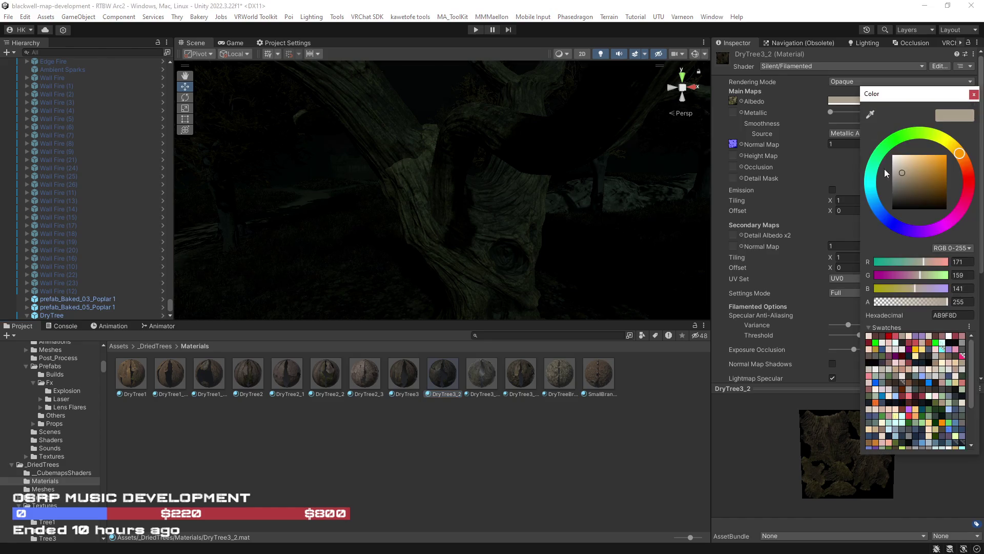